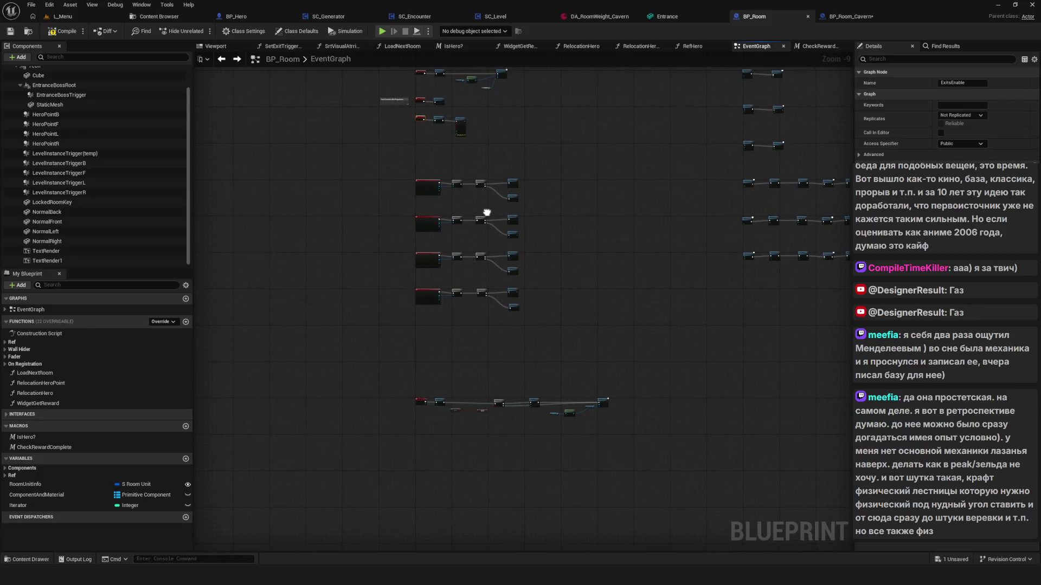
# Duplicate the ExitsEnable custom event and place the new copy just below it
pyautogui.scroll(4, 485, 212)
pyautogui.scroll(5, 479, 197)
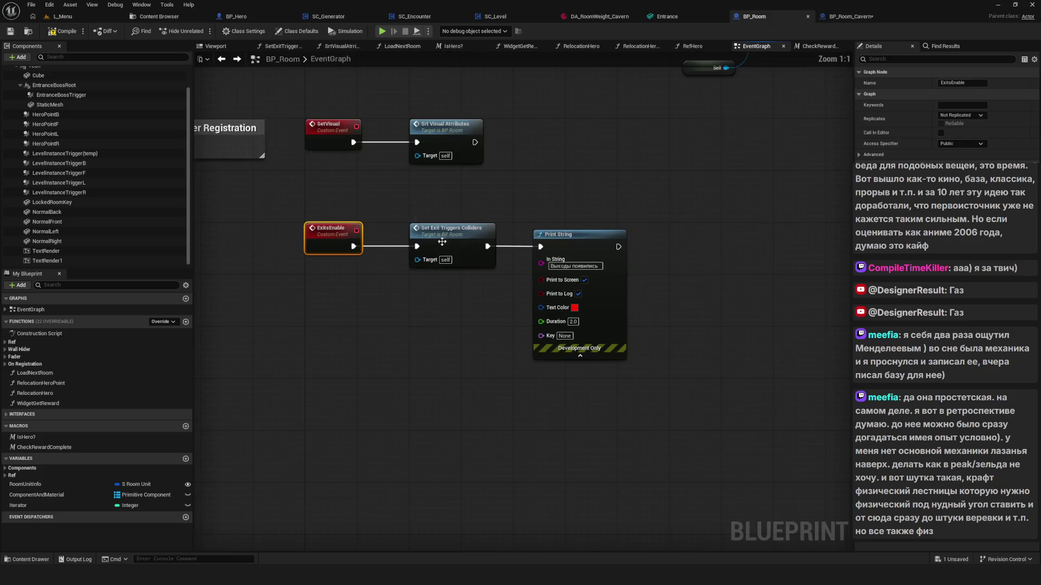
pyautogui.moveTo(509, 233); pyautogui.dragTo(557, 200)
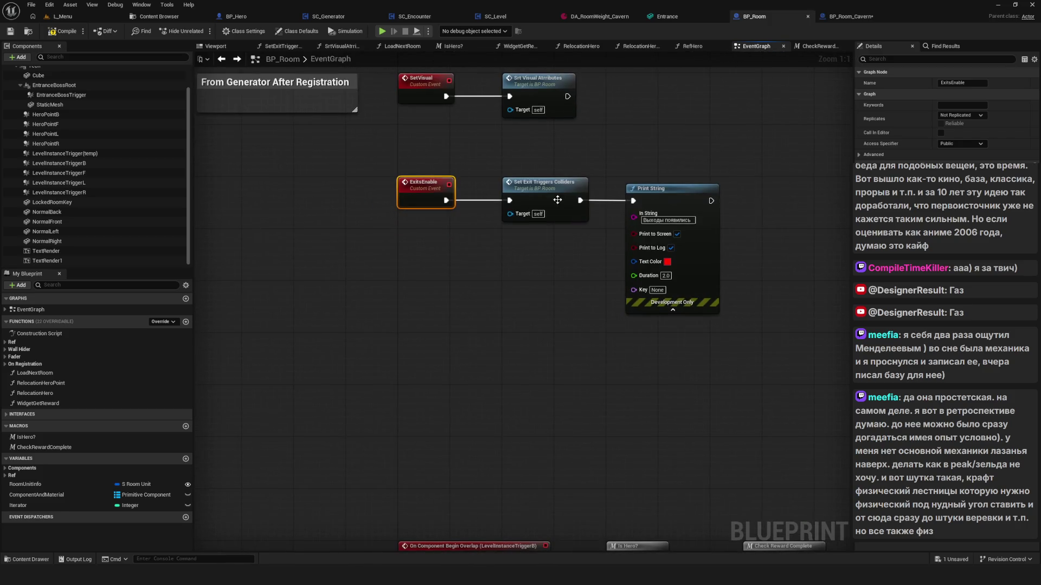
pyautogui.moveTo(343, 132); pyautogui.dragTo(434, 270)
pyautogui.hotkey('ctrl', 'c')
pyautogui.hotkey('ctrl', 'v')
pyautogui.moveTo(432, 347); pyautogui.dragTo(419, 367)
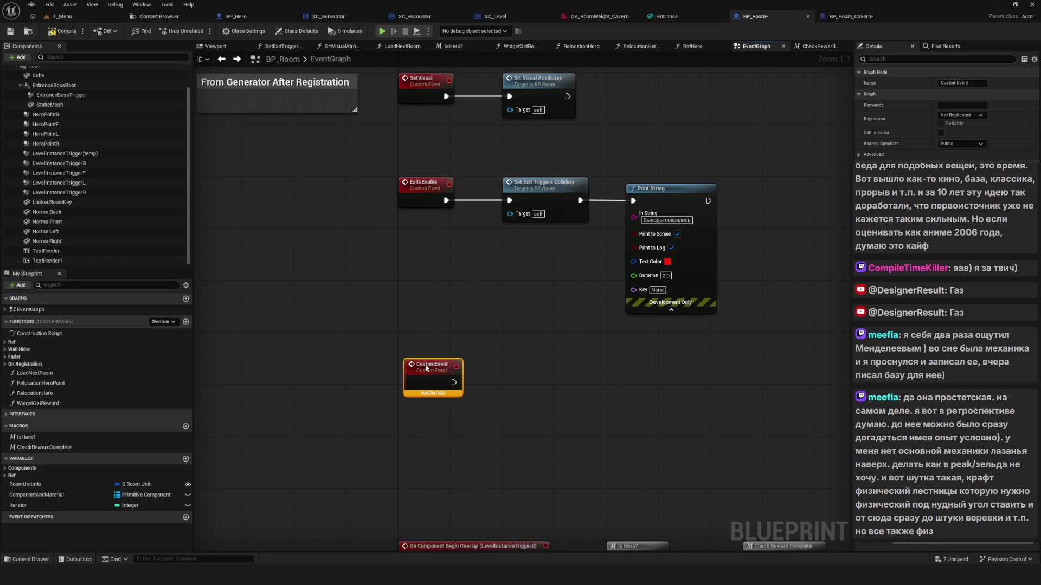
pyautogui.press('F2')
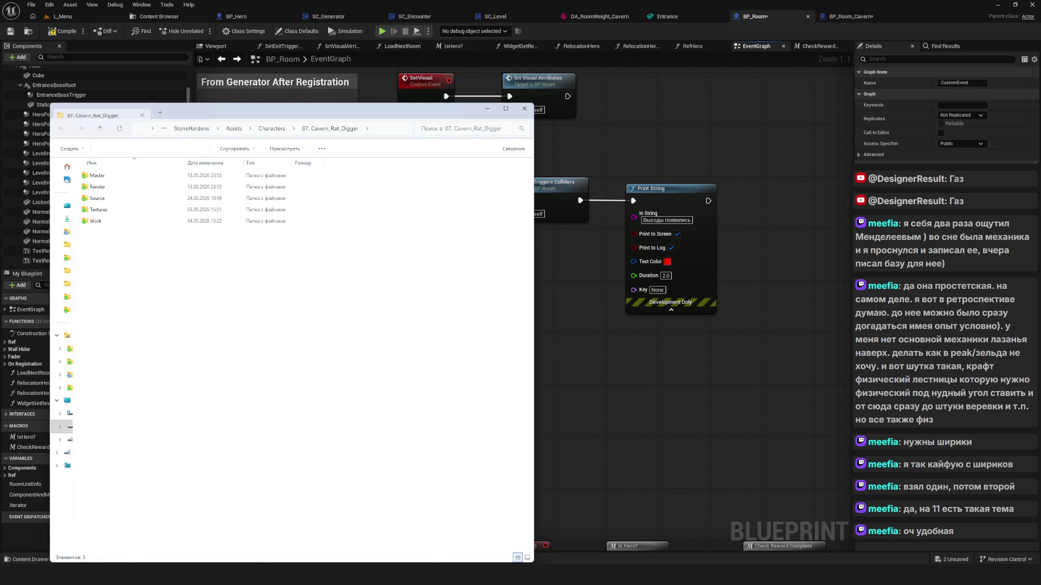
# Move the 07. Cavern_Rat_Digger folder window aside, toward the top of the screen
pyautogui.moveTo(243, 112)
pyautogui.mouseDown()
pyautogui.moveTo(283, 113)
pyautogui.moveTo(369, 78)
pyautogui.moveTo(487, 6)
pyautogui.moveTo(509, 10)
pyautogui.moveTo(518, 33)
pyautogui.mouseUp()
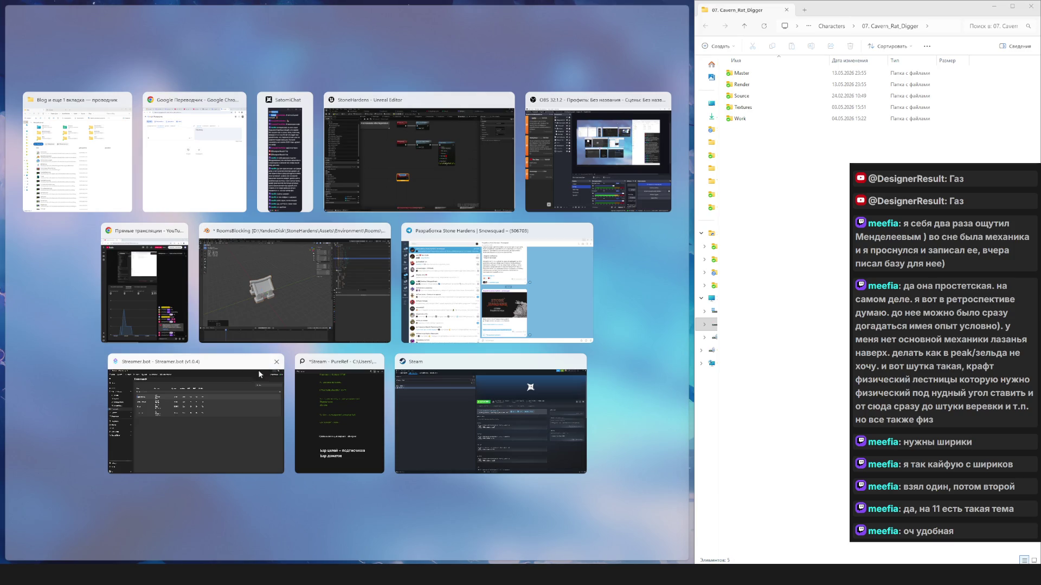
# Snap-arrange the windows, close the 07. Cavern_Rat_Digger folder, and maximize Unreal Editor
pyautogui.click(461, 158)
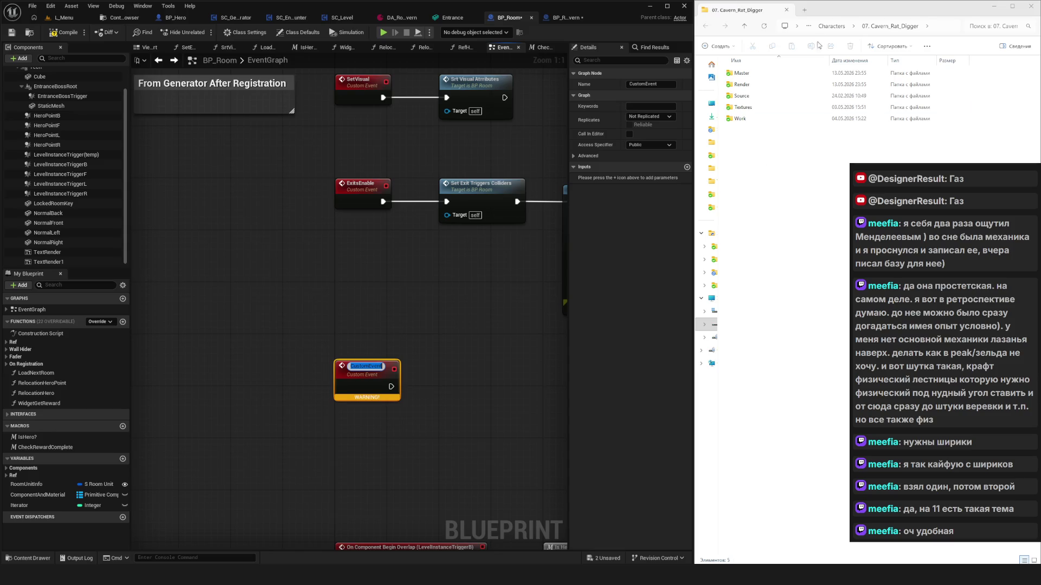
pyautogui.moveTo(823, 21)
pyautogui.mouseDown()
pyautogui.moveTo(602, 79)
pyautogui.moveTo(635, 64)
pyautogui.moveTo(381, 73)
pyautogui.moveTo(734, 19)
pyautogui.moveTo(484, 18)
pyautogui.mouseUp()
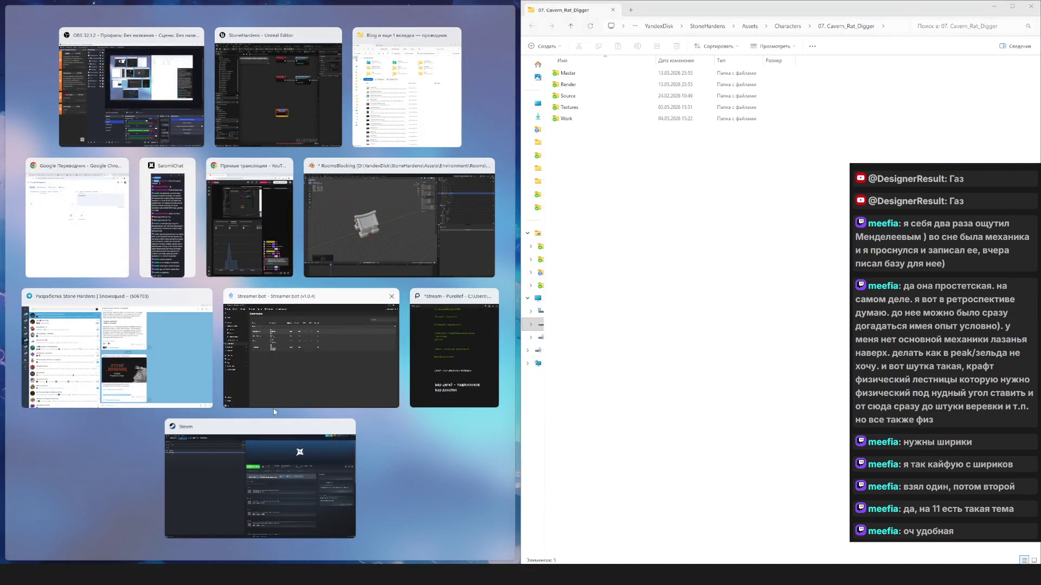
pyautogui.click(281, 115)
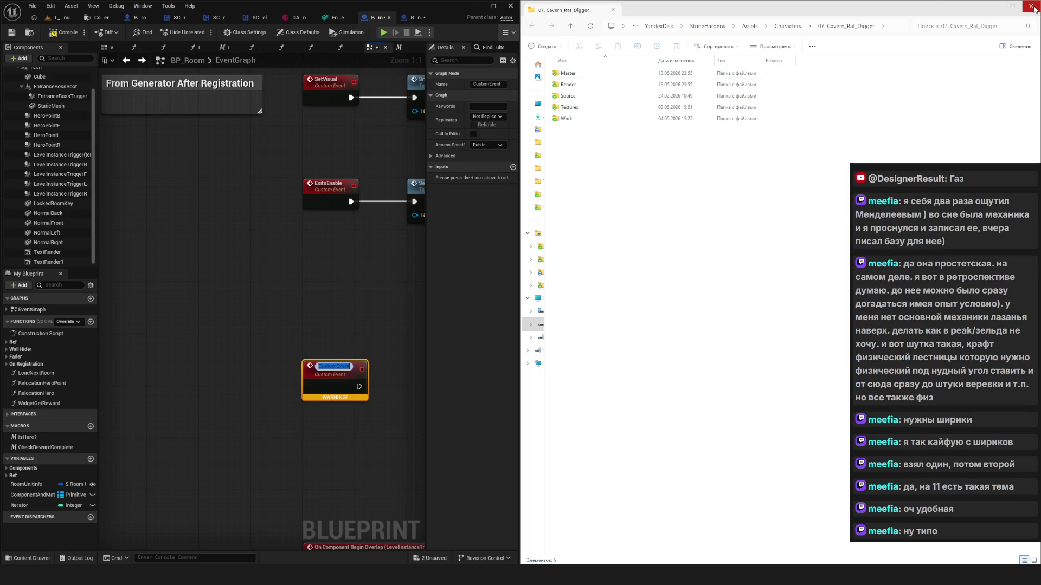
pyautogui.click(1031, 6)
pyautogui.click(493, 5)
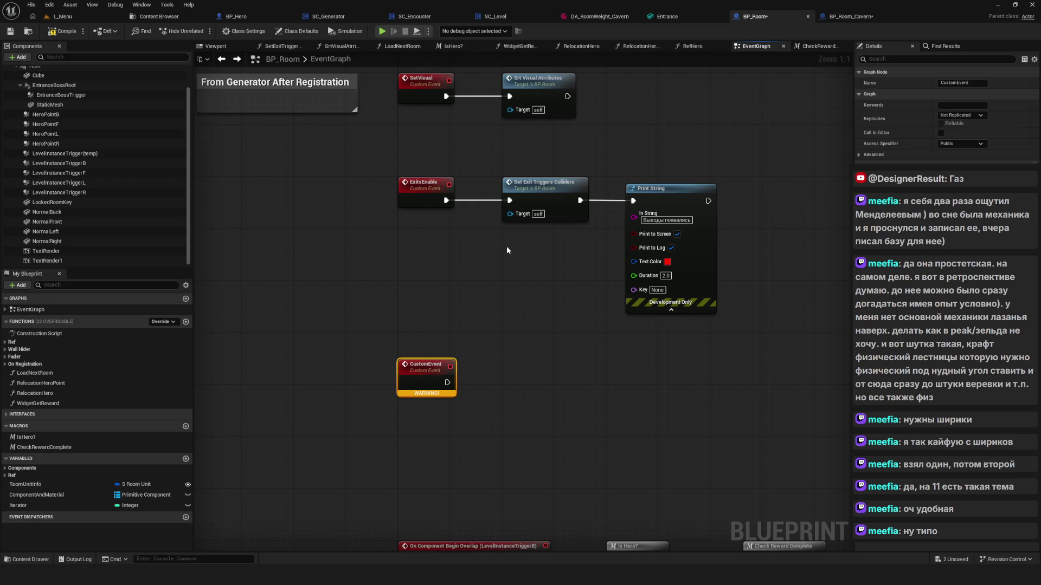
# Rename the new CustomEvent node to EntranceBossEnable
pyautogui.press('F2')
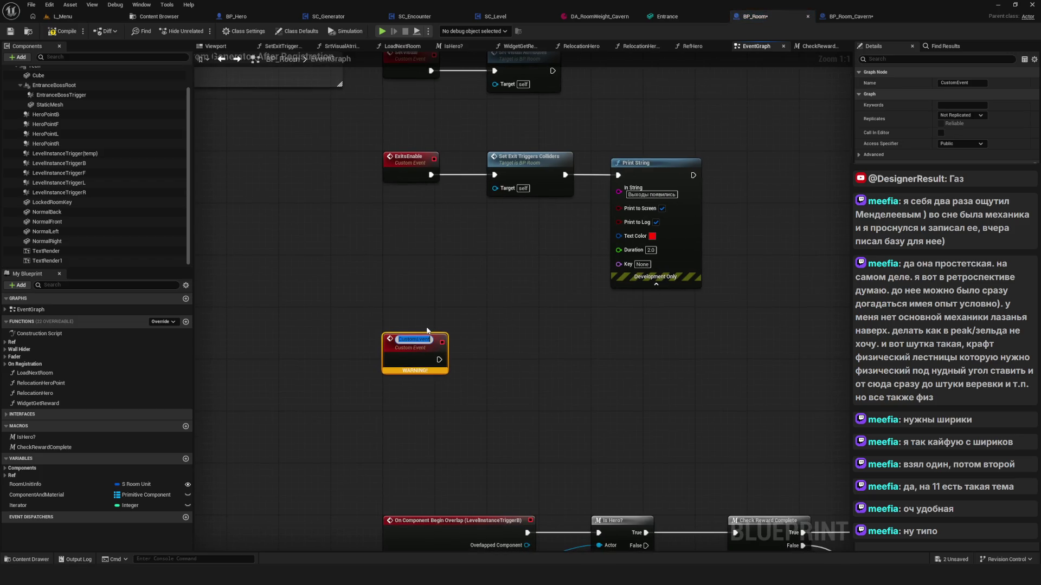
pyautogui.write('Entr')
pyautogui.write('ance')
pyautogui.write('Boss')
pyautogui.write('E')
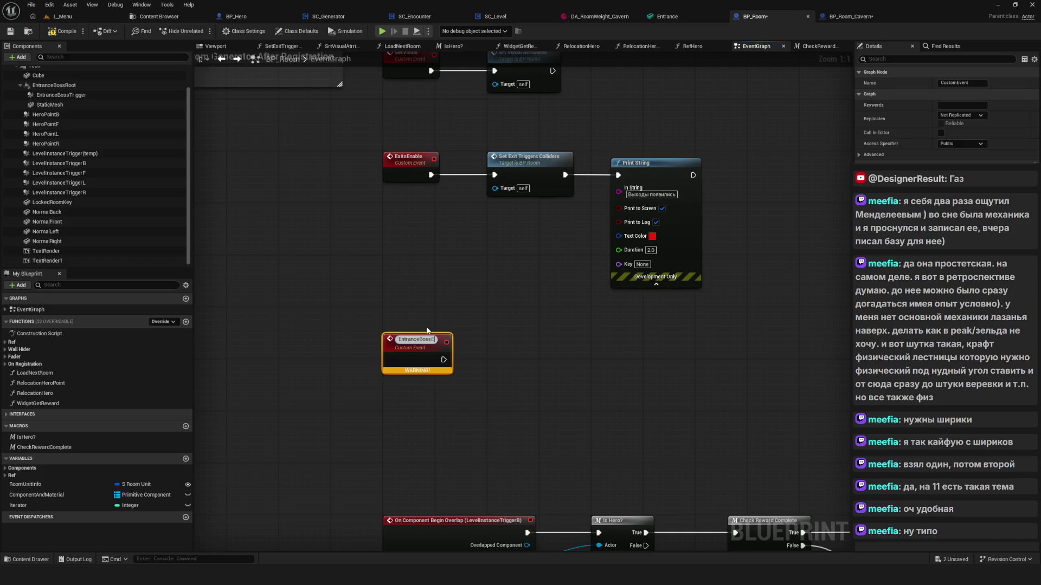
pyautogui.write('nable')
pyautogui.press('Return')
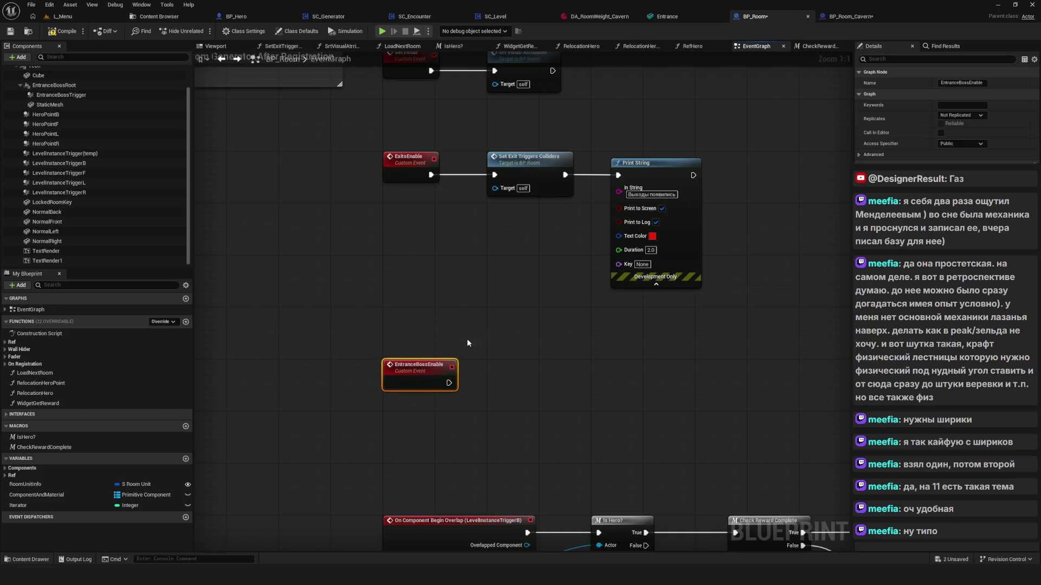
pyautogui.scroll(-12, 521, 295)
pyautogui.scroll(4, 520, 295)
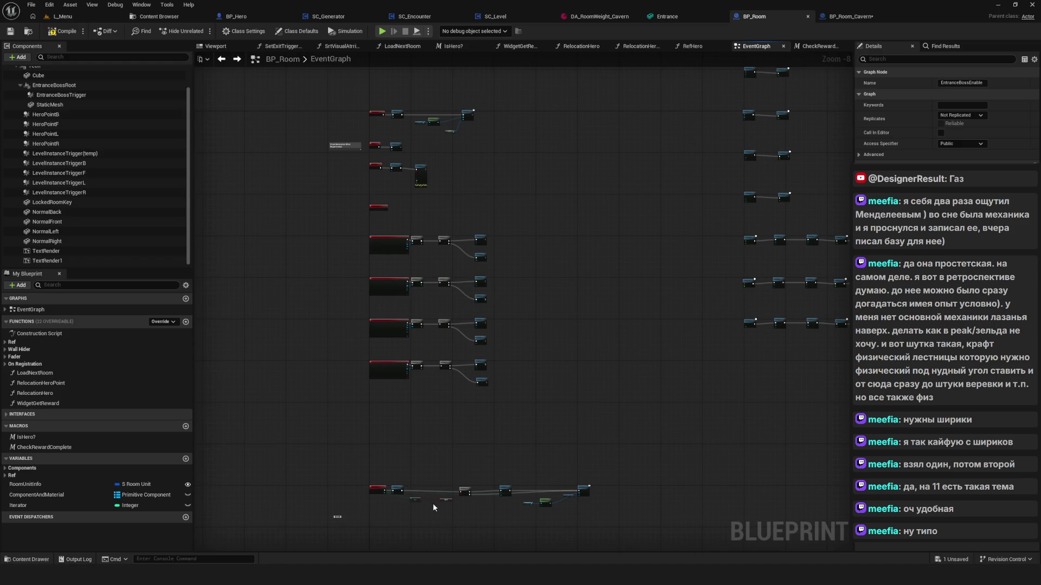
# Shift the lower node groups down to make room, then save BP_Room
pyautogui.moveTo(334, 515); pyautogui.dragTo(618, 227)
pyautogui.moveTo(384, 241); pyautogui.dragTo(385, 322)
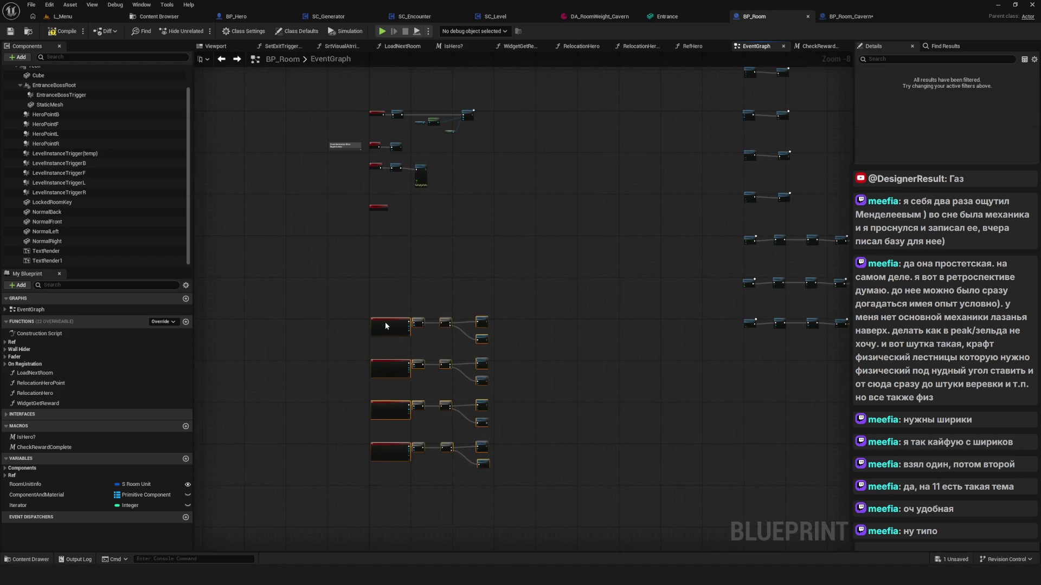
pyautogui.scroll(8, 386, 278)
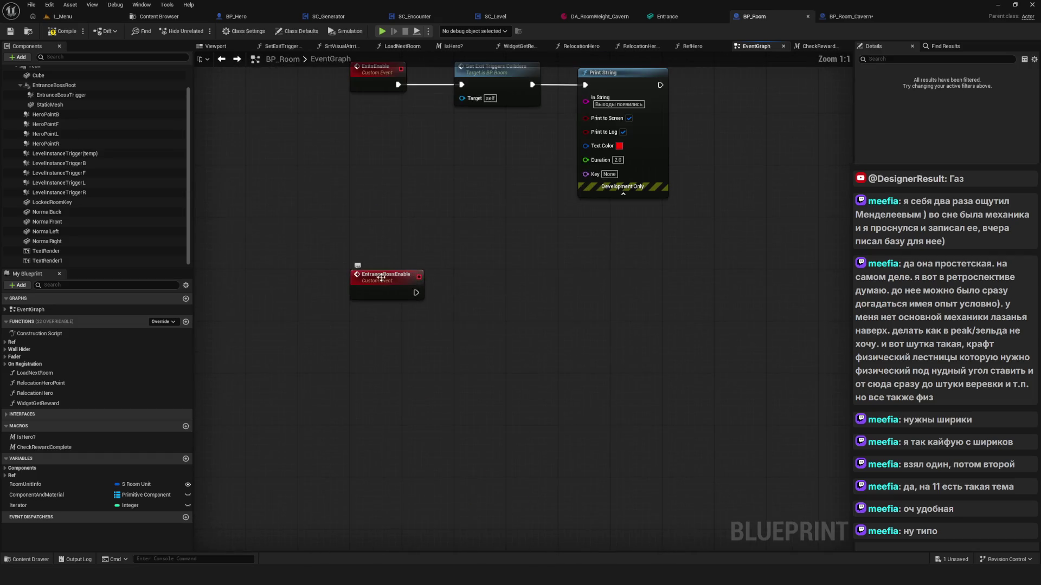
pyautogui.click(382, 335)
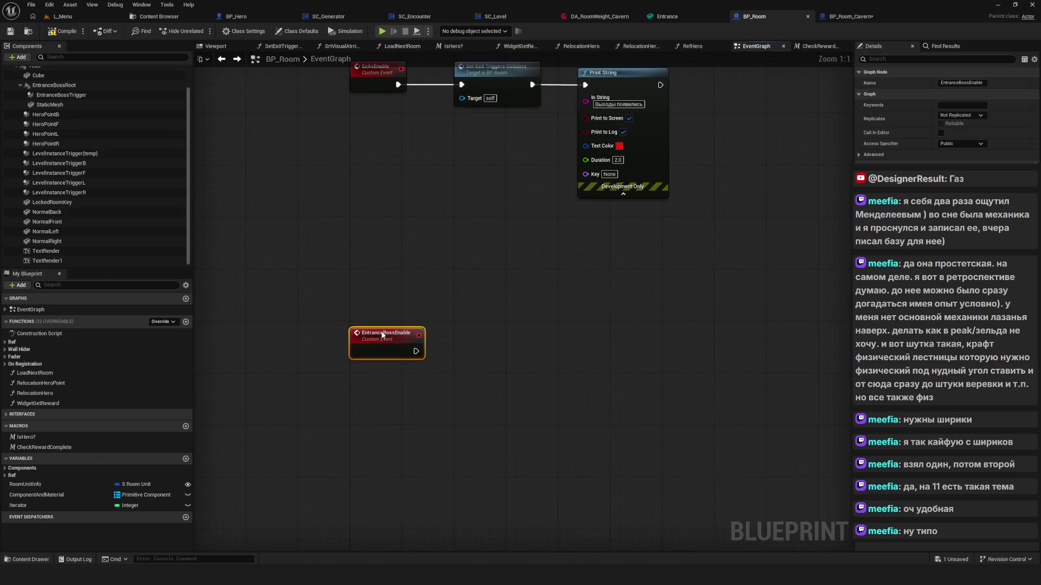
pyautogui.click(10, 31)
# Place an Entrance Boss Trigger getter beside the EntranceBossEnable event
pyautogui.scroll(-2, 403, 268)
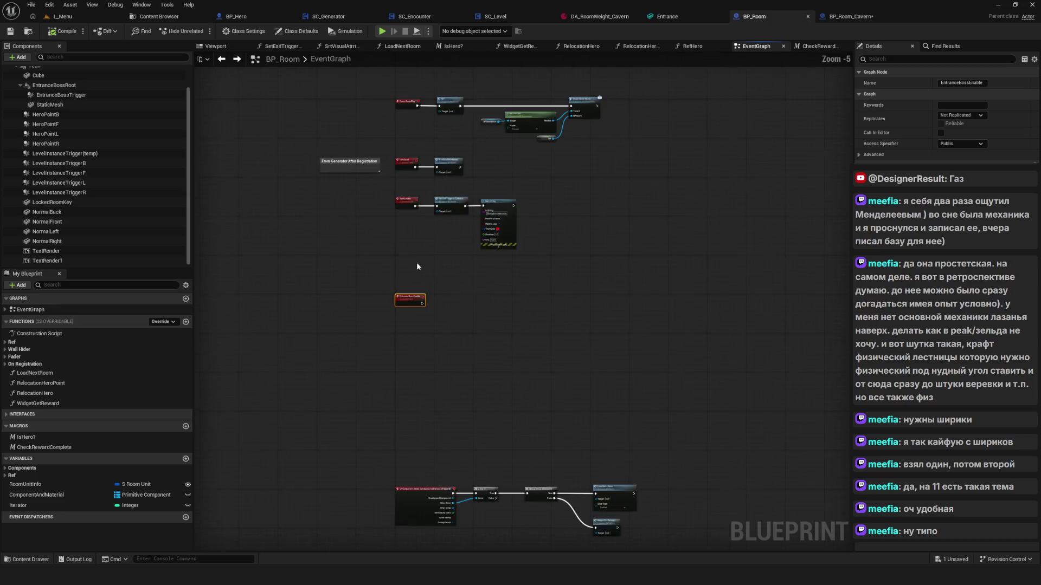
pyautogui.moveTo(445, 323); pyautogui.dragTo(445, 347)
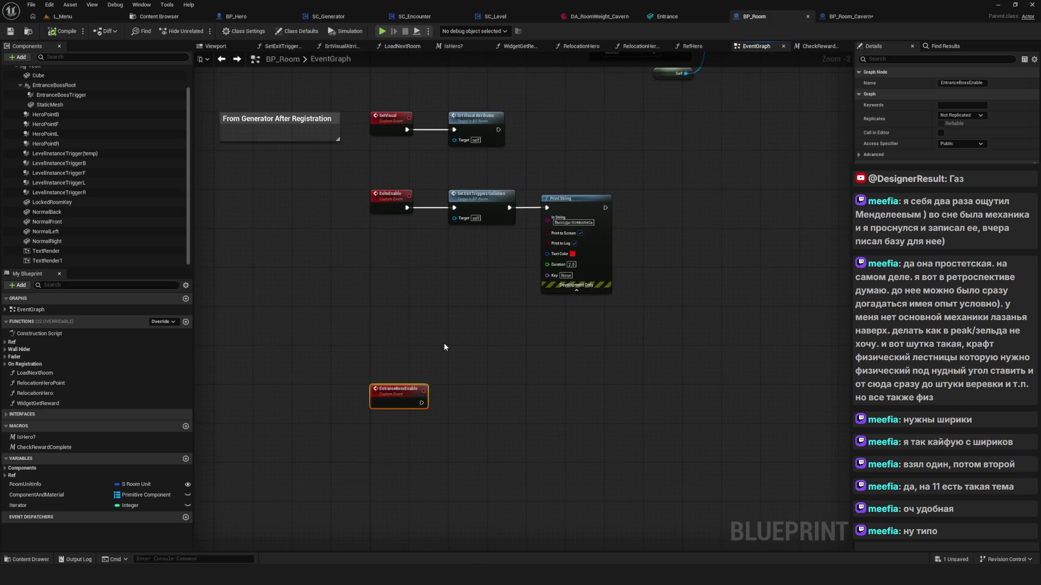
pyautogui.moveTo(493, 379); pyautogui.dragTo(432, 324)
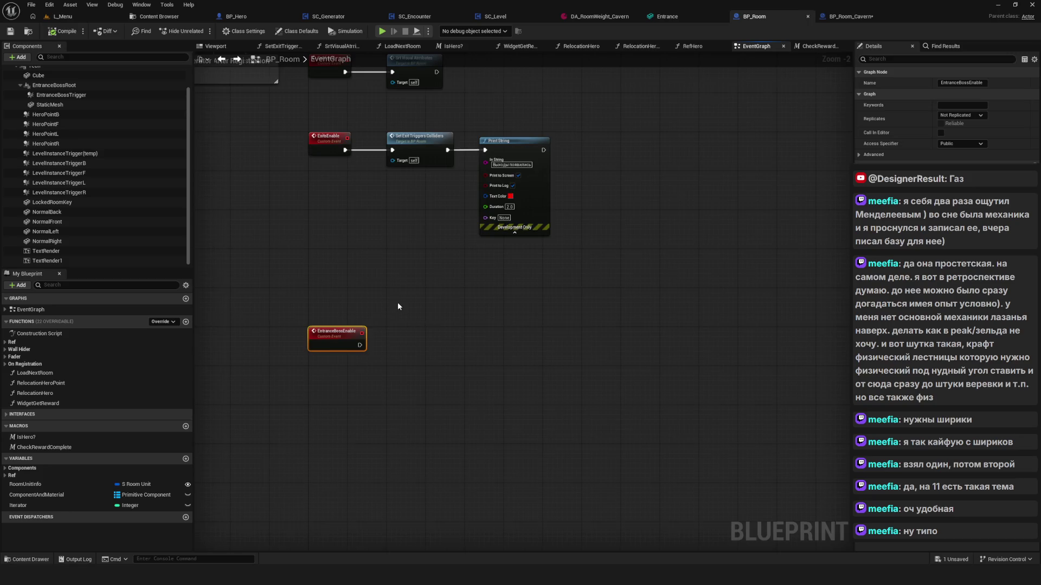
pyautogui.scroll(2, 83, 165)
pyautogui.moveTo(82, 120)
pyautogui.mouseDown()
pyautogui.moveTo(108, 163)
pyautogui.moveTo(325, 304)
pyautogui.moveTo(444, 353)
pyautogui.moveTo(362, 348)
pyautogui.mouseUp()
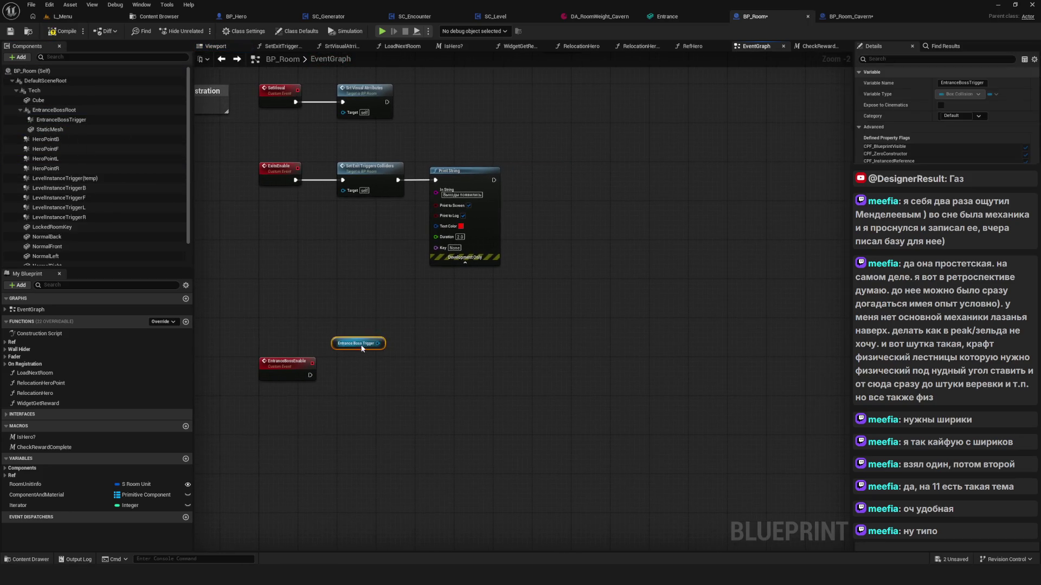
pyautogui.doubleClick(388, 172)
# Copy a Set Collision Enabled node (Query Only) into EventGraph, targeting Entrance Boss Trigger
pyautogui.moveTo(514, 98); pyautogui.dragTo(594, 226)
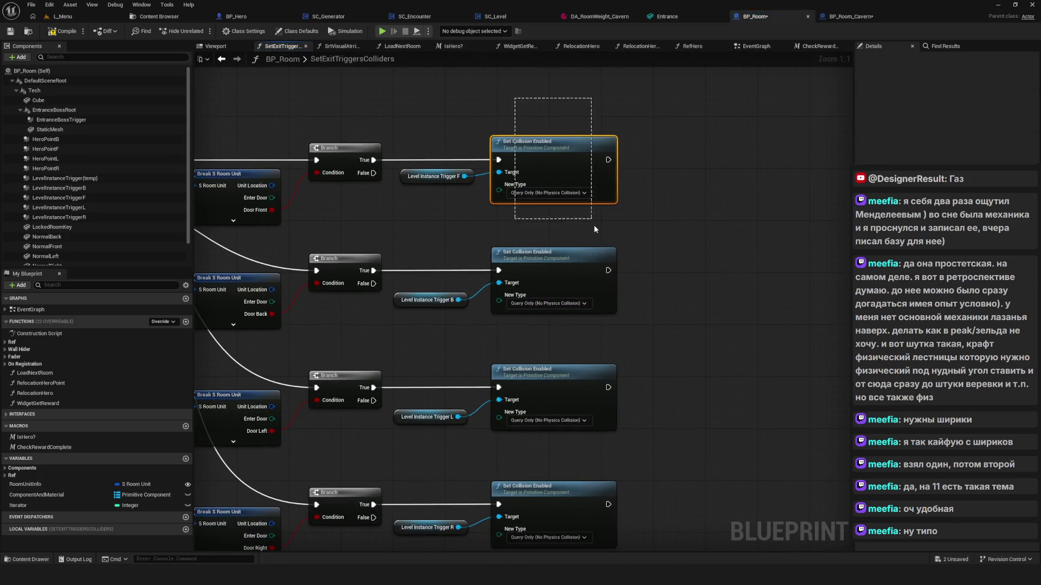
pyautogui.press('Home')
pyautogui.click(221, 60)
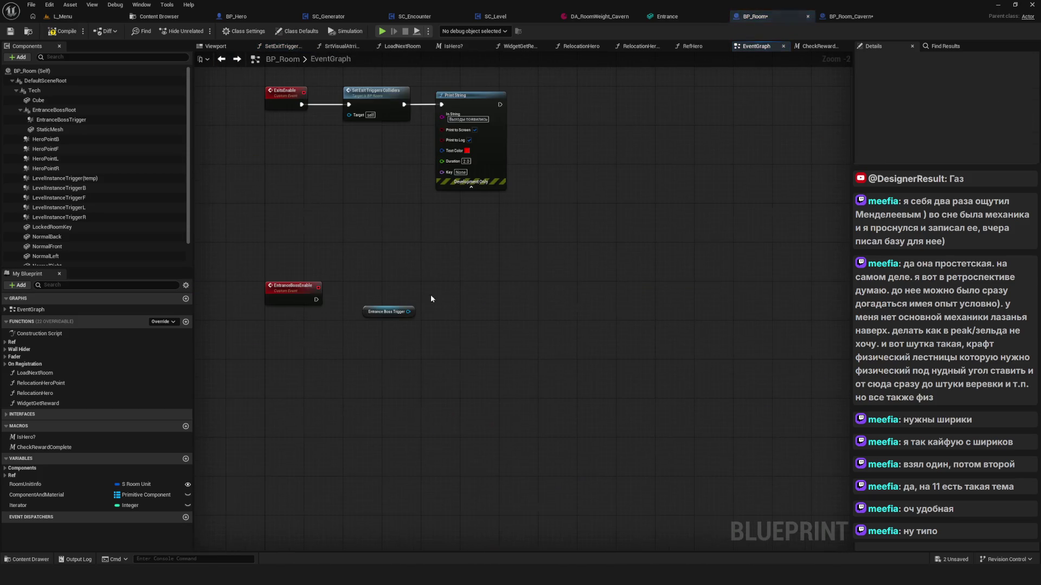
pyautogui.hotkey('ctrl', 'v')
pyautogui.moveTo(402, 315); pyautogui.dragTo(478, 312)
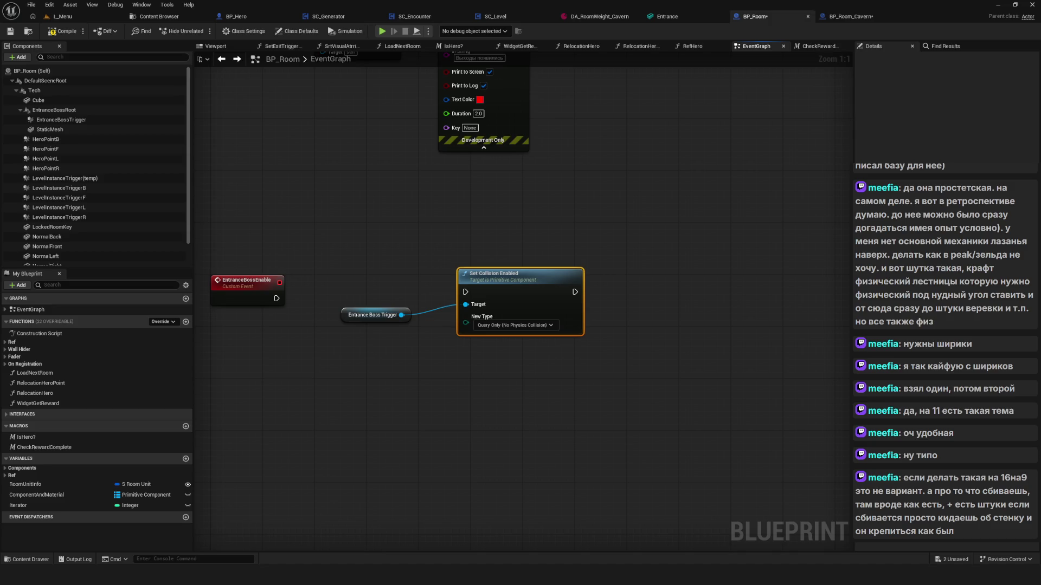
# Wire EntranceBossEnable into Set Collision Enabled and tidy the trigger and collision nodes
pyautogui.moveTo(402, 319)
pyautogui.mouseDown()
pyautogui.moveTo(469, 315)
pyautogui.moveTo(437, 314)
pyautogui.mouseUp()
pyautogui.moveTo(310, 299); pyautogui.dragTo(554, 285)
pyautogui.moveTo(429, 246); pyautogui.dragTo(471, 320)
pyautogui.moveTo(551, 283); pyautogui.dragTo(499, 290)
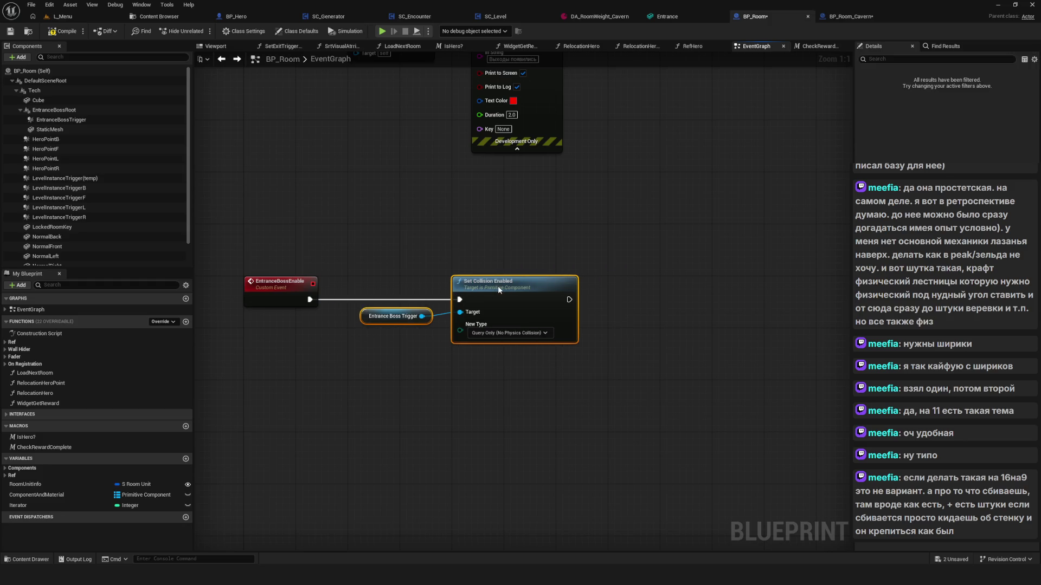
pyautogui.click(499, 290)
pyautogui.moveTo(487, 357)
pyautogui.mouseDown()
pyautogui.moveTo(429, 355)
pyautogui.moveTo(457, 335)
pyautogui.mouseUp()
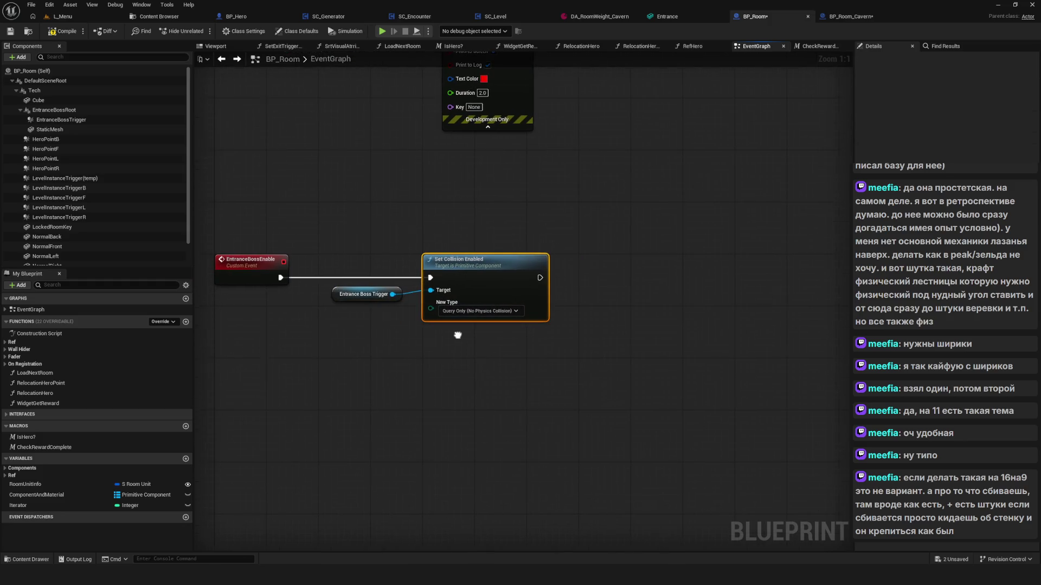
pyautogui.click(334, 294)
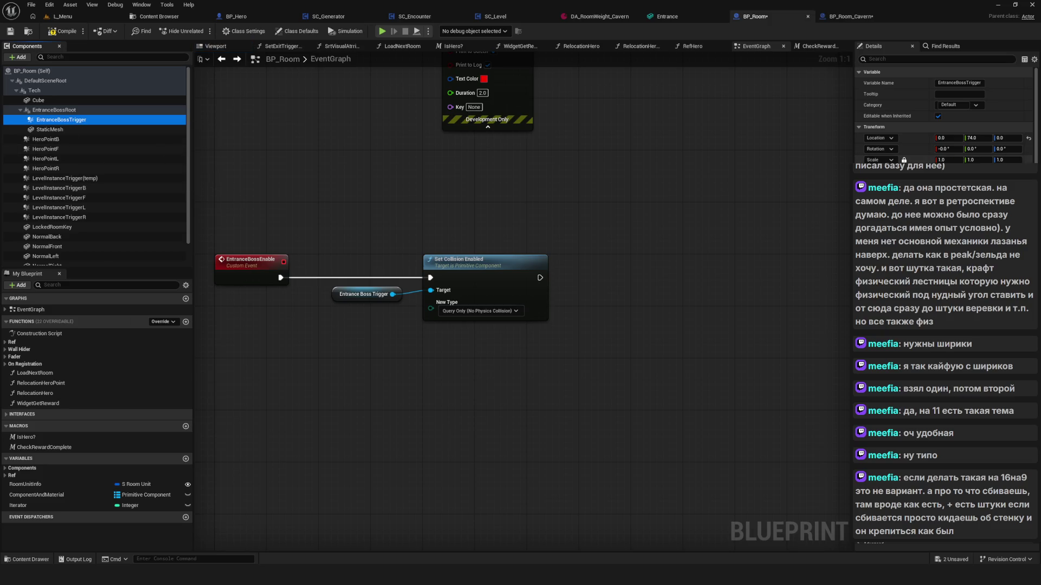
# Keep Entrance Boss Trigger's Collision Enabled at No Collision and add a Static Mesh reference
pyautogui.scroll(-10, 943, 108)
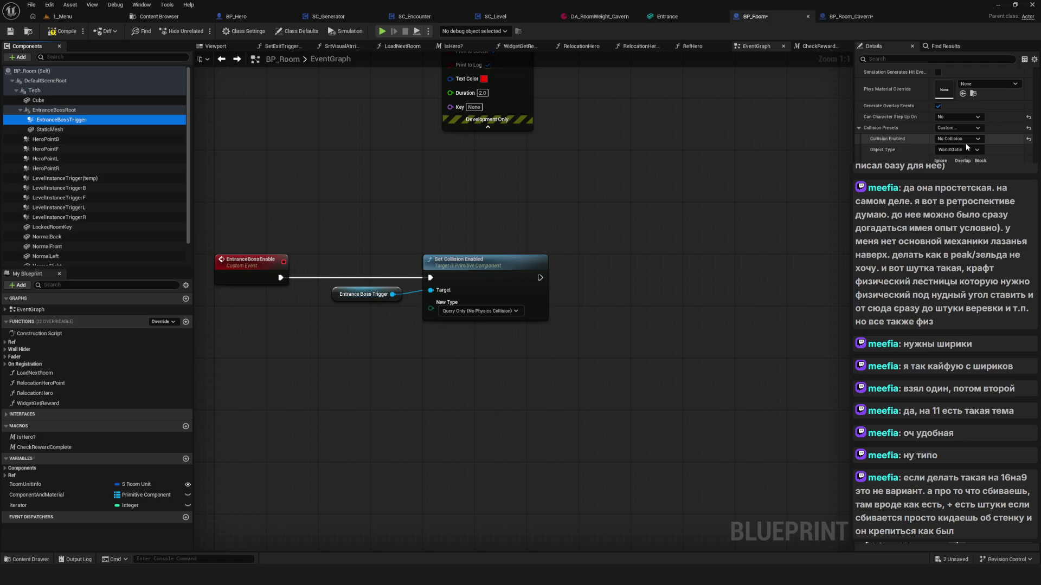
pyautogui.click(963, 139)
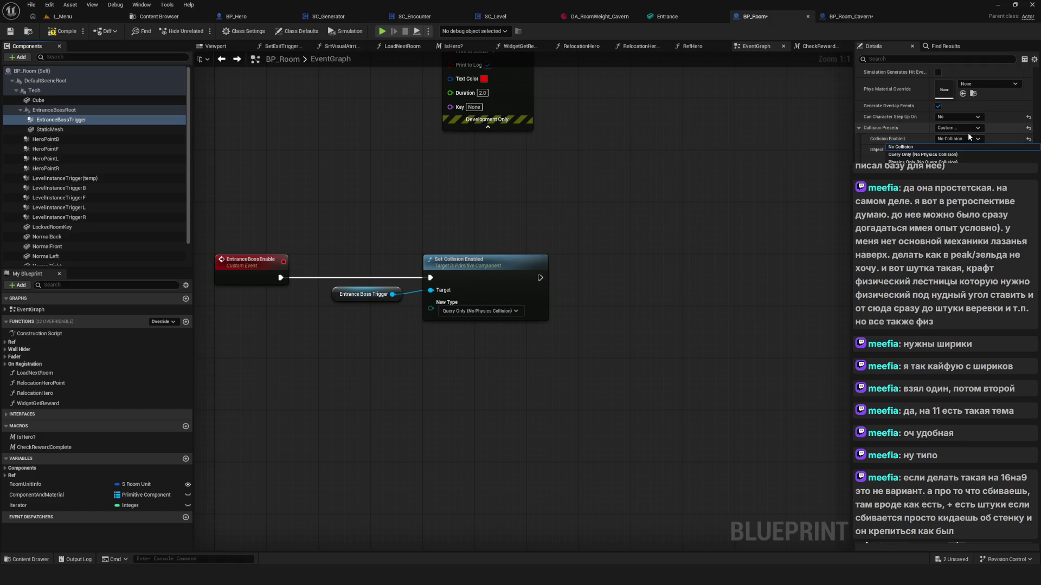
pyautogui.click(900, 147)
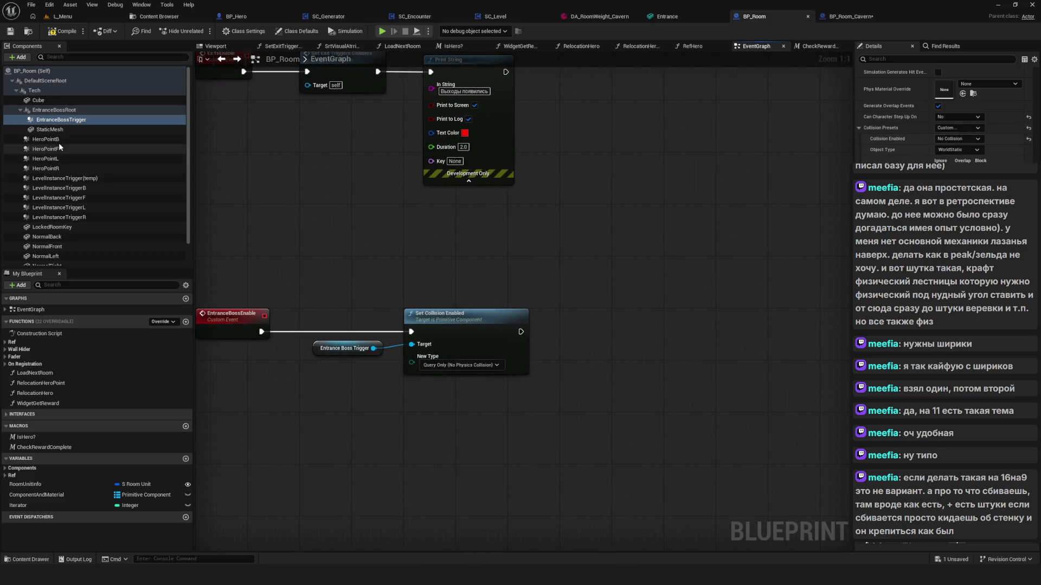
pyautogui.moveTo(59, 135)
pyautogui.mouseDown()
pyautogui.moveTo(565, 353)
pyautogui.moveTo(526, 335)
pyautogui.moveTo(494, 344)
pyautogui.moveTo(508, 349)
pyautogui.moveTo(365, 356)
pyautogui.moveTo(405, 304)
pyautogui.mouseUp()
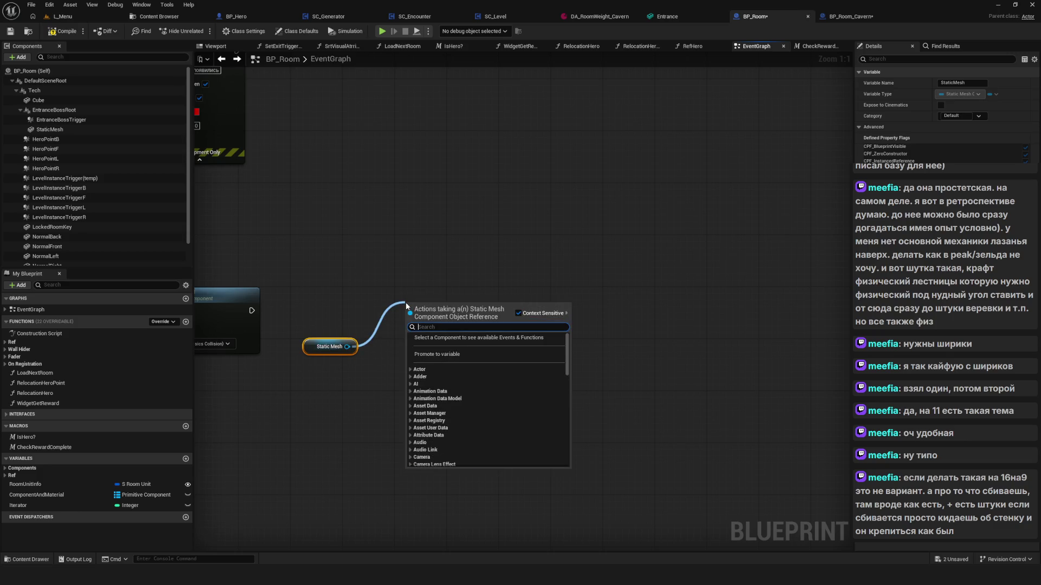
# Chain Set Visibility (New Visibility true) on Static Mesh after Set Collision Enabled
pyautogui.write('visi')
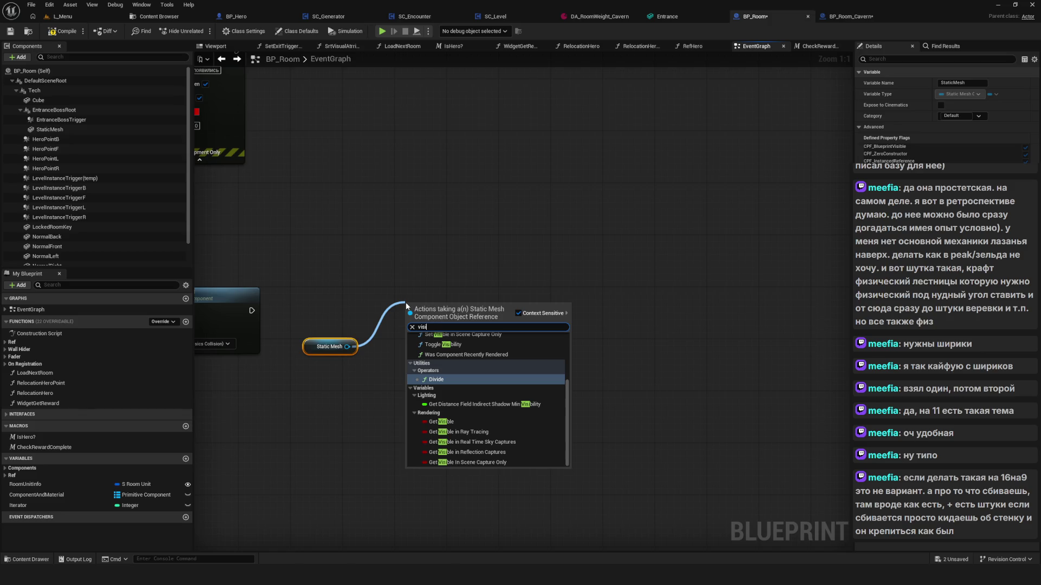
pyautogui.write('bil')
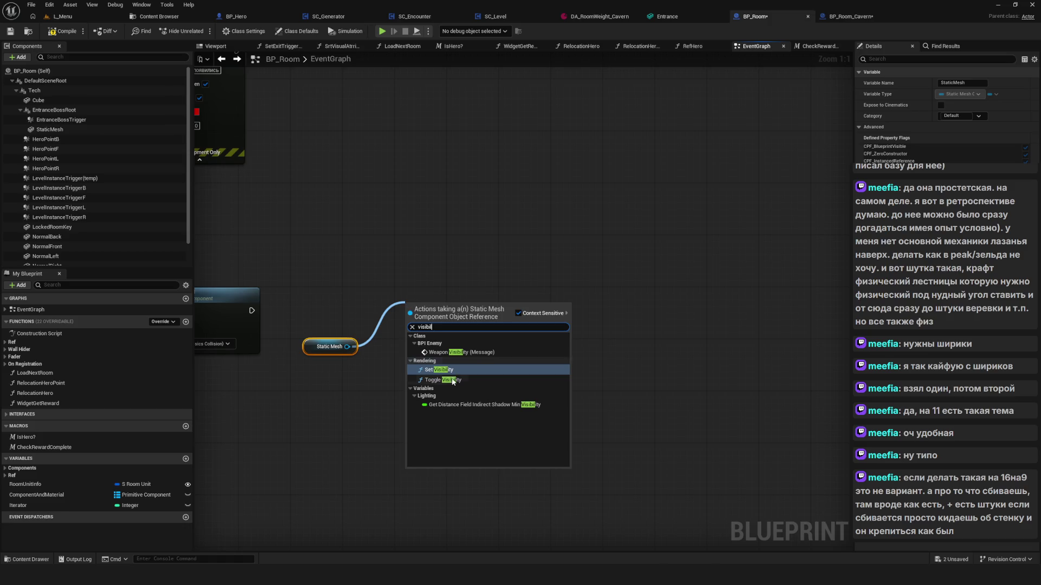
pyautogui.click(453, 370)
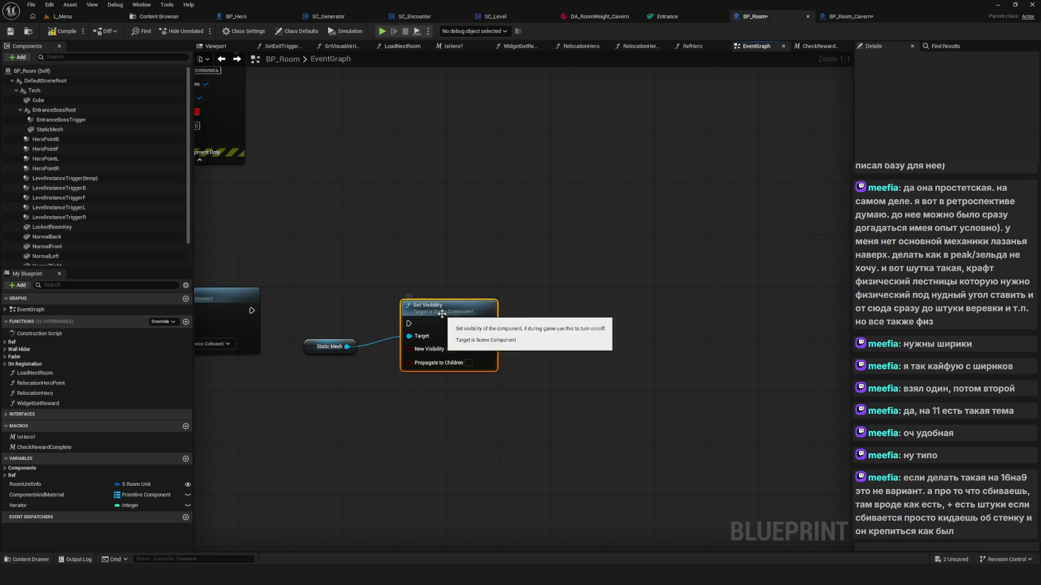
pyautogui.moveTo(258, 311); pyautogui.dragTo(461, 299)
pyautogui.click(476, 330)
pyautogui.moveTo(322, 348)
pyautogui.mouseDown()
pyautogui.moveTo(351, 333)
pyautogui.moveTo(494, 347)
pyautogui.mouseUp()
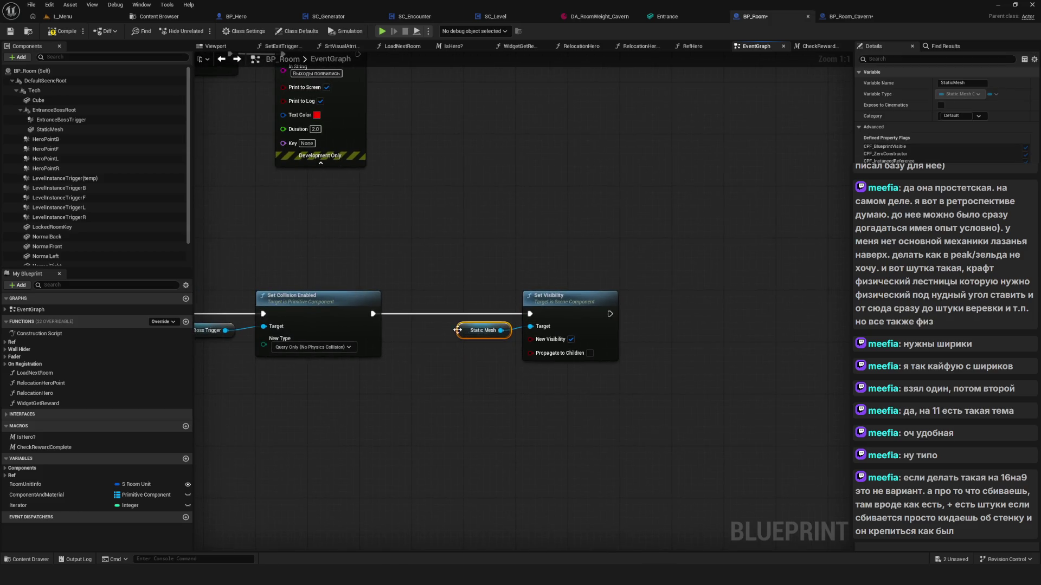
pyautogui.click(52, 130)
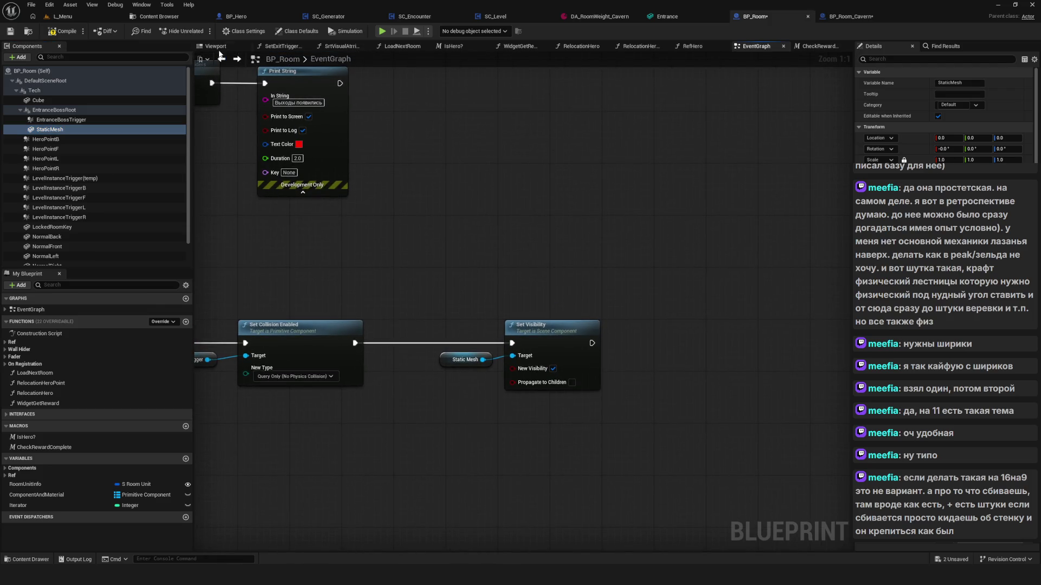
pyautogui.click(215, 46)
pyautogui.click(65, 32)
# Untick Visible on the StaticMesh house so it starts hidden, then save BP_Room
pyautogui.press('f')
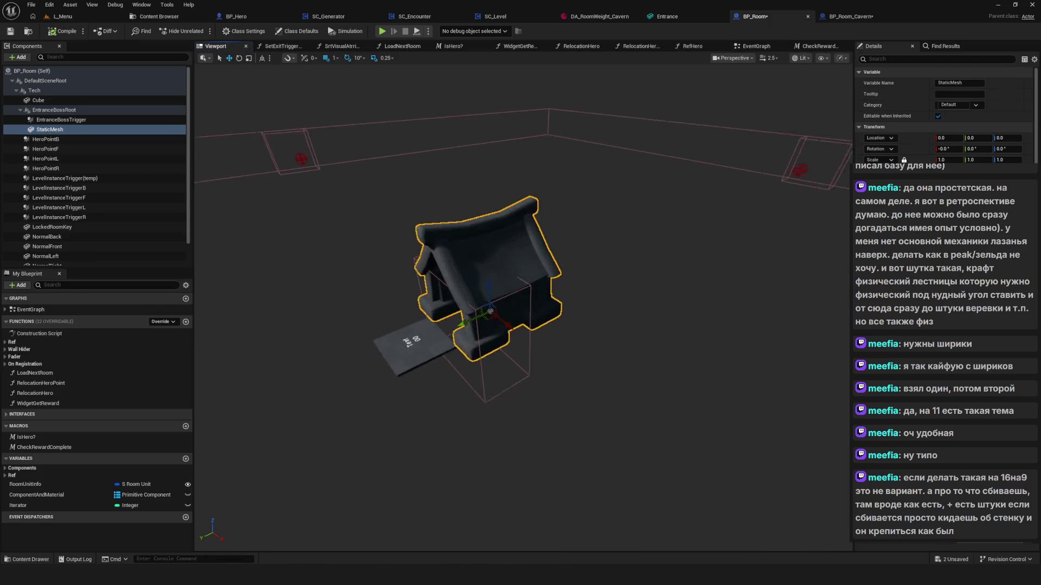
pyautogui.moveTo(525, 301); pyautogui.dragTo(553, 238)
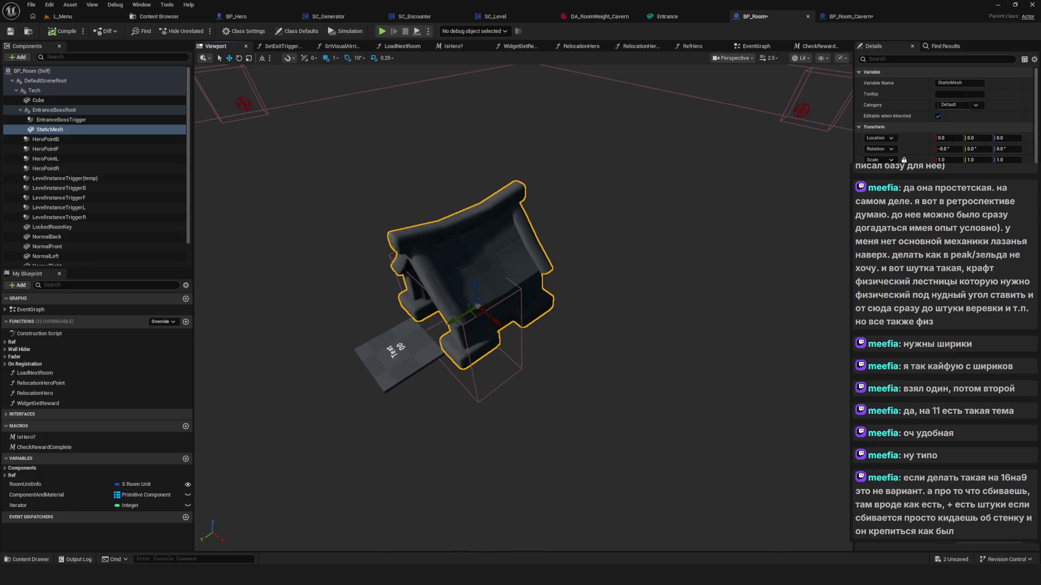
pyautogui.scroll(-10, 943, 114)
pyautogui.click(877, 58)
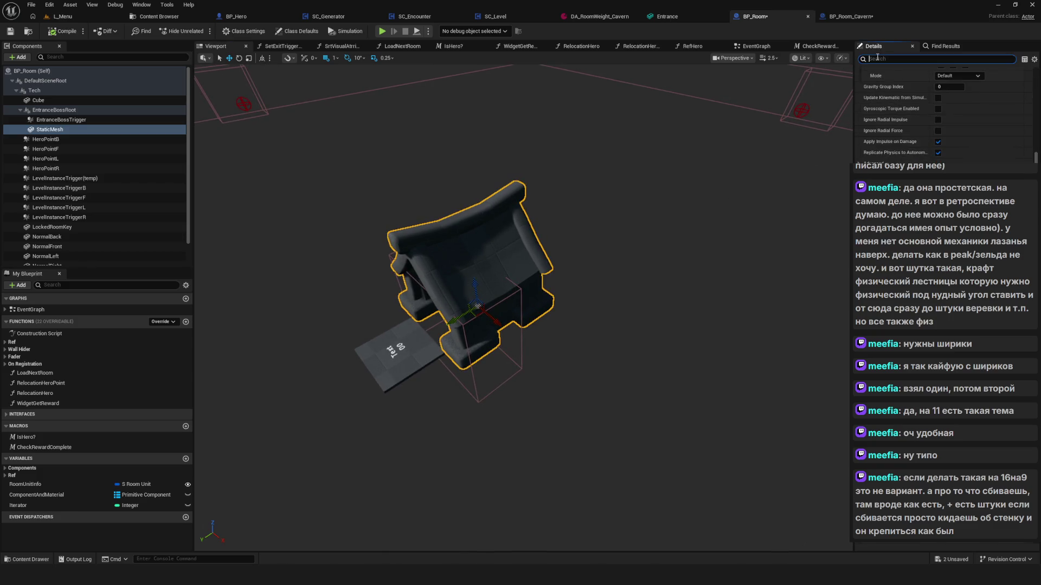
pyautogui.write('visi')
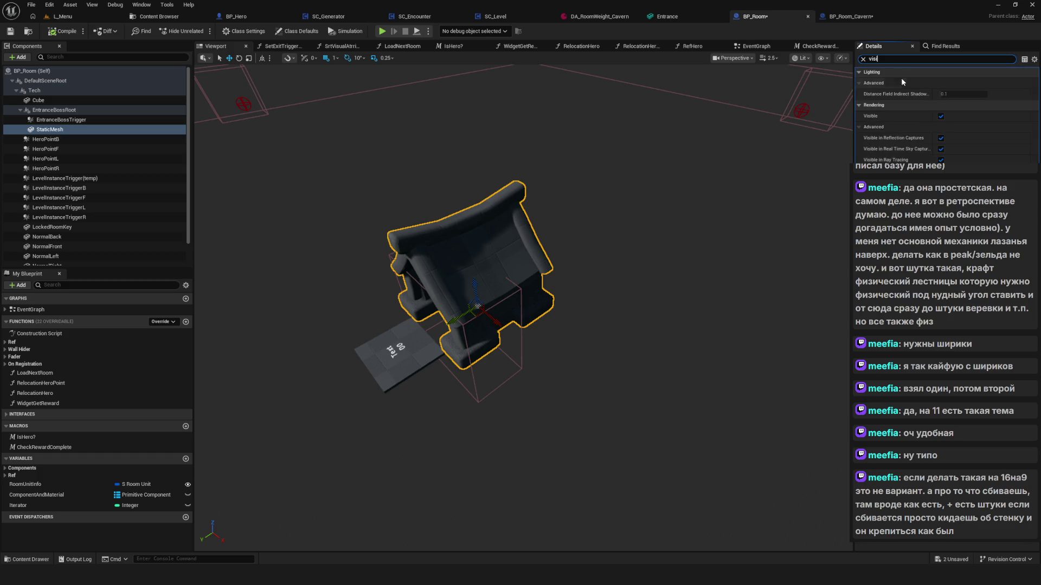
pyautogui.click(941, 116)
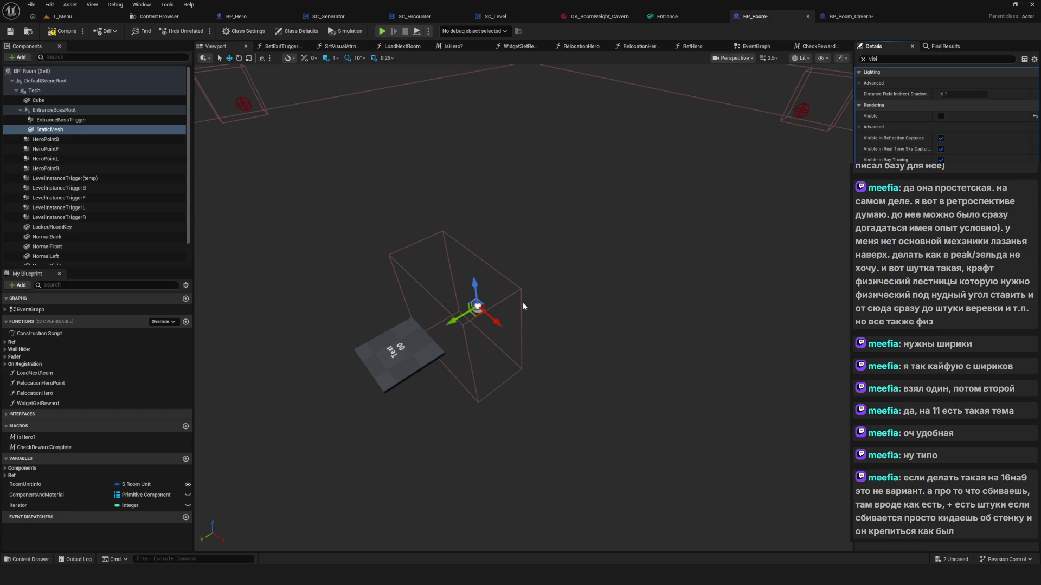
pyautogui.moveTo(523, 306)
pyautogui.mouseDown()
pyautogui.moveTo(524, 369)
pyautogui.moveTo(521, 292)
pyautogui.moveTo(525, 380)
pyautogui.mouseUp()
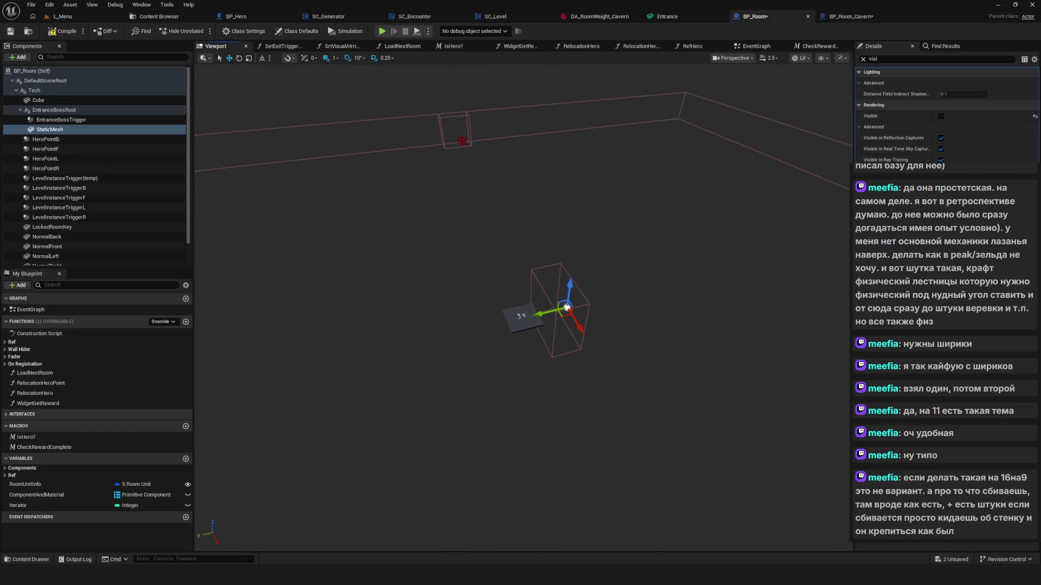
pyautogui.click(11, 35)
# Toggle the house's visibility to check it, leave it hidden, and select the trigger box
pyautogui.moveTo(520, 292); pyautogui.dragTo(496, 288)
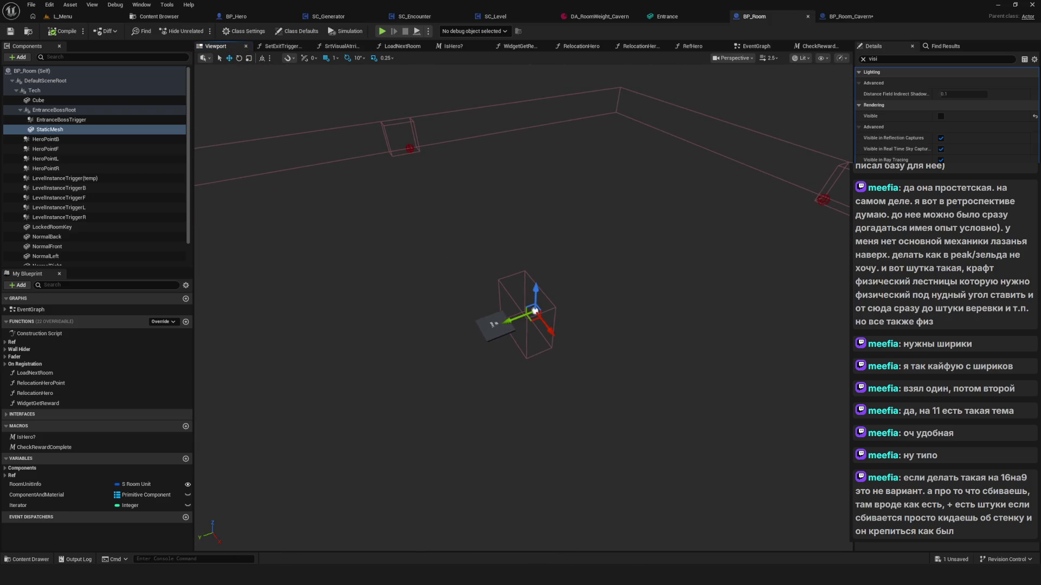
pyautogui.click(941, 116)
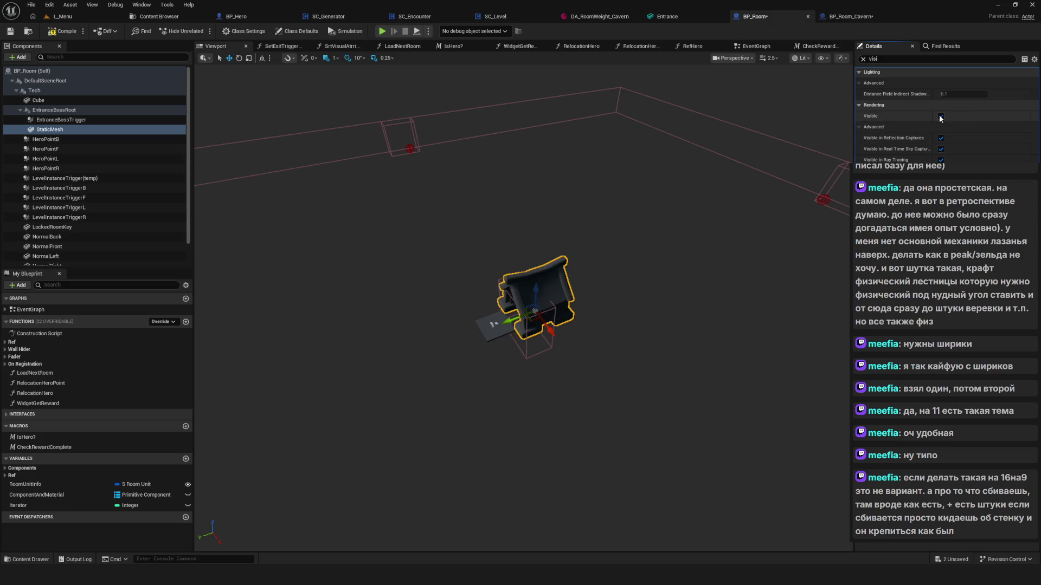
pyautogui.click(941, 116)
pyautogui.moveTo(686, 173); pyautogui.dragTo(600, 272)
pyautogui.click(558, 281)
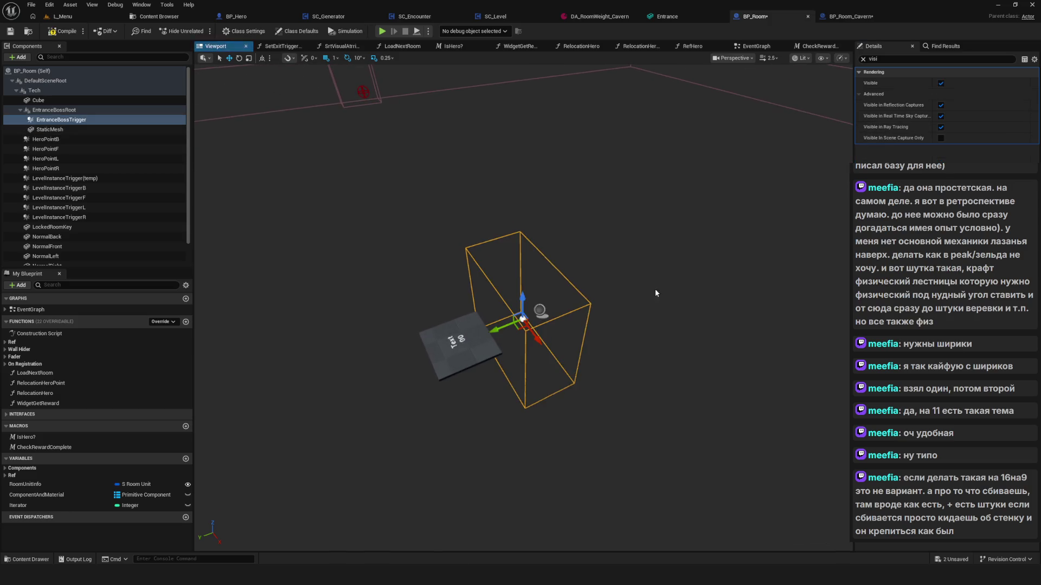
# Move the Set Visibility and Static Mesh nodes closer to Set Collision Enabled
pyautogui.click(754, 46)
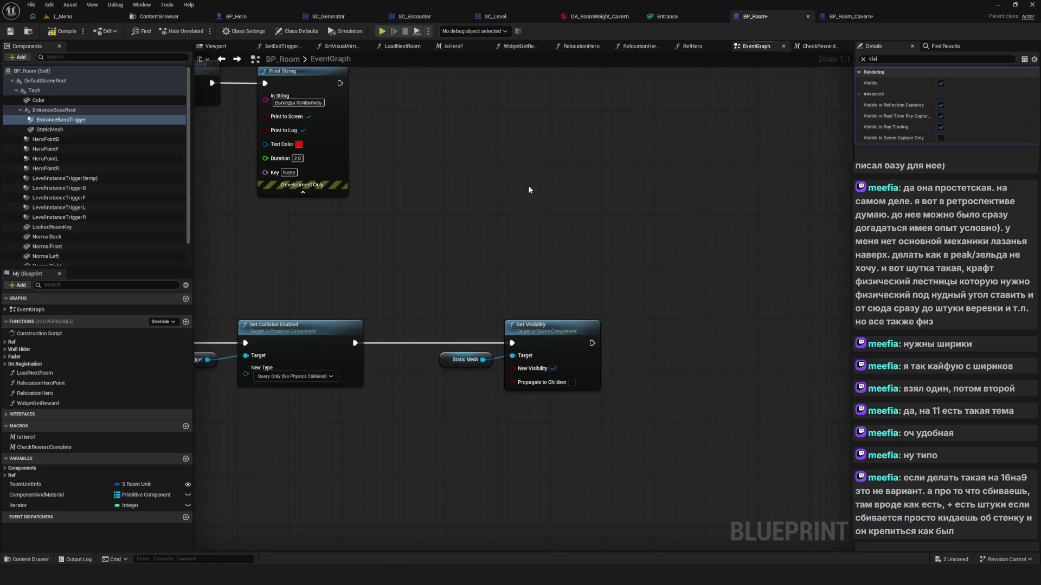
pyautogui.moveTo(554, 268); pyautogui.dragTo(846, 399)
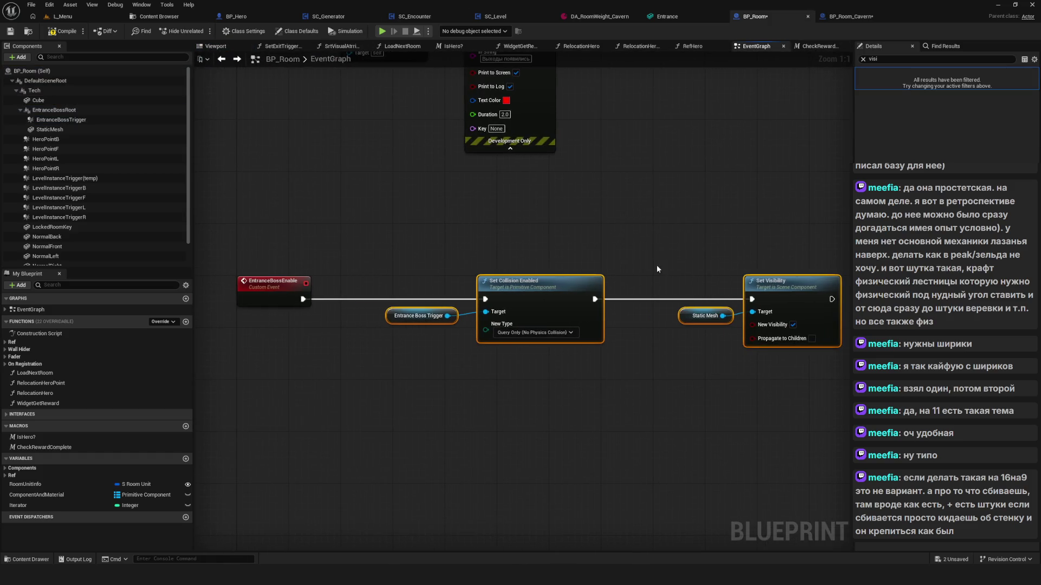
pyautogui.keyDown('ctrl'); pyautogui.click(704, 315); pyautogui.keyUp('ctrl')
pyautogui.moveTo(775, 293); pyautogui.dragTo(716, 294)
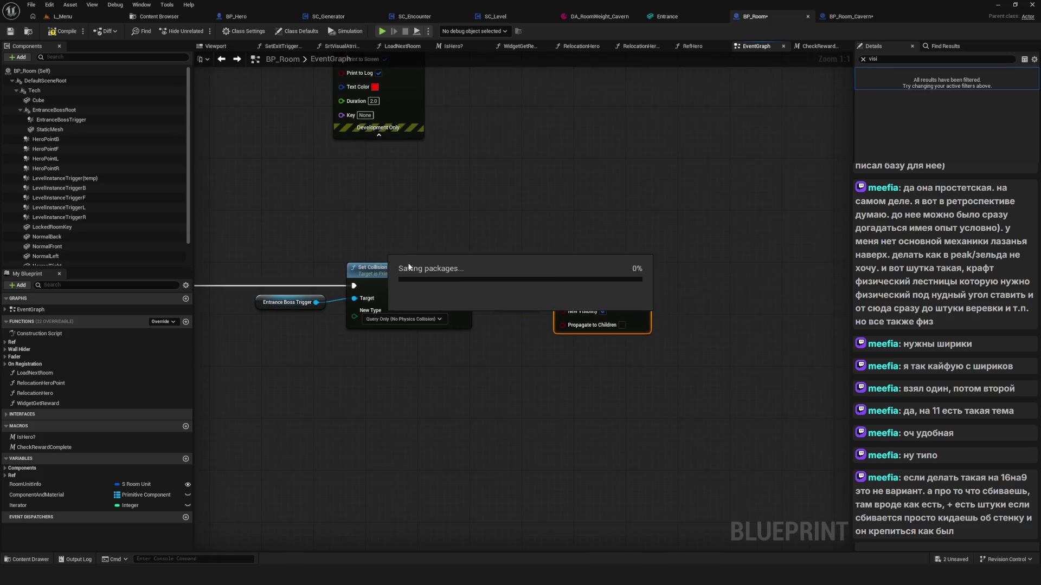
pyautogui.click(45, 17)
pyautogui.click(155, 17)
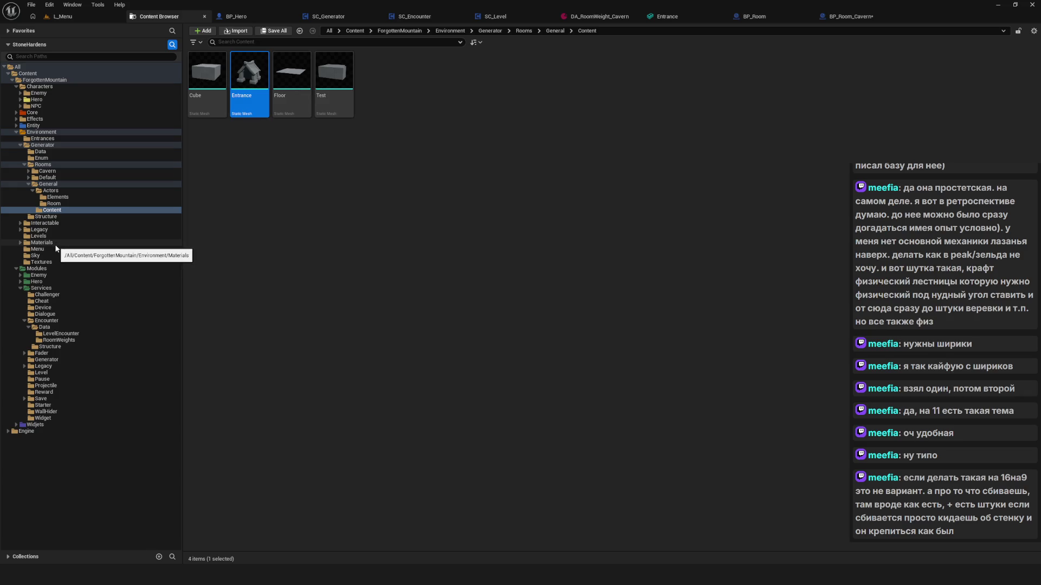
# Start a Play-in-Editor session from L_Menu, choosing Dev and then NewGame
pyautogui.click(73, 15)
pyautogui.hotkey('alt', 'p')
pyautogui.click(502, 227)
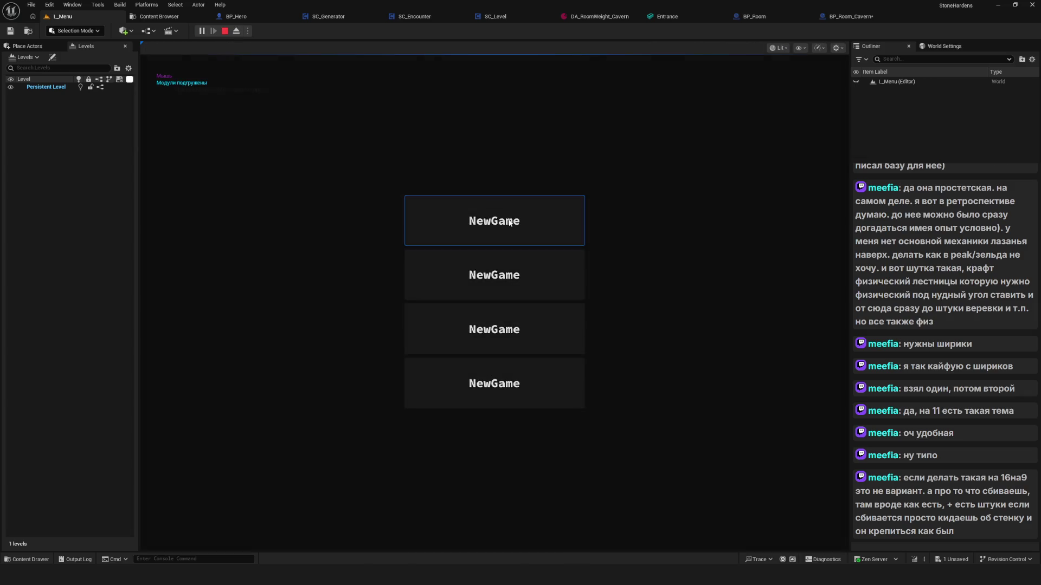
pyautogui.click(502, 227)
# Walk the hero through the generated cavern rooms toward the entrance tile
pyautogui.press('w')
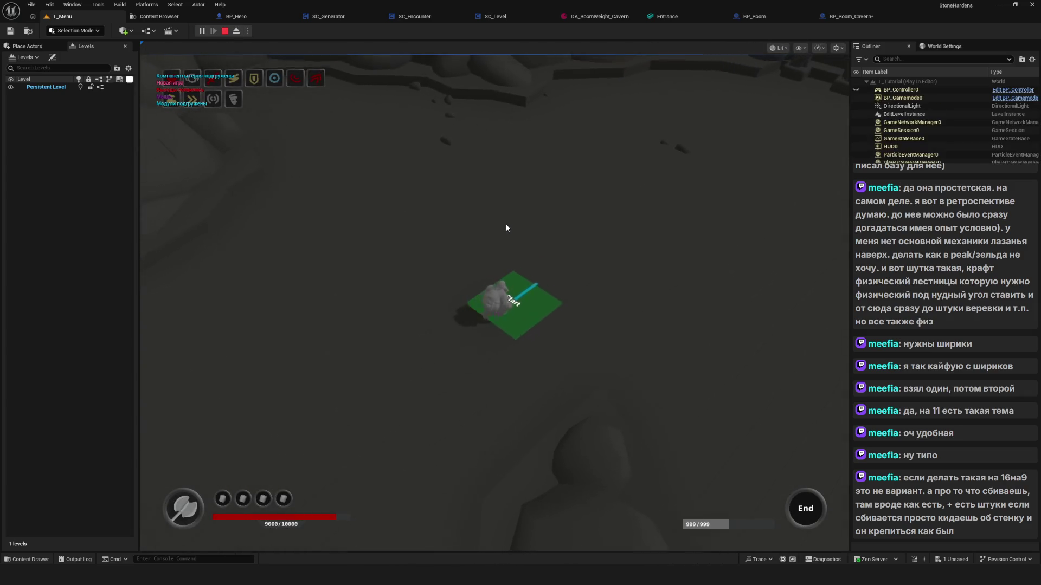
pyautogui.press('w')
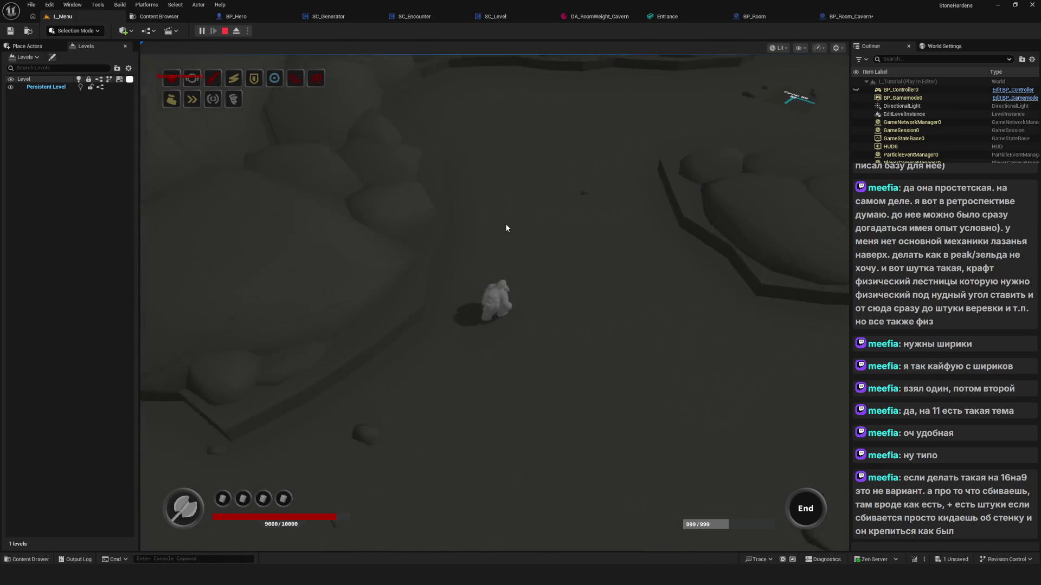
pyautogui.press('w')
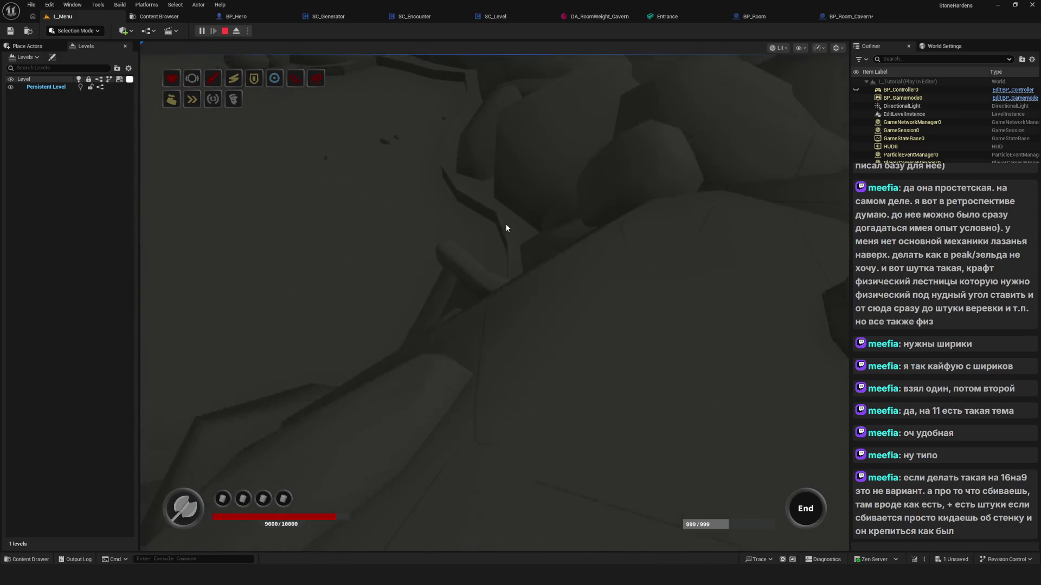
pyautogui.press('w')
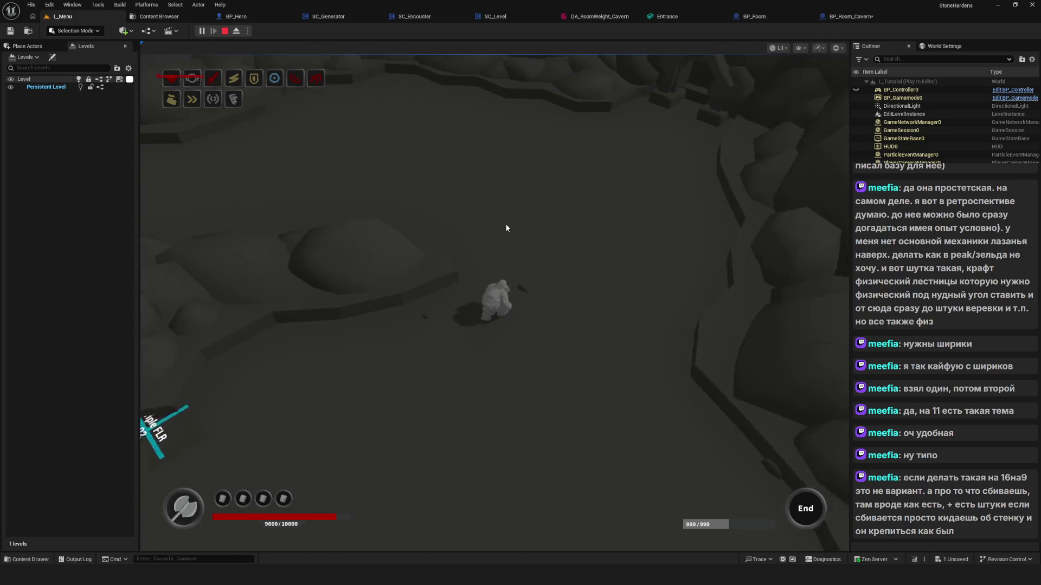
pyautogui.press('w')
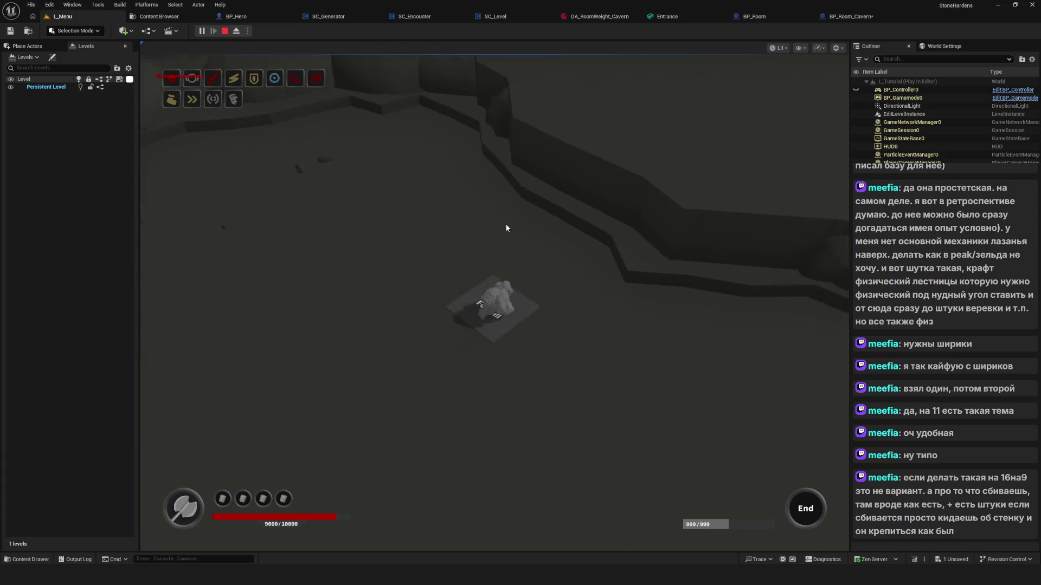
pyautogui.press('s')
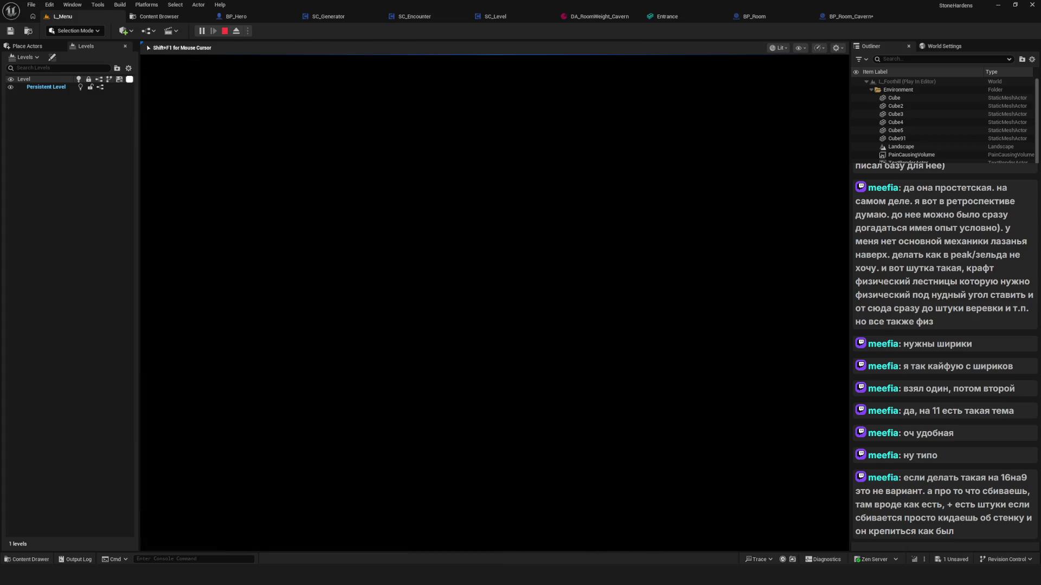
# Run the hero briefly around the cavern start tile, then end the play session
pyautogui.press('d')
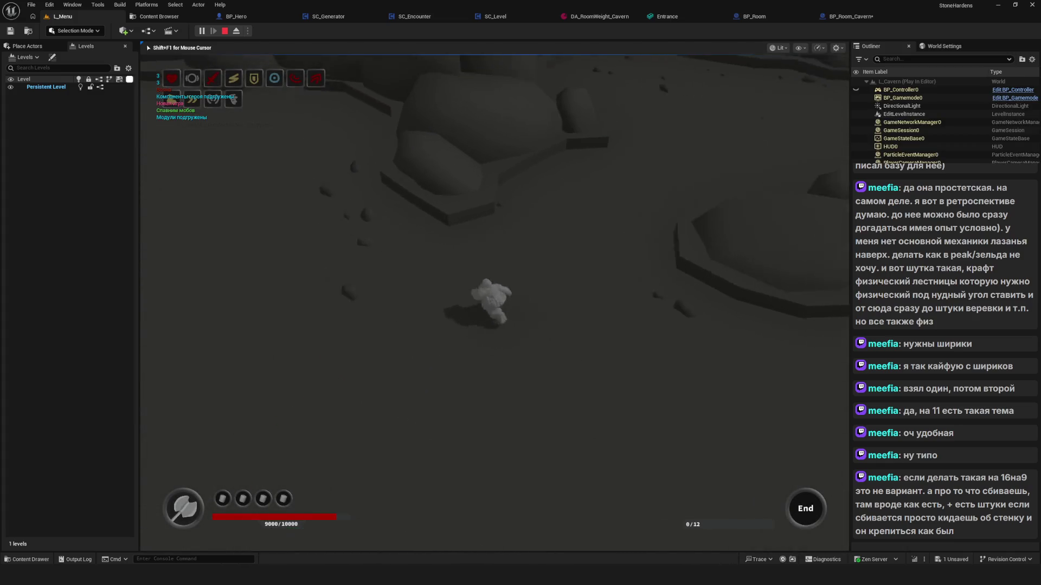
pyautogui.press('Escape')
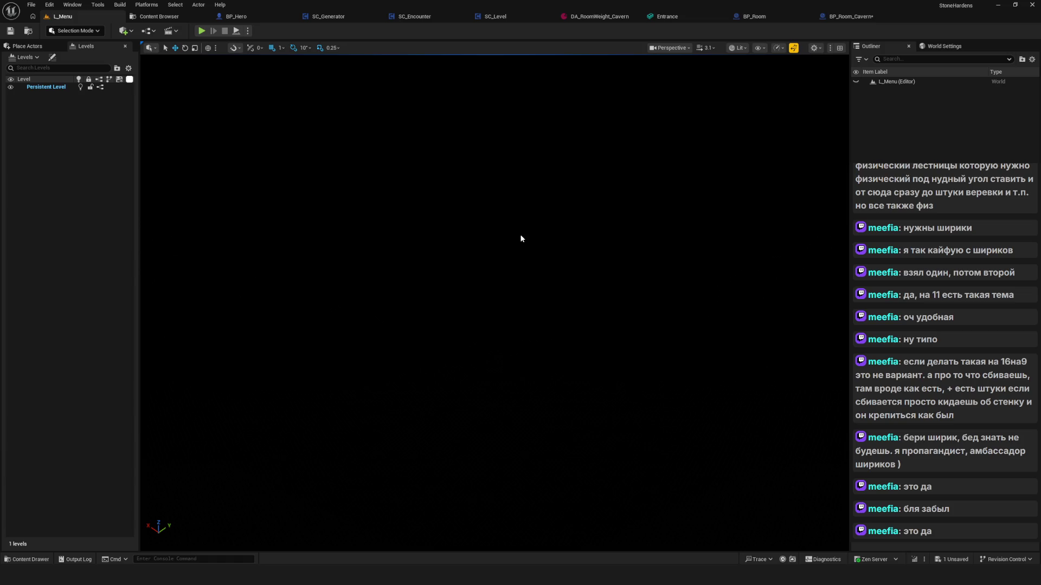
# Save BP_Room_Cavern, look over its empty EventGraph, and show the Content Browser
pyautogui.click(844, 19)
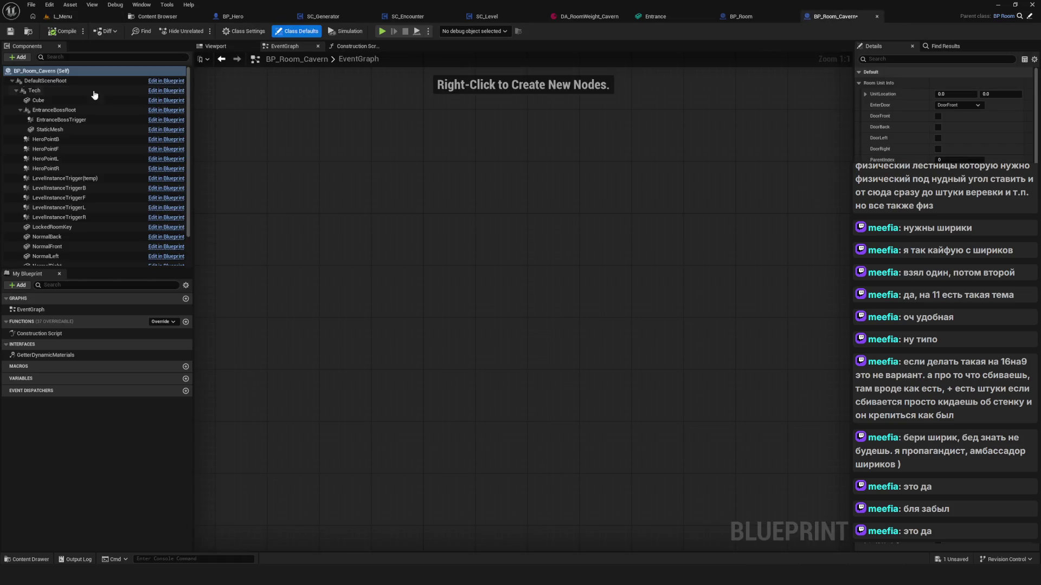
pyautogui.click(13, 34)
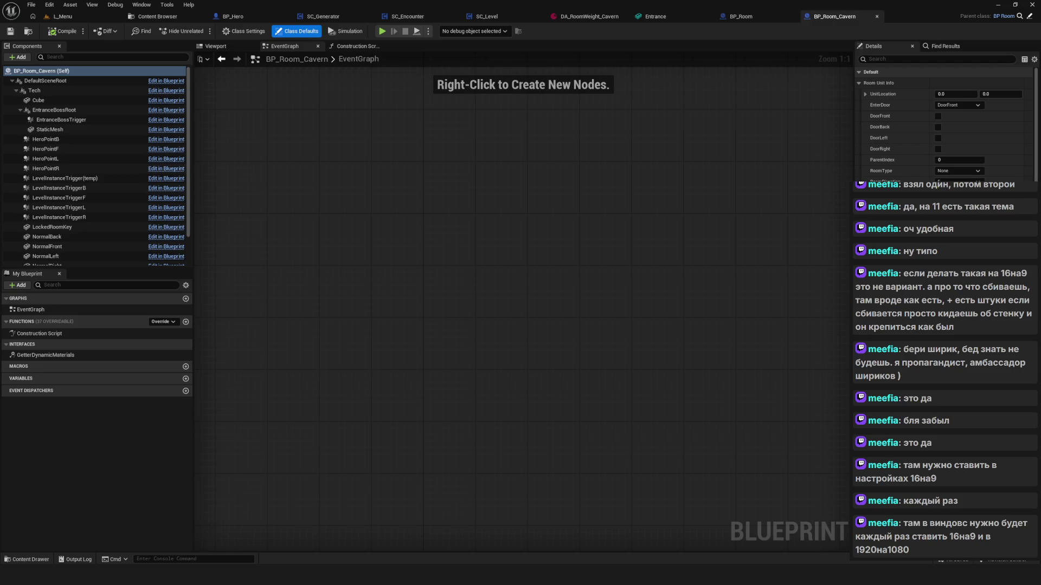
pyautogui.click(477, 177)
pyautogui.moveTo(457, 263)
pyautogui.mouseDown()
pyautogui.moveTo(470, 302)
pyautogui.moveTo(526, 316)
pyautogui.mouseUp()
pyautogui.moveTo(516, 216)
pyautogui.mouseDown()
pyautogui.moveTo(514, 230)
pyautogui.moveTo(539, 239)
pyautogui.mouseUp()
pyautogui.moveTo(441, 249); pyautogui.dragTo(435, 246)
pyautogui.click(157, 17)
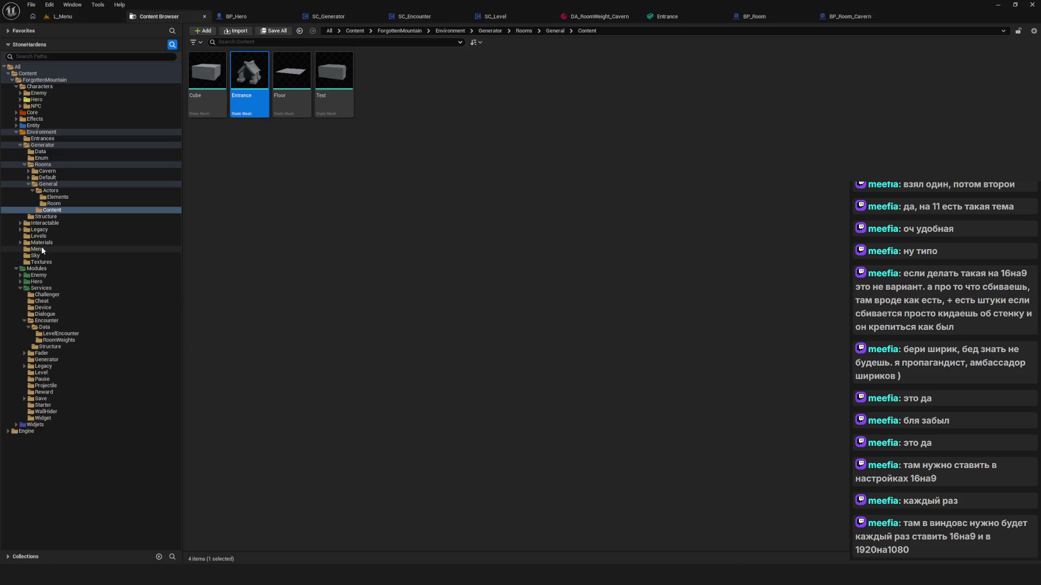
# Open the L_Cavern level from the Levels folder
pyautogui.click(43, 230)
pyautogui.click(39, 237)
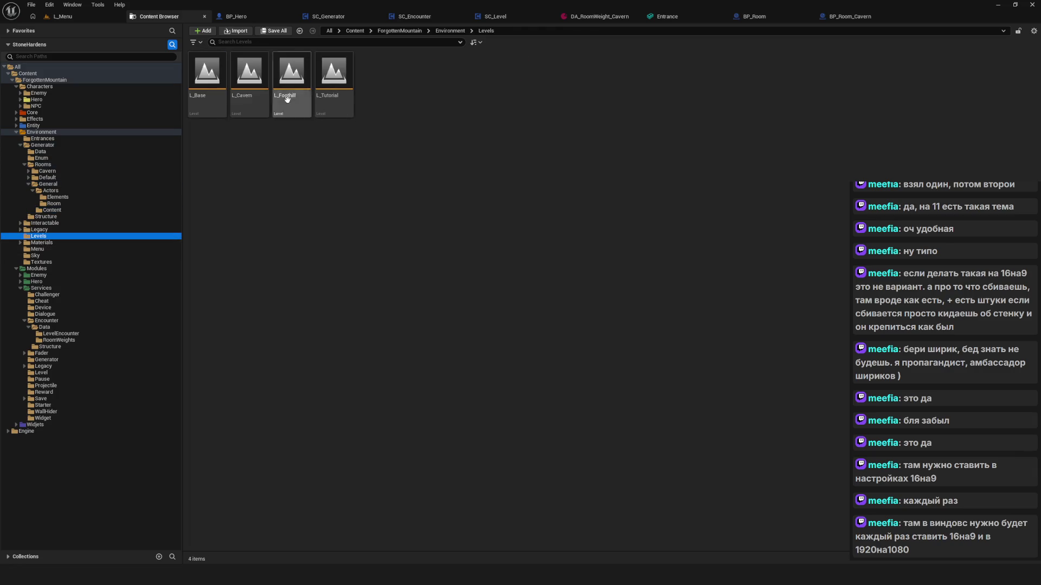
pyautogui.doubleClick(250, 94)
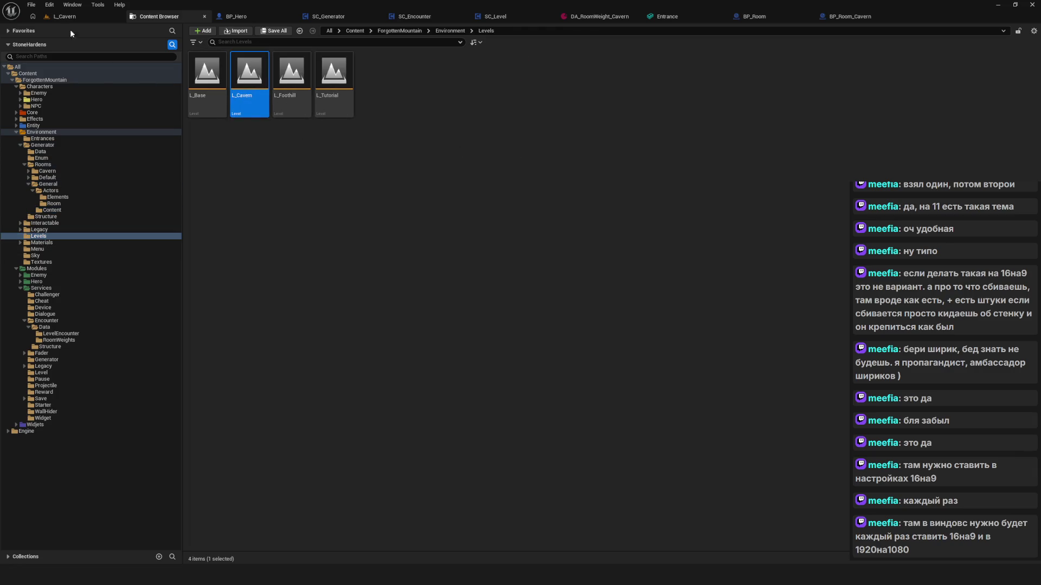
pyautogui.click(65, 16)
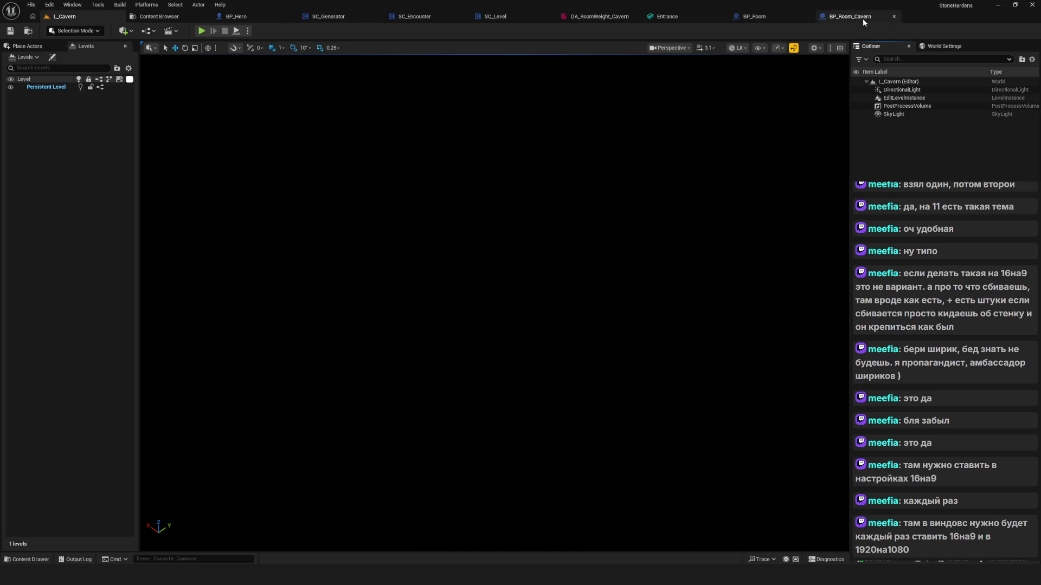
# Turn on Visible for BP_Room's StaticMesh component, check it in the 3D view, and return to L_Cavern
pyautogui.click(821, 20)
pyautogui.click(740, 17)
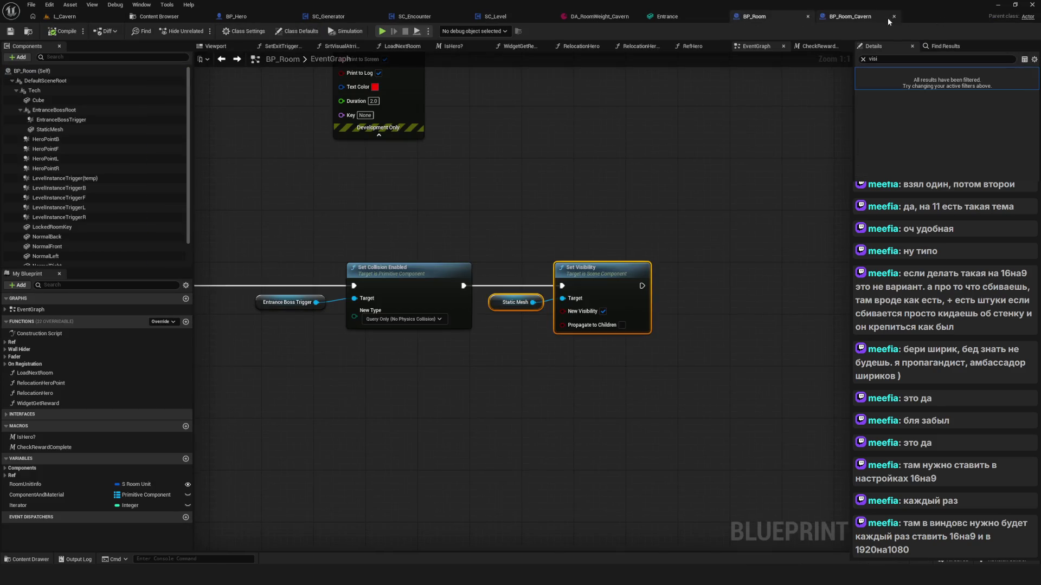
pyautogui.click(64, 120)
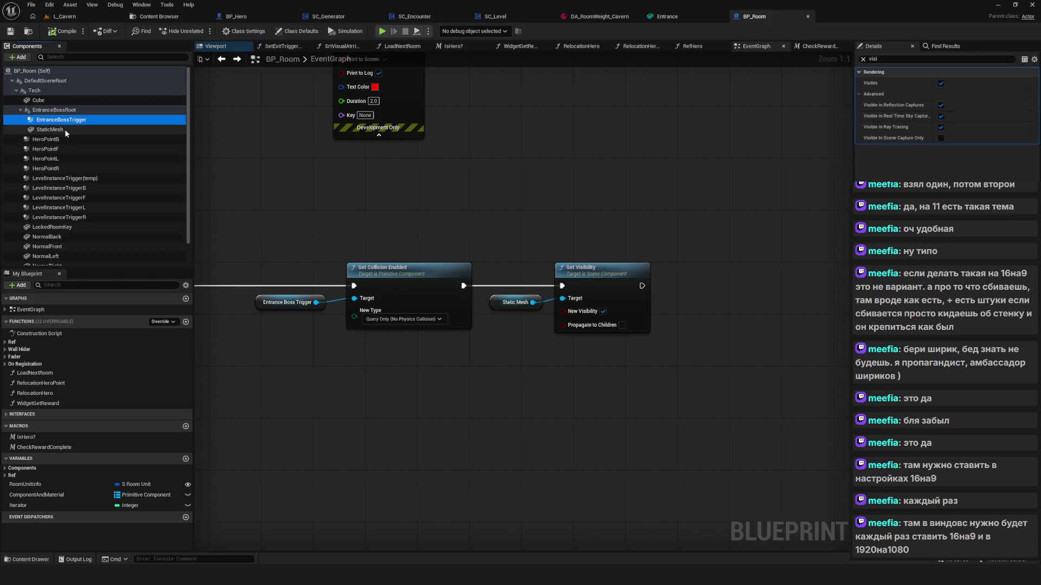
pyautogui.click(65, 130)
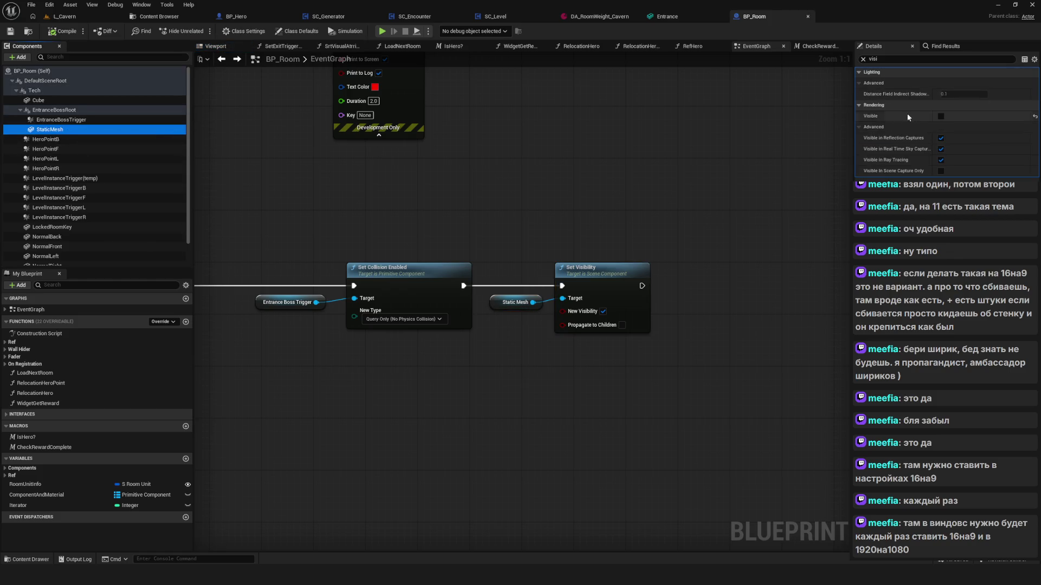
pyautogui.click(941, 117)
pyautogui.click(941, 116)
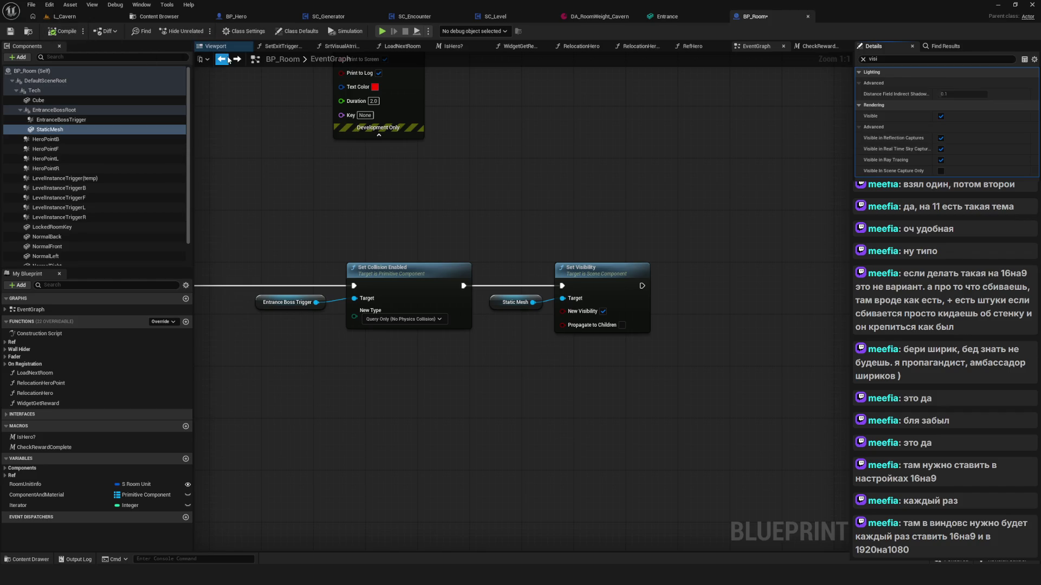
pyautogui.click(216, 47)
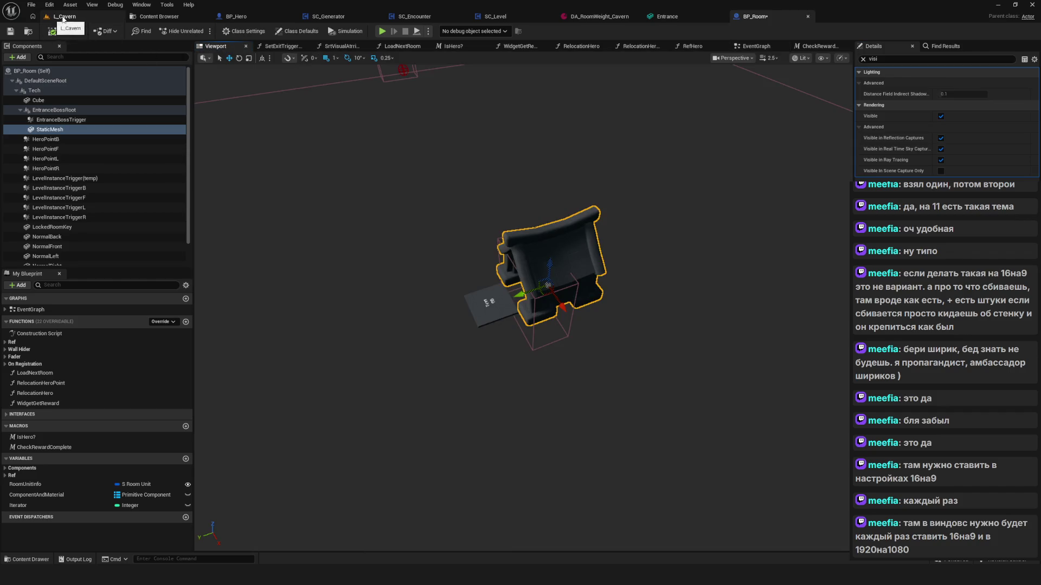
pyautogui.click(100, 20)
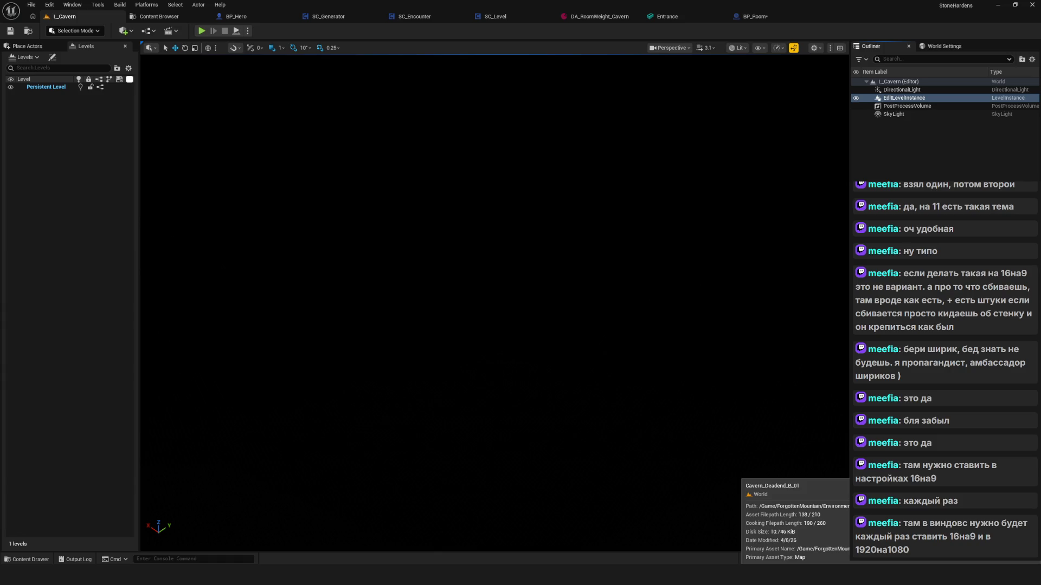
# Enter level instance editing and select the deadend room's entrance arch
pyautogui.press('Return')
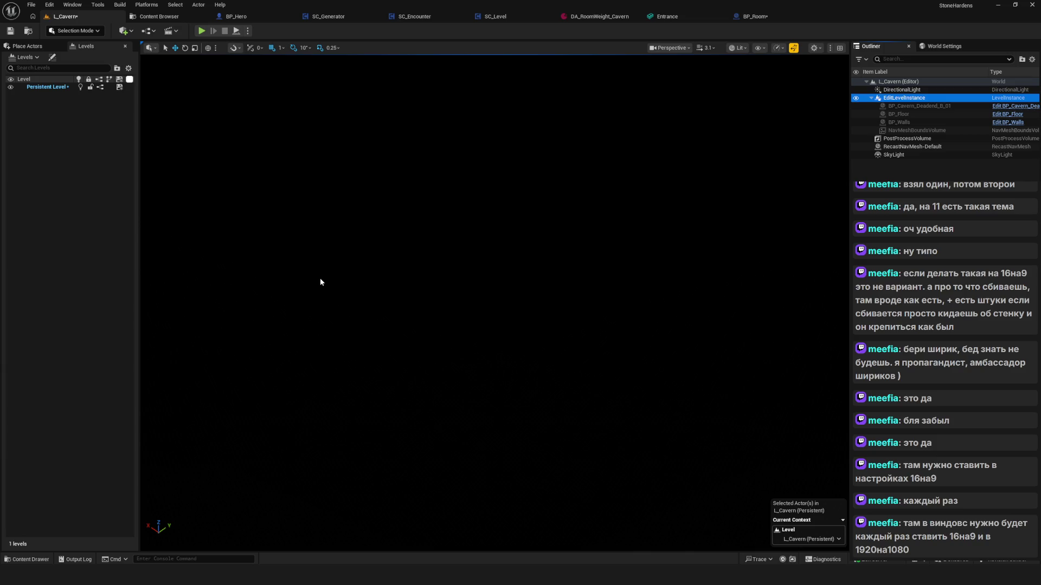
pyautogui.moveTo(398, 300); pyautogui.dragTo(502, 348)
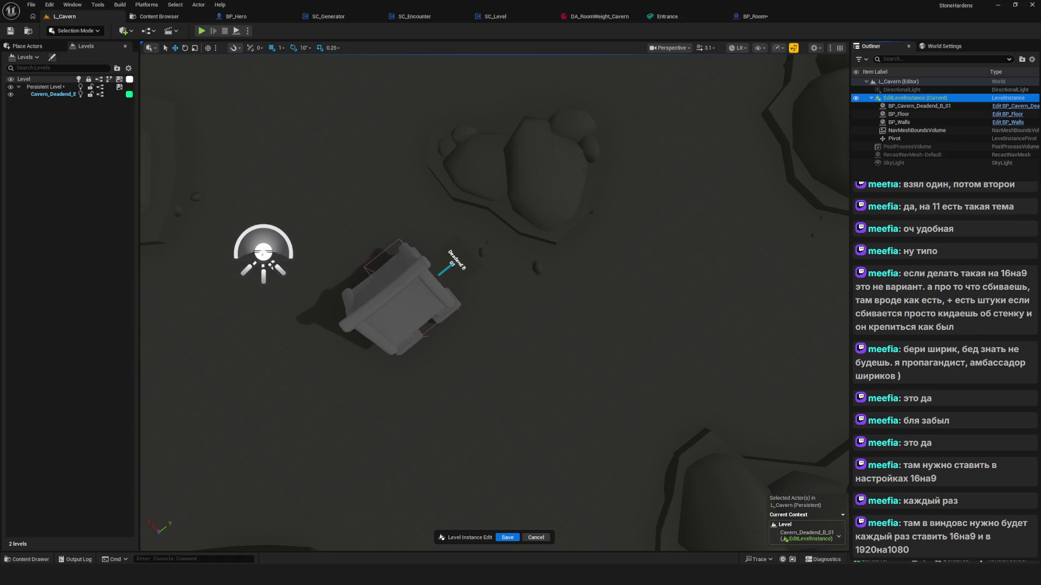
pyautogui.click(431, 289)
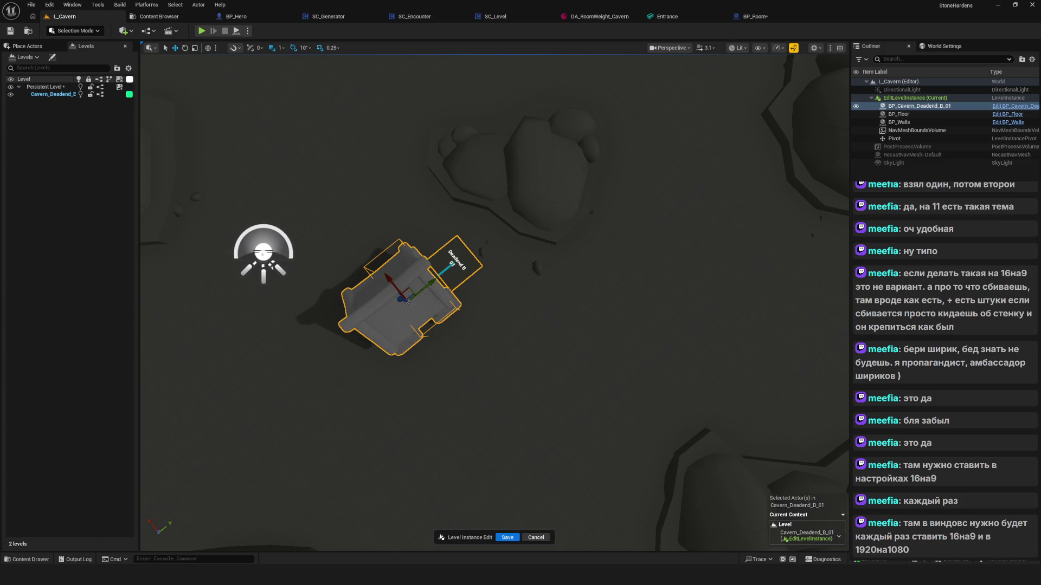
pyautogui.moveTo(490, 302)
pyautogui.mouseDown()
pyautogui.moveTo(490, 347)
pyautogui.moveTo(498, 337)
pyautogui.moveTo(509, 370)
pyautogui.moveTo(634, 205)
pyautogui.moveTo(624, 187)
pyautogui.mouseUp()
# Rotate the arch 150° then about 90° more, slide it right, and save the instance edit
pyautogui.press('e')
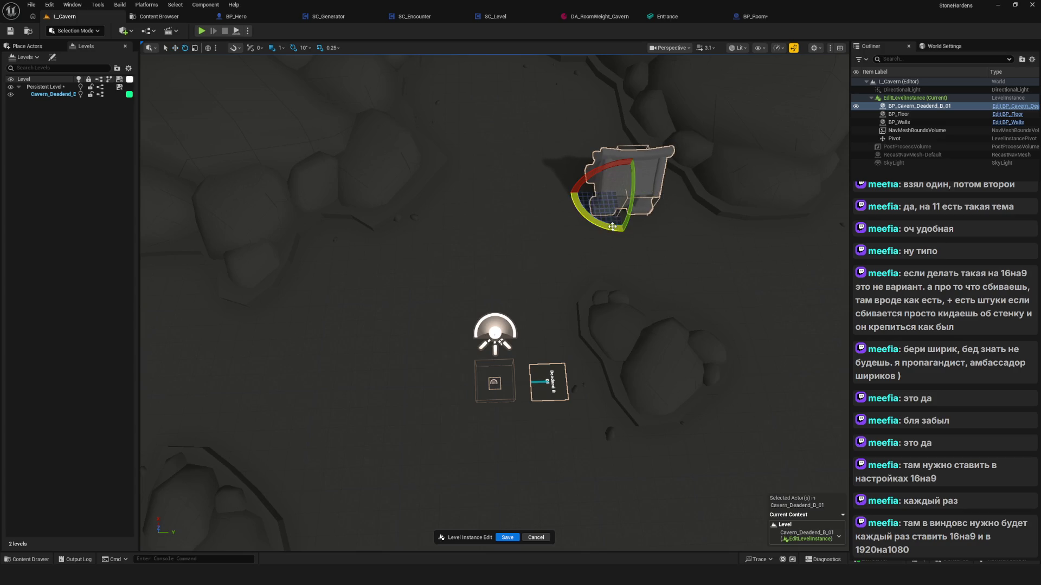
pyautogui.moveTo(613, 226)
pyautogui.mouseDown()
pyautogui.moveTo(662, 227)
pyautogui.moveTo(653, 237)
pyautogui.moveTo(669, 211)
pyautogui.mouseUp()
pyautogui.press('w')
pyautogui.press('f')
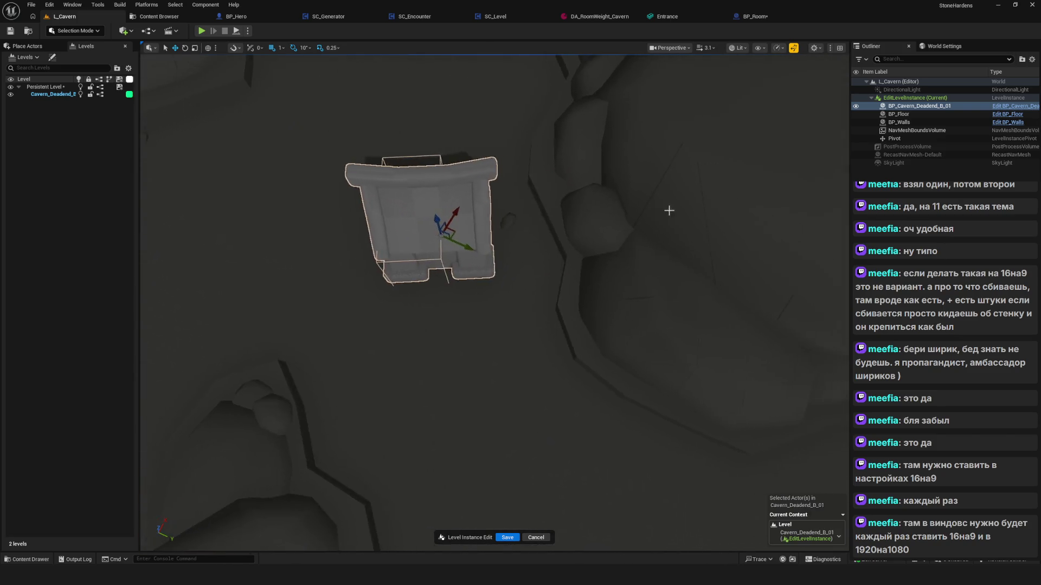
pyautogui.moveTo(442, 234)
pyautogui.mouseDown()
pyautogui.moveTo(581, 242)
pyautogui.moveTo(554, 244)
pyautogui.moveTo(579, 252)
pyautogui.moveTo(534, 276)
pyautogui.moveTo(515, 374)
pyautogui.moveTo(511, 353)
pyautogui.moveTo(536, 354)
pyautogui.mouseUp()
pyautogui.press('e')
pyautogui.press('w')
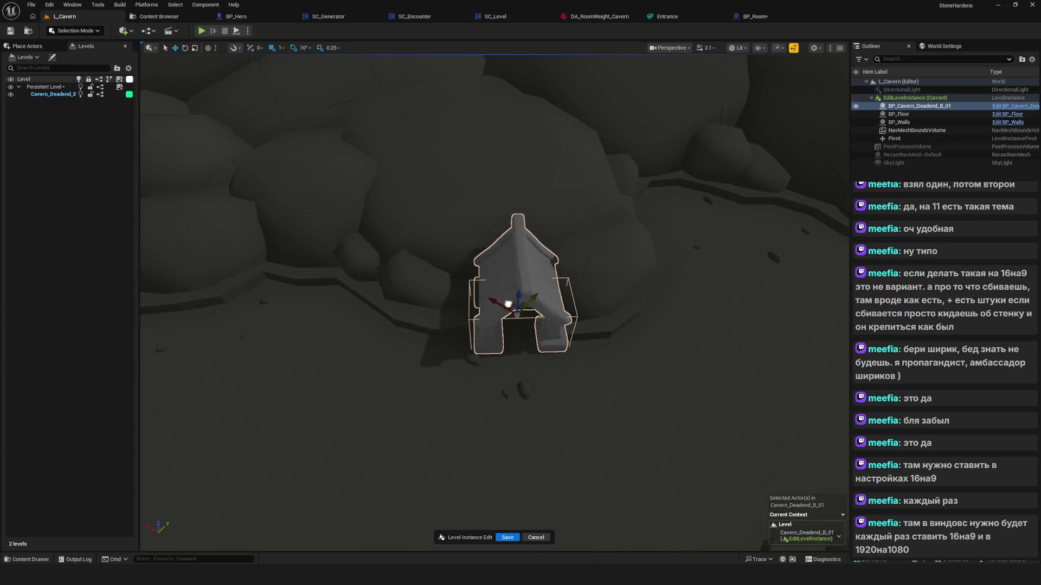
pyautogui.moveTo(508, 303)
pyautogui.mouseDown()
pyautogui.moveTo(530, 291)
pyautogui.moveTo(547, 298)
pyautogui.moveTo(547, 326)
pyautogui.moveTo(419, 225)
pyautogui.moveTo(543, 229)
pyautogui.moveTo(551, 172)
pyautogui.moveTo(537, 188)
pyautogui.moveTo(559, 266)
pyautogui.mouseUp()
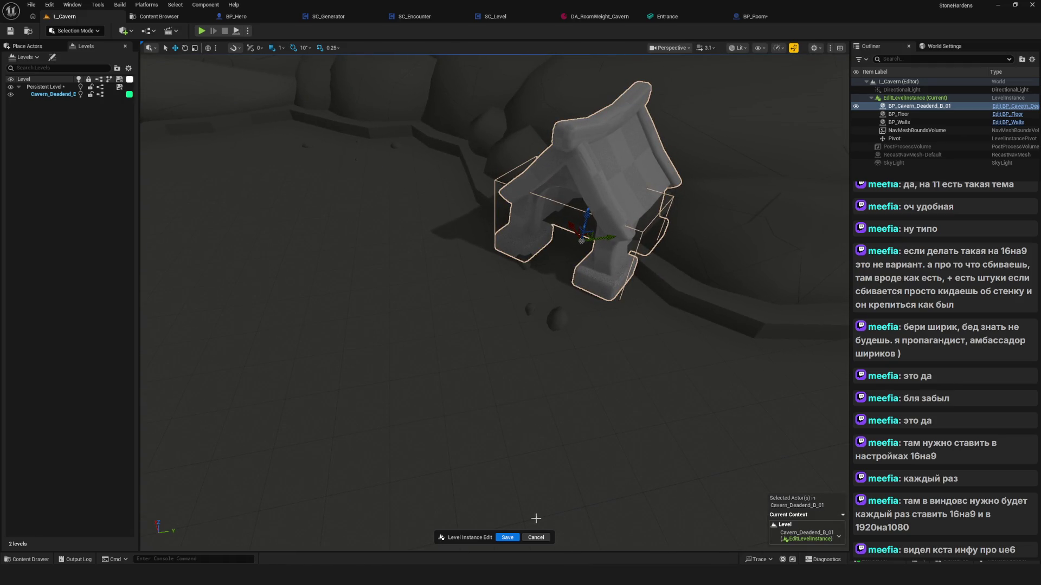
pyautogui.click(508, 538)
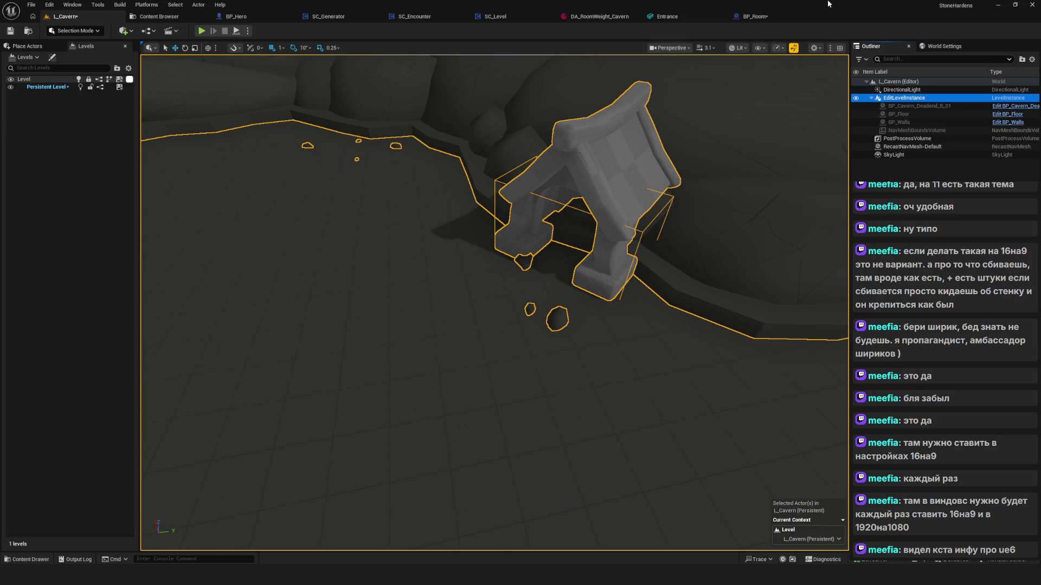
pyautogui.click(762, 22)
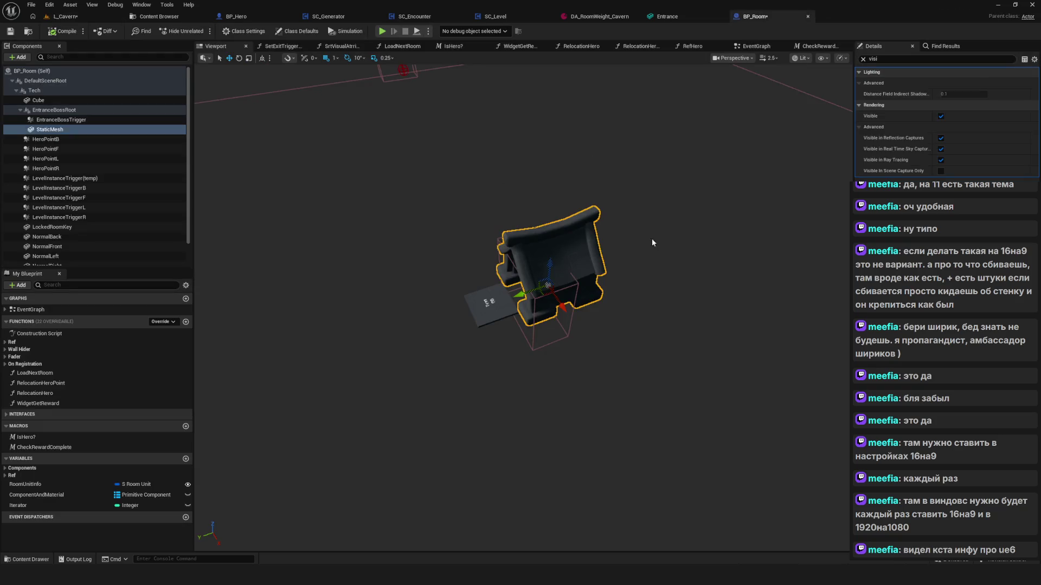
pyautogui.moveTo(652, 242); pyautogui.dragTo(698, 251)
pyautogui.click(863, 59)
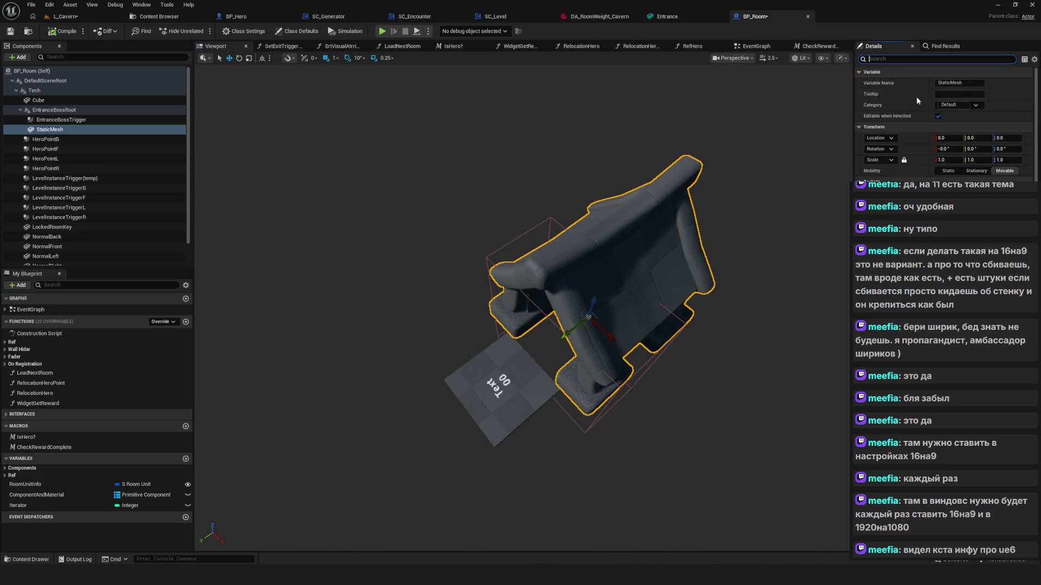
pyautogui.scroll(-4, 959, 167)
pyautogui.rightClick(946, 152)
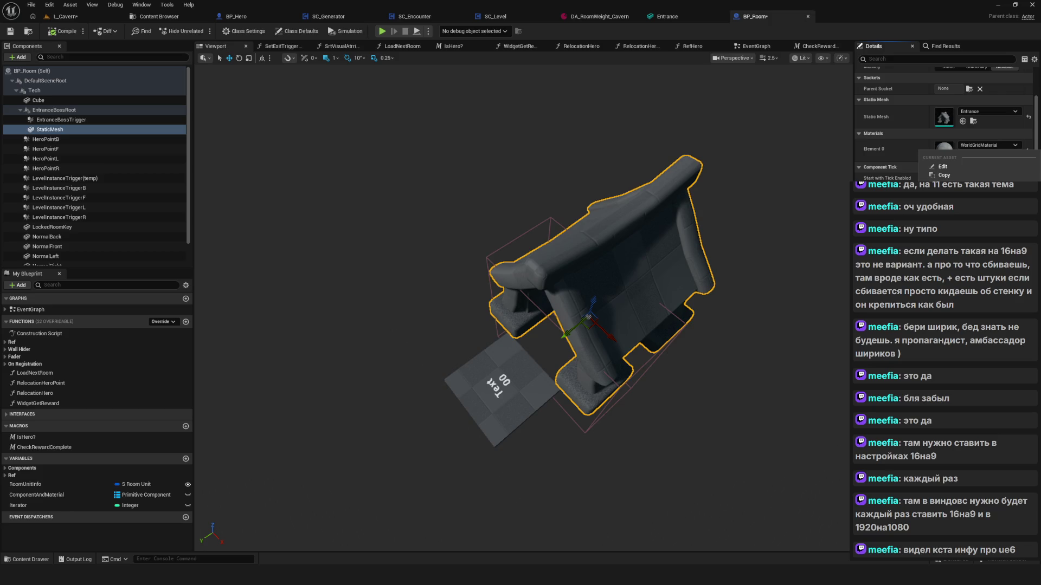
pyautogui.click(65, 16)
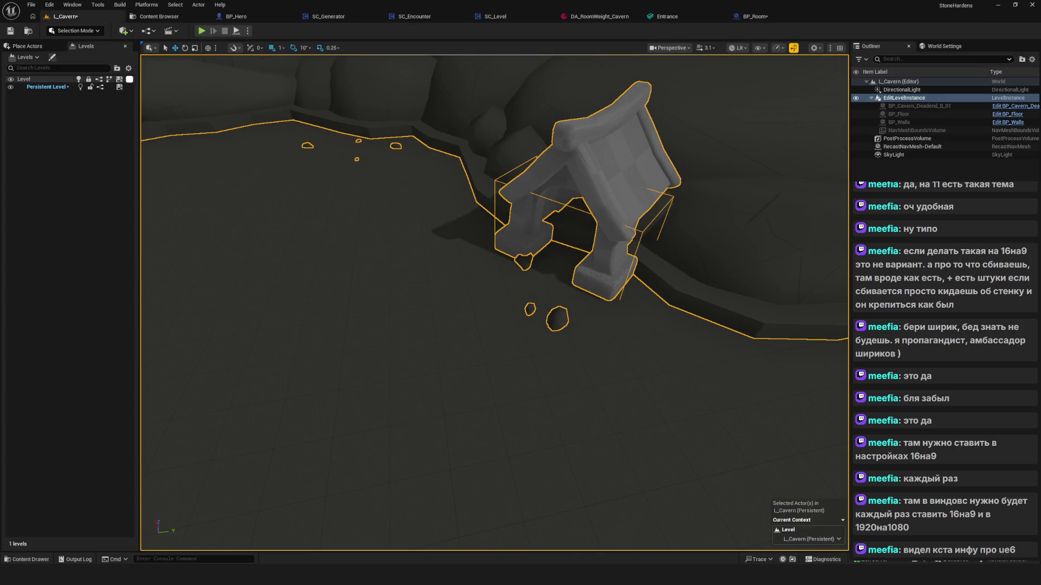
# Re-enter editing on the deadend instance, select BP_Walls and BP_Cavern_Deadend_B_01, then show BP_Room
pyautogui.rightClick(903, 98)
pyautogui.click(906, 162)
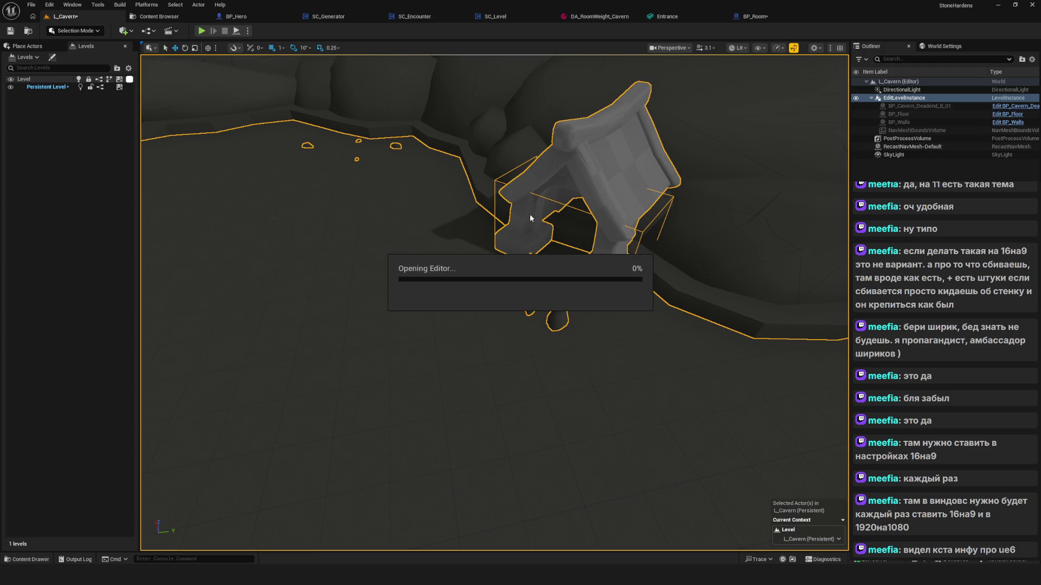
pyautogui.click(754, 196)
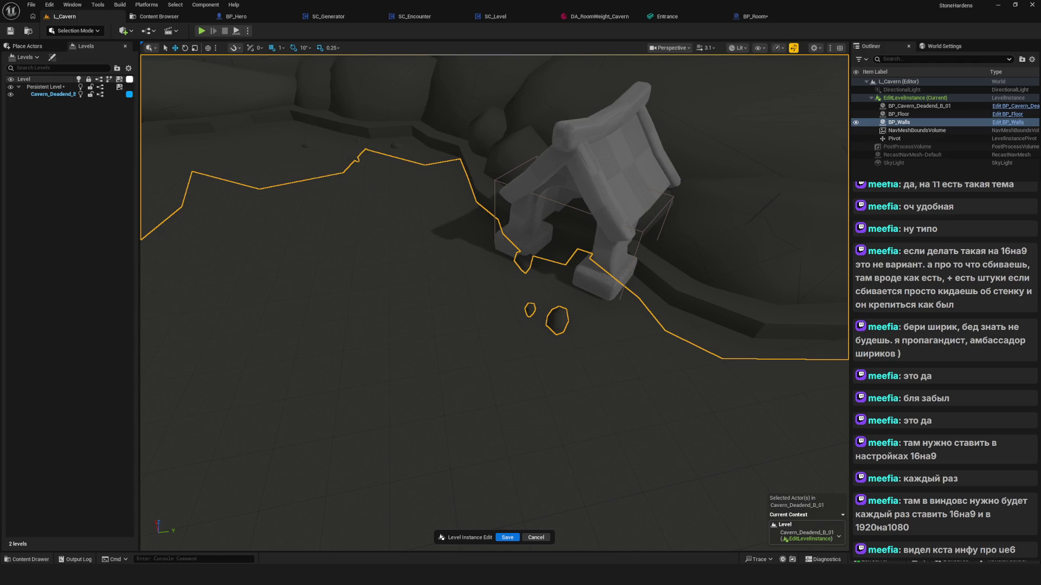
pyautogui.click(606, 161)
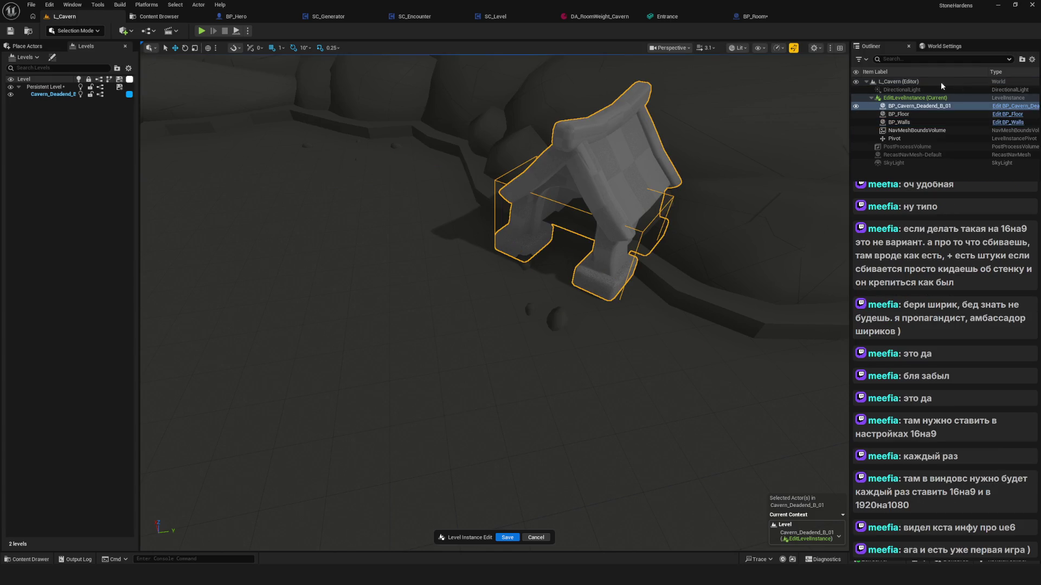
pyautogui.click(755, 17)
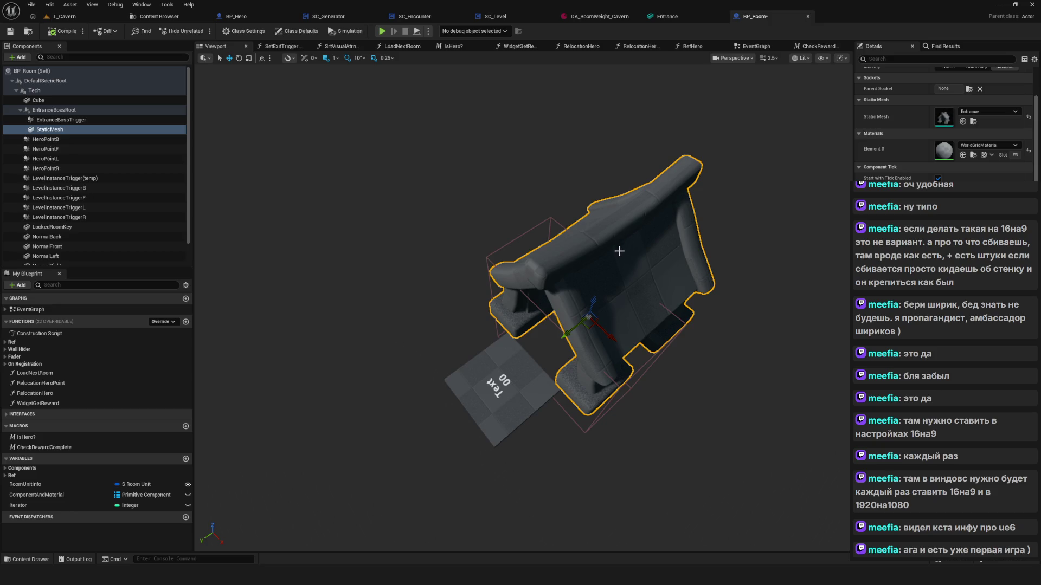
# Paste M_Lit_Room_Gray2 into the entrance mesh's Element 0, compile and save BP_Room, and close it
pyautogui.rightClick(987, 145)
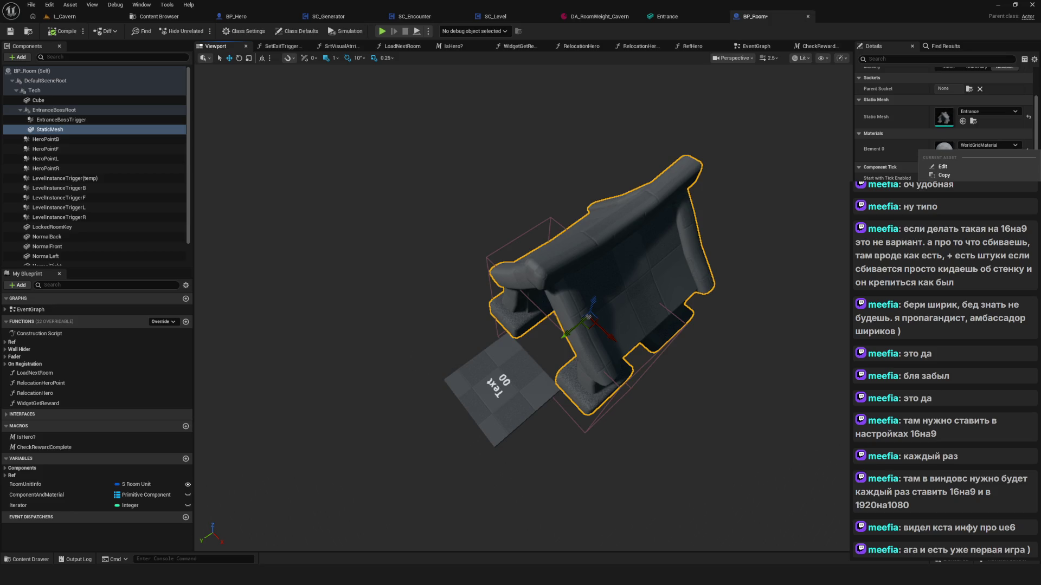
pyautogui.click(944, 184)
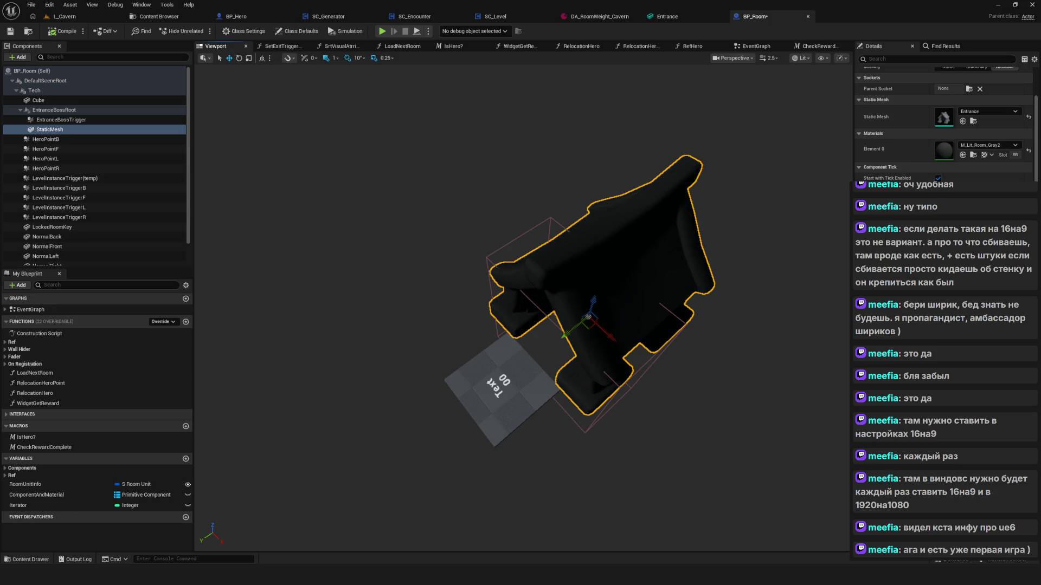
pyautogui.scroll(5, 523, 307)
pyautogui.scroll(-5, 523, 307)
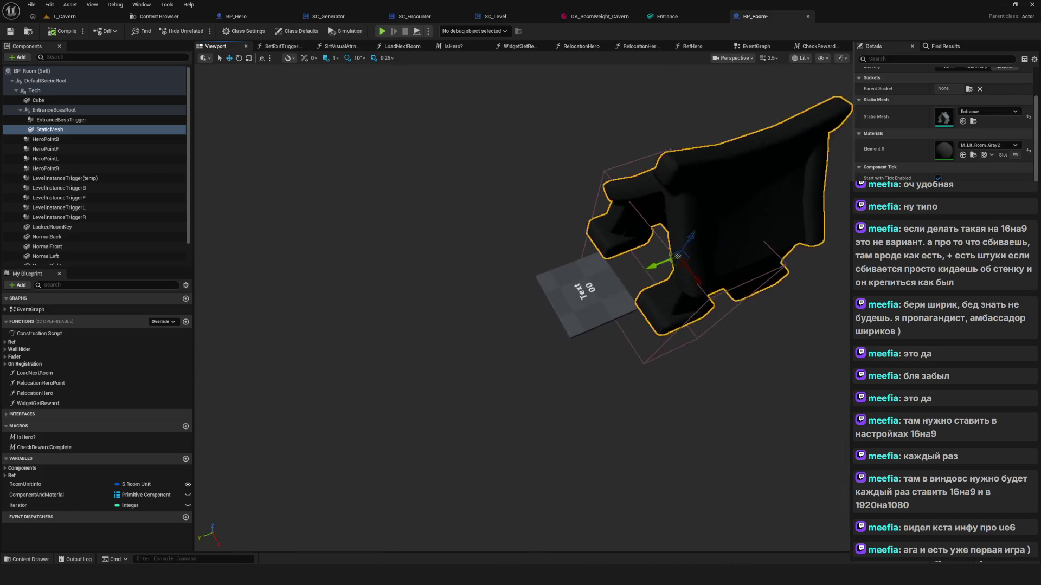
pyautogui.scroll(-5, 551, 293)
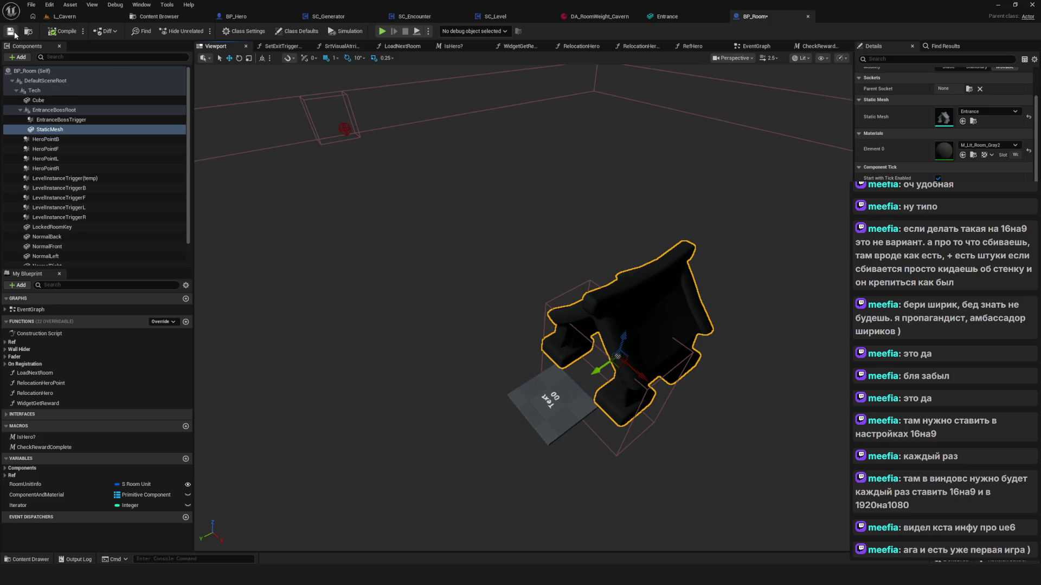
pyautogui.click(63, 31)
pyautogui.moveTo(756, 251)
pyautogui.mouseDown()
pyautogui.moveTo(726, 249)
pyautogui.moveTo(738, 252)
pyautogui.mouseUp()
pyautogui.moveTo(335, 158)
pyautogui.mouseDown()
pyautogui.moveTo(342, 163)
pyautogui.moveTo(335, 158)
pyautogui.mouseUp()
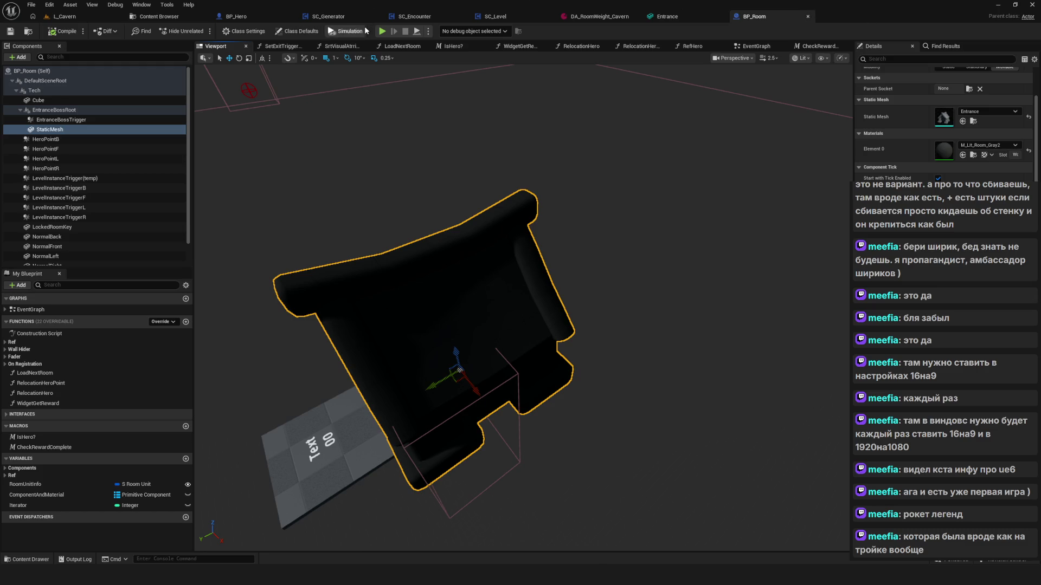
pyautogui.click(808, 16)
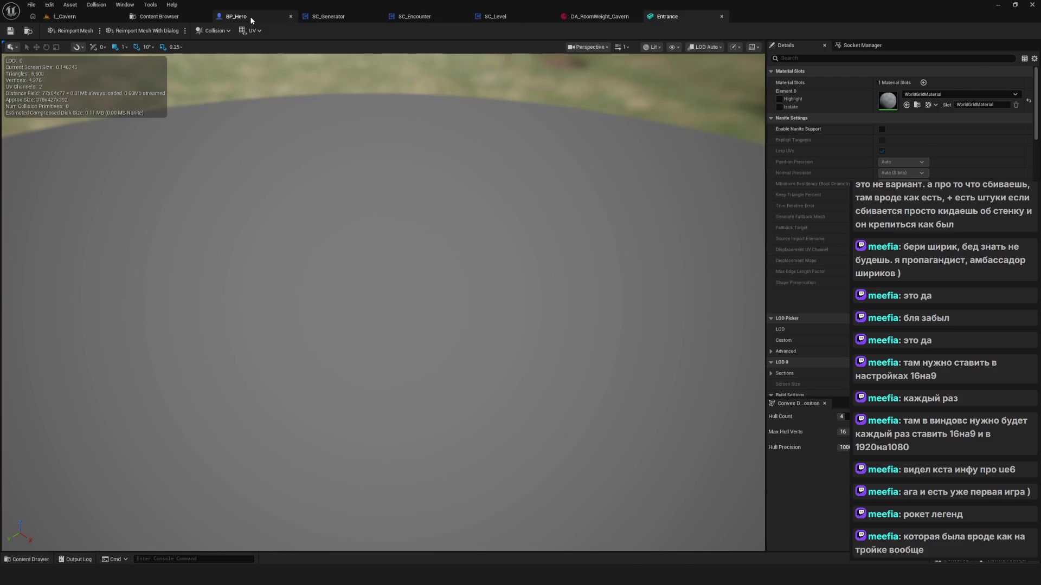
# Return to the L_Cavern level and view the entrance arch from above
pyautogui.click(157, 16)
pyautogui.click(78, 15)
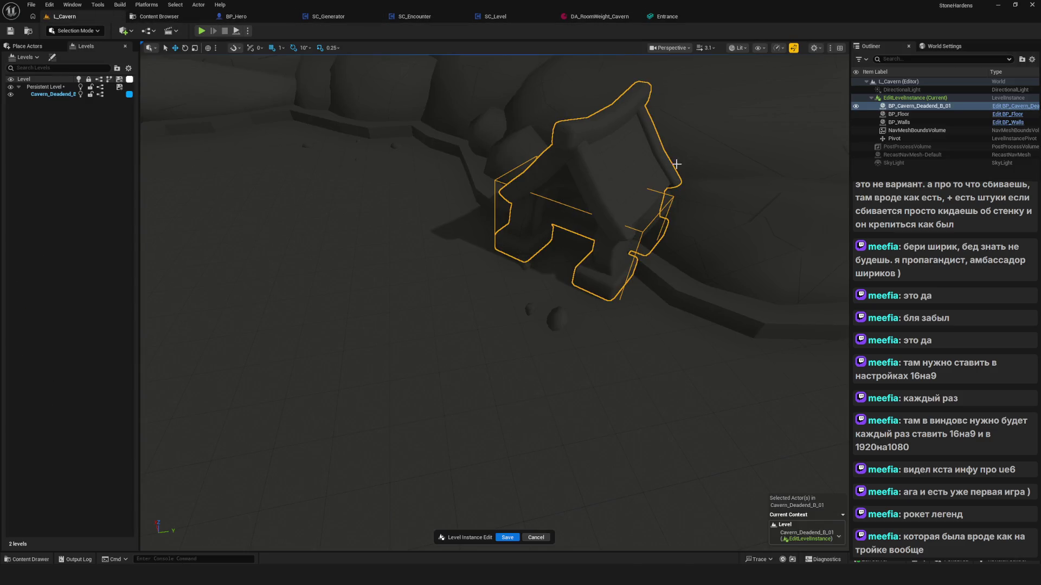
pyautogui.moveTo(591, 203)
pyautogui.mouseDown()
pyautogui.moveTo(559, 158)
pyautogui.moveTo(510, 206)
pyautogui.moveTo(509, 174)
pyautogui.mouseUp()
pyautogui.moveTo(493, 303); pyautogui.dragTo(520, 282)
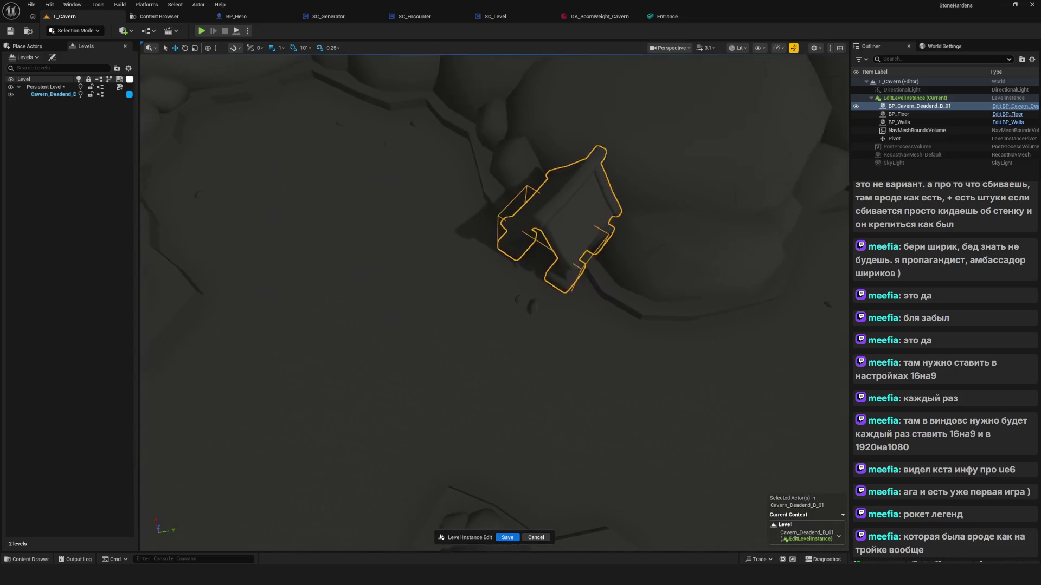
pyautogui.moveTo(566, 233)
pyautogui.mouseDown()
pyautogui.moveTo(567, 204)
pyautogui.moveTo(542, 204)
pyautogui.mouseUp()
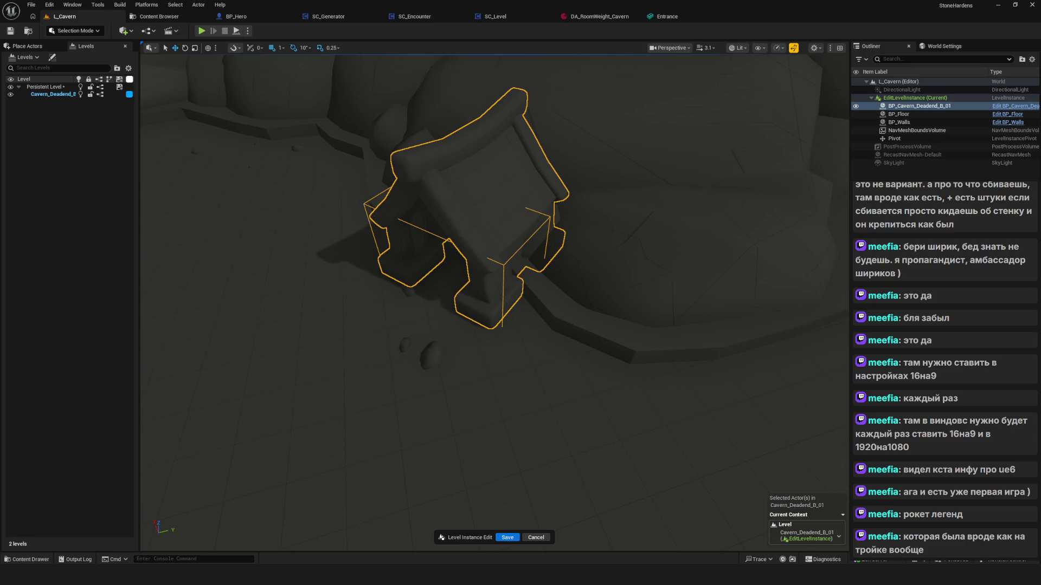
pyautogui.moveTo(560, 276)
pyautogui.mouseDown()
pyautogui.moveTo(560, 260)
pyautogui.moveTo(560, 276)
pyautogui.mouseUp()
pyautogui.scroll(3, 560, 276)
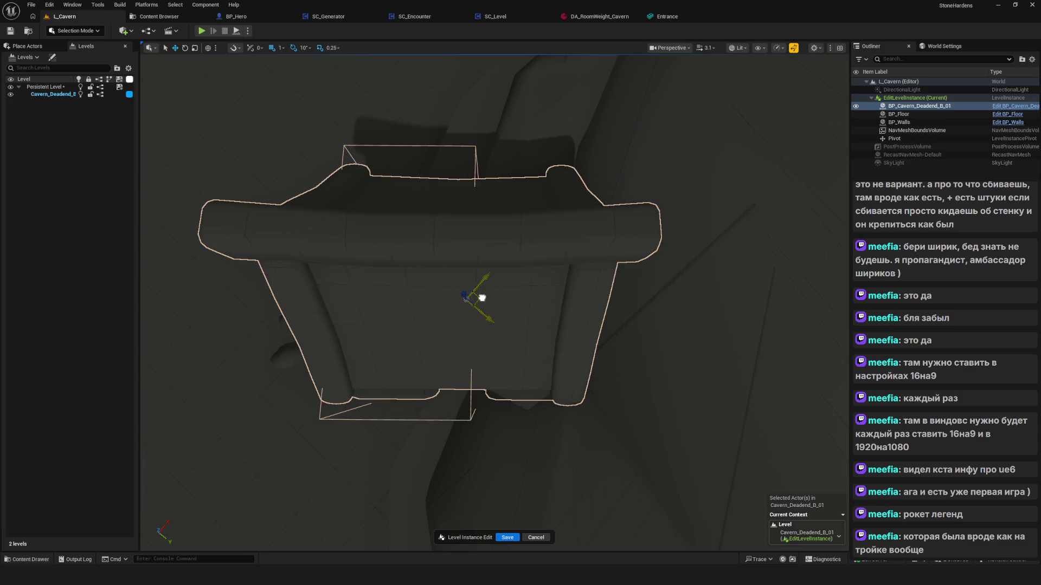
# Drag the Cavern_Deadend_B_01 room piece further left and frame it to check placement
pyautogui.moveTo(482, 297)
pyautogui.mouseDown()
pyautogui.moveTo(576, 299)
pyautogui.moveTo(488, 297)
pyautogui.mouseUp()
pyautogui.moveTo(666, 330); pyautogui.dragTo(667, 304)
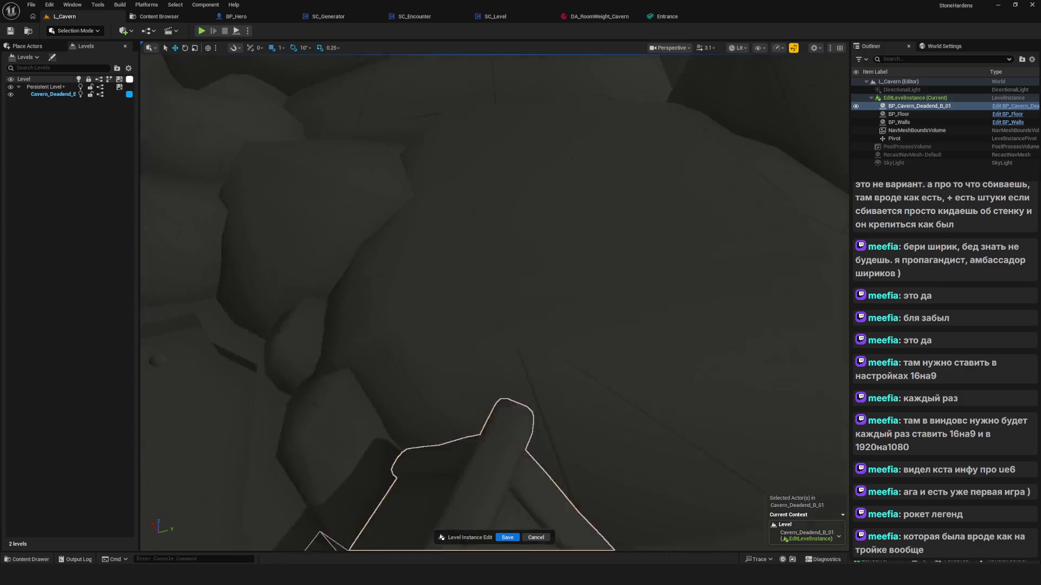
pyautogui.press('f')
pyautogui.scroll(4, 520, 244)
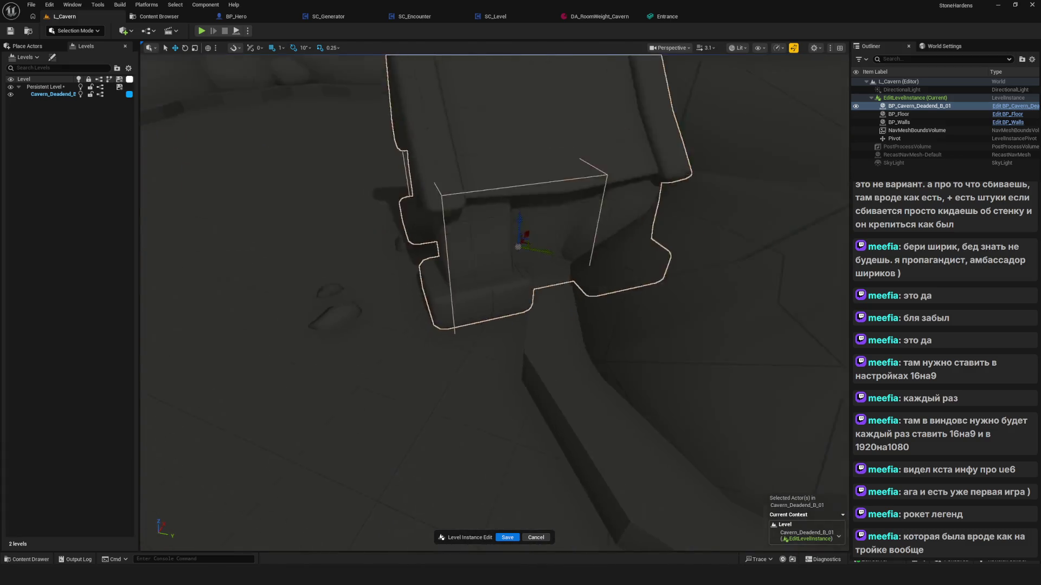
pyautogui.moveTo(520, 244)
pyautogui.mouseDown()
pyautogui.moveTo(580, 243)
pyautogui.moveTo(563, 260)
pyautogui.moveTo(569, 217)
pyautogui.mouseUp()
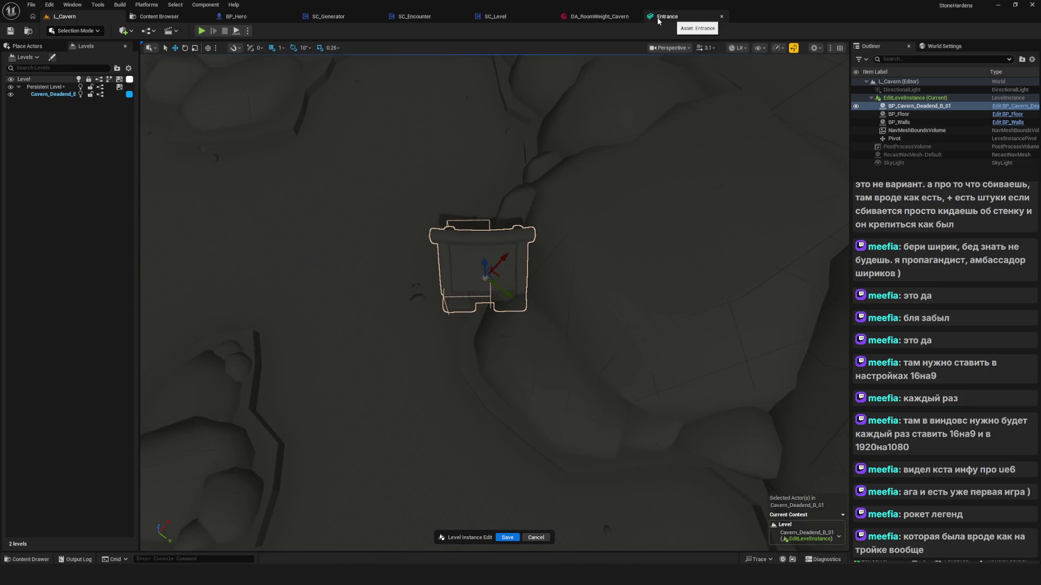
pyautogui.click(246, 17)
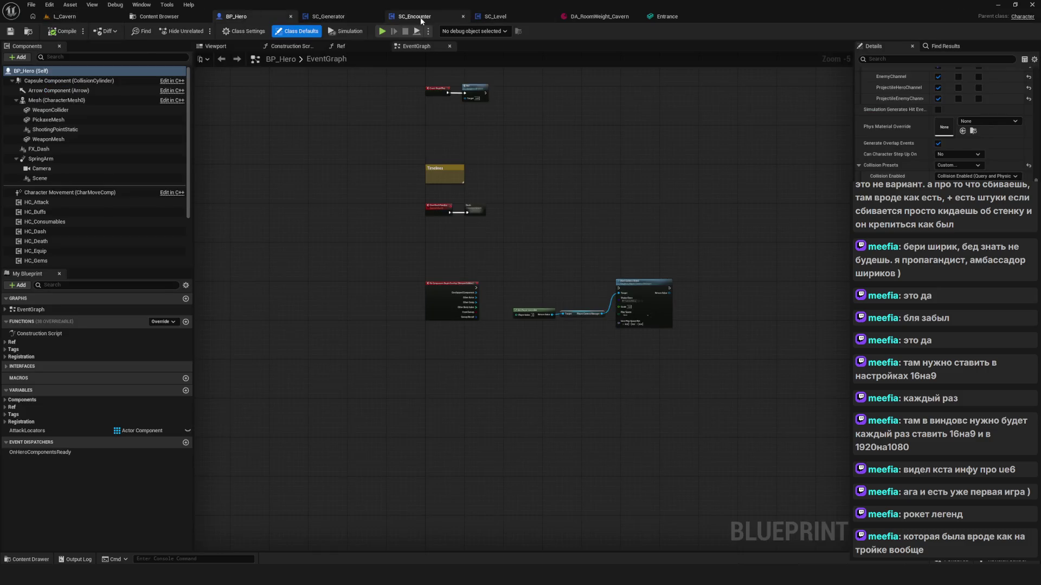
# Go through the open blueprints and browse to the Room folder in the Content Browser
pyautogui.click(421, 17)
pyautogui.click(509, 18)
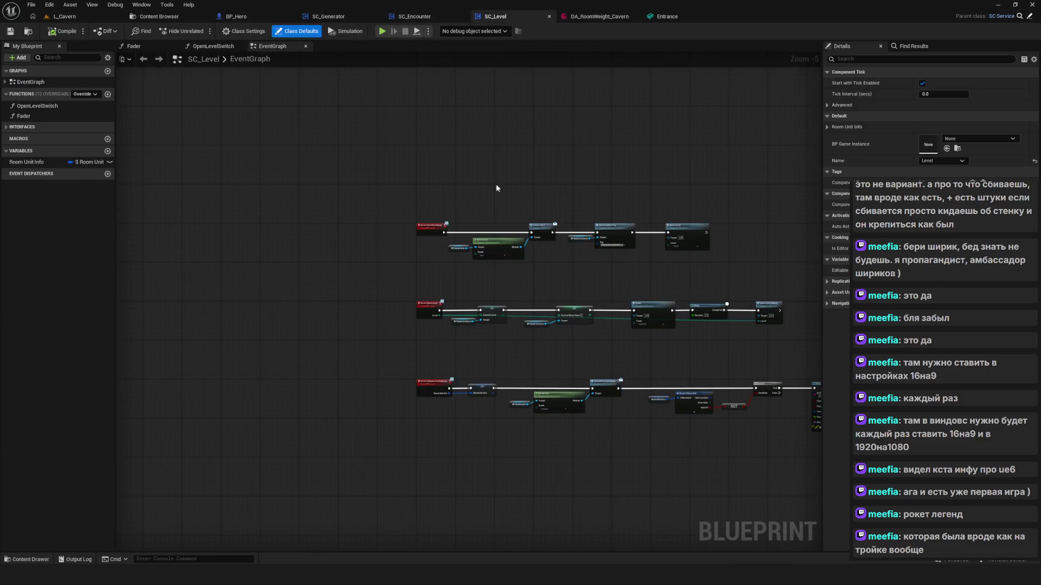
pyautogui.click(171, 16)
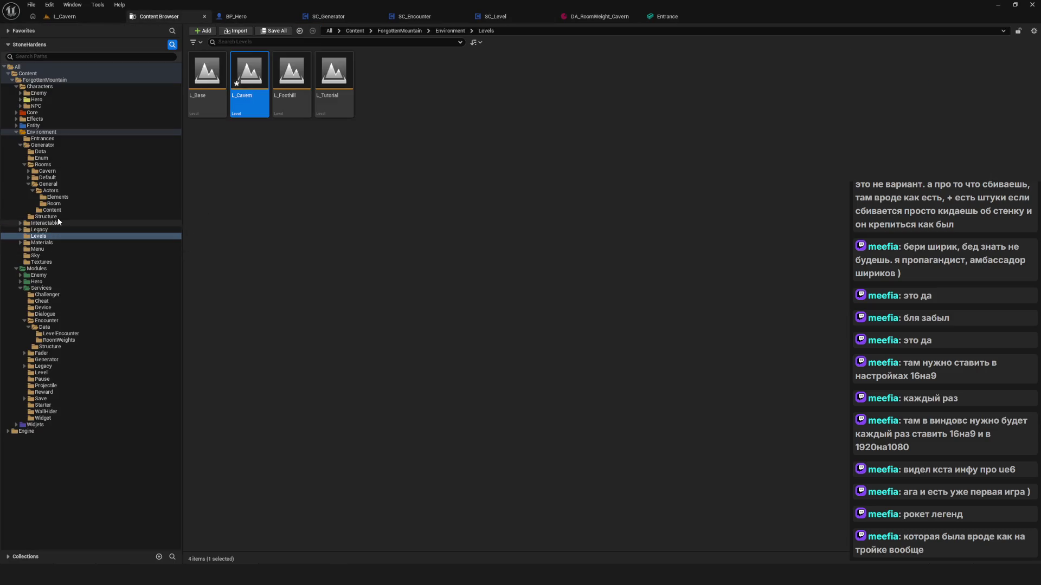
pyautogui.click(54, 204)
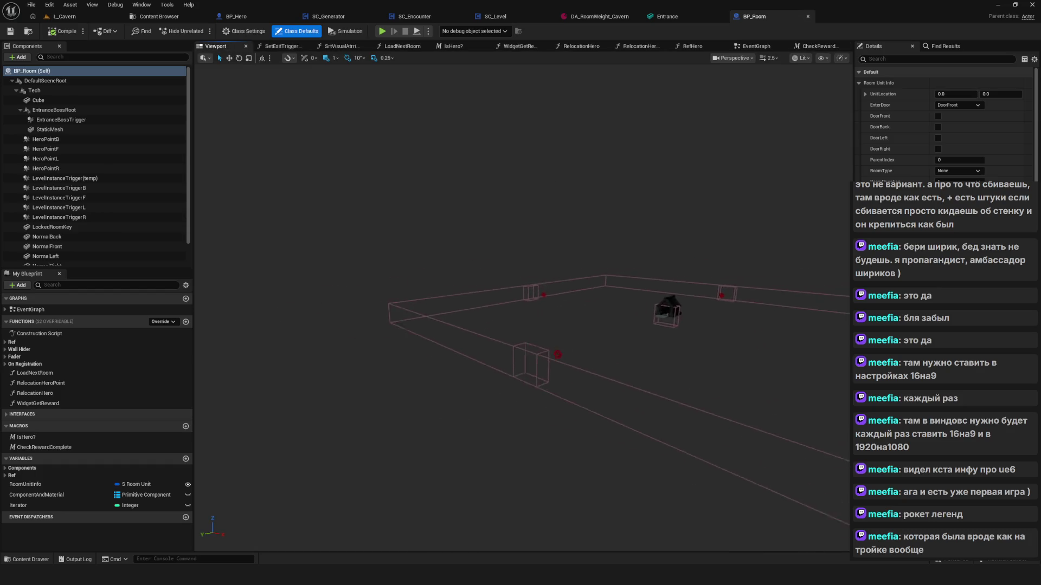
# Set BP_Room's EntranceBossTrigger X scale to 0.5, inspect it around the house, and return to L_Cavern
pyautogui.click(486, 327)
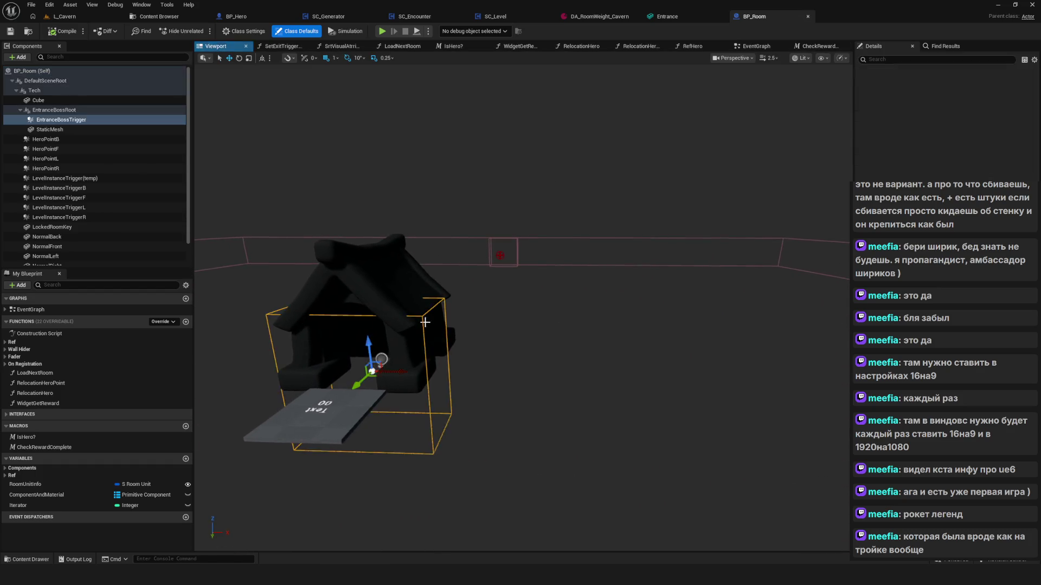
pyautogui.press('f')
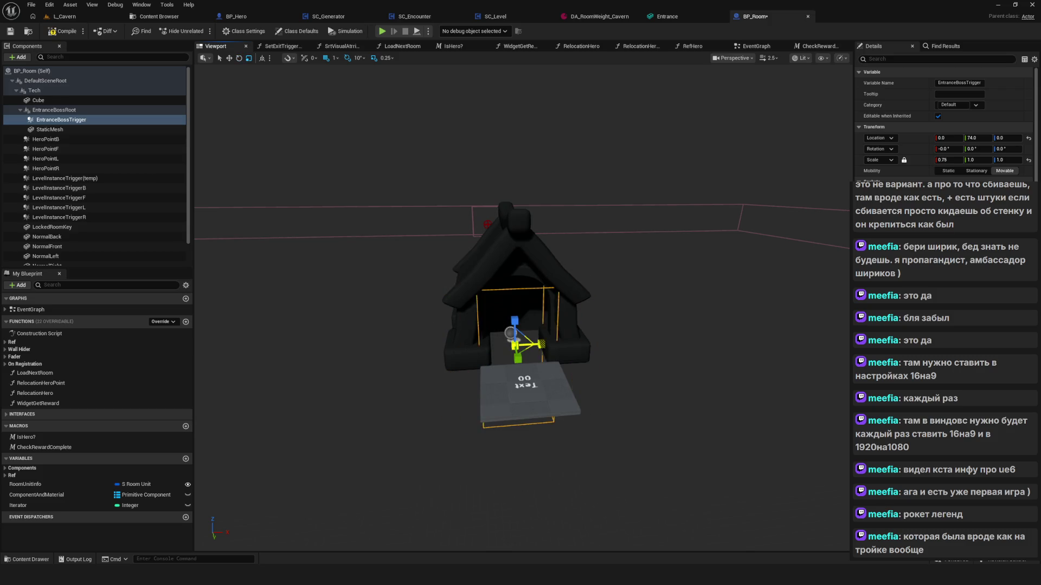
pyautogui.moveTo(537, 357)
pyautogui.mouseDown()
pyautogui.moveTo(578, 356)
pyautogui.moveTo(558, 332)
pyautogui.moveTo(529, 334)
pyautogui.mouseUp()
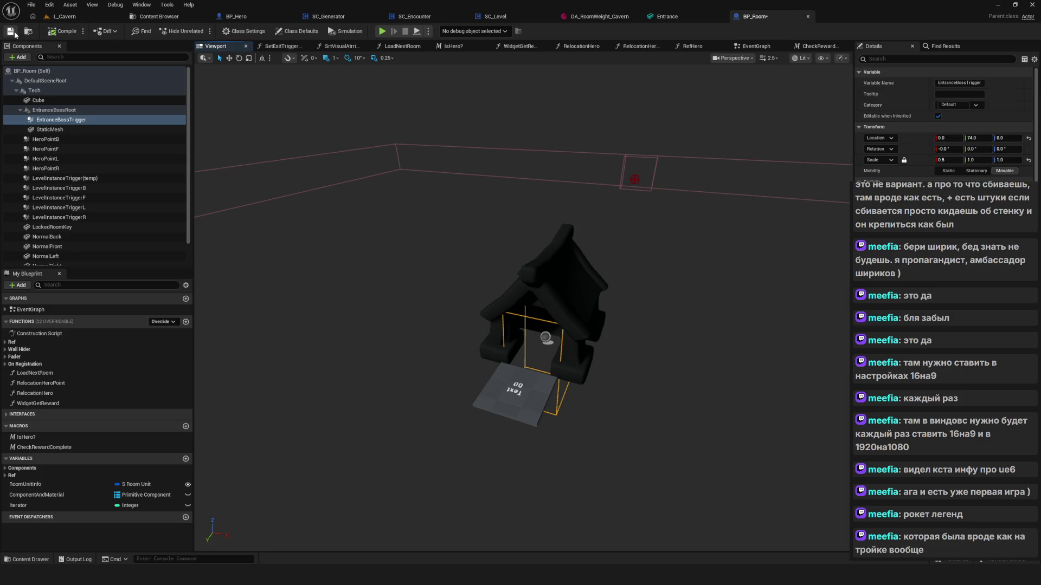
pyautogui.moveTo(365, 131)
pyautogui.mouseDown()
pyautogui.moveTo(379, 122)
pyautogui.moveTo(379, 136)
pyautogui.mouseUp()
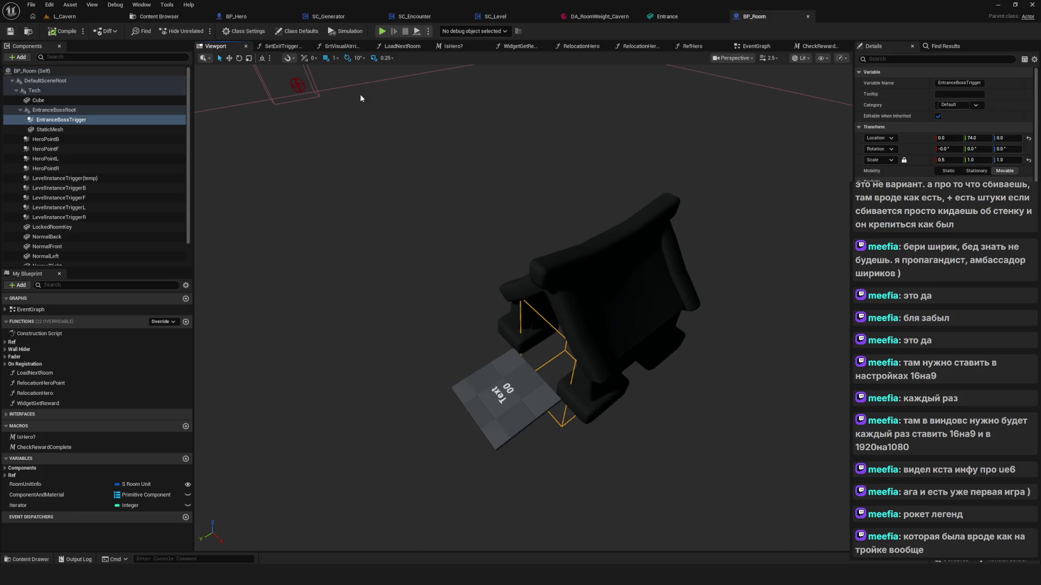
pyautogui.scroll(-2, 361, 98)
pyautogui.click(177, 17)
pyautogui.click(65, 16)
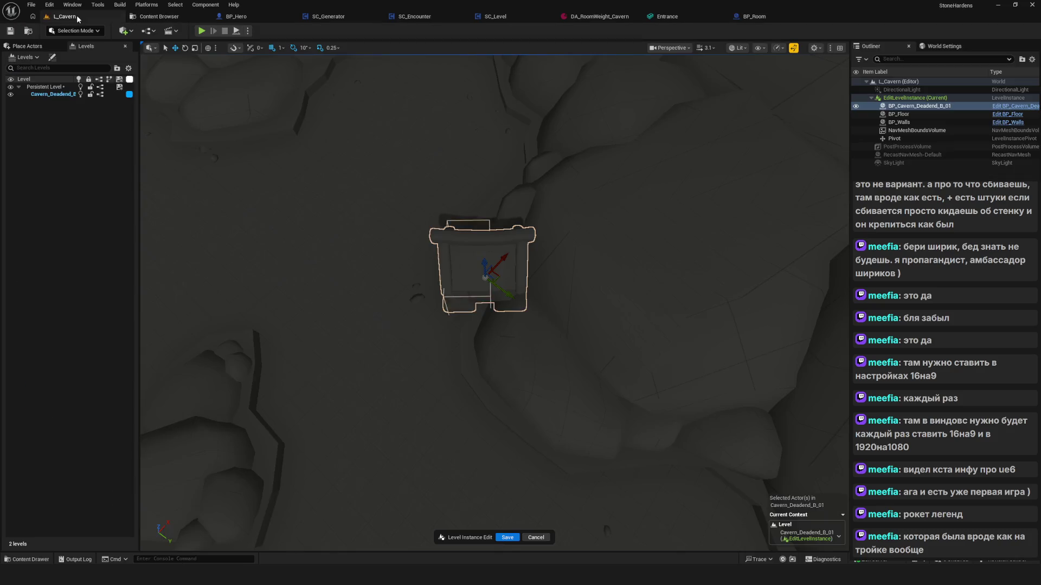
# Check the dead-end B room from above, finish its instance edit, and save L_Cavern with Ctrl+S
pyautogui.moveTo(379, 217); pyautogui.dragTo(380, 195)
pyautogui.press('f')
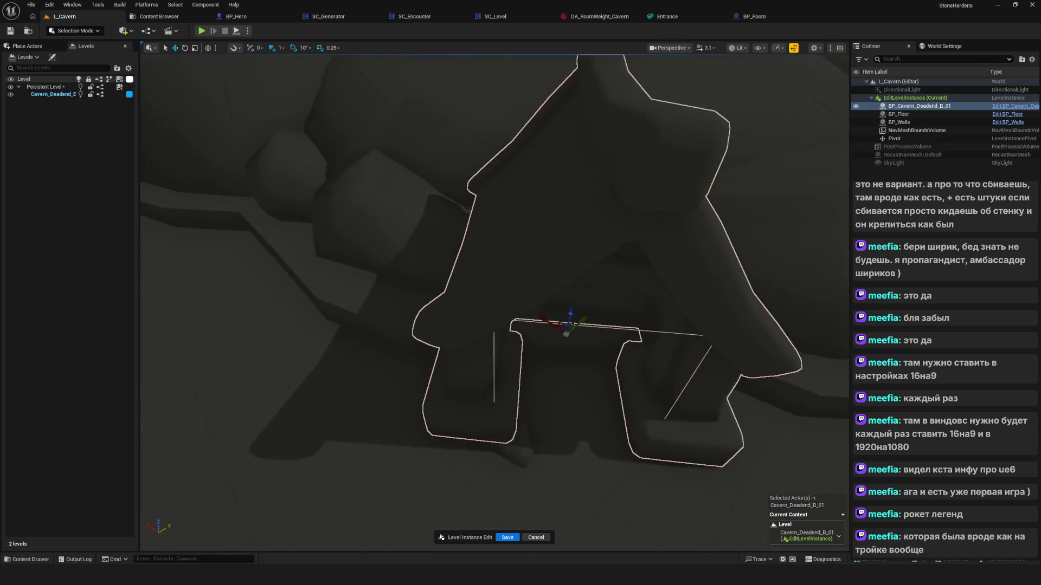
pyautogui.moveTo(536, 299); pyautogui.dragTo(545, 347)
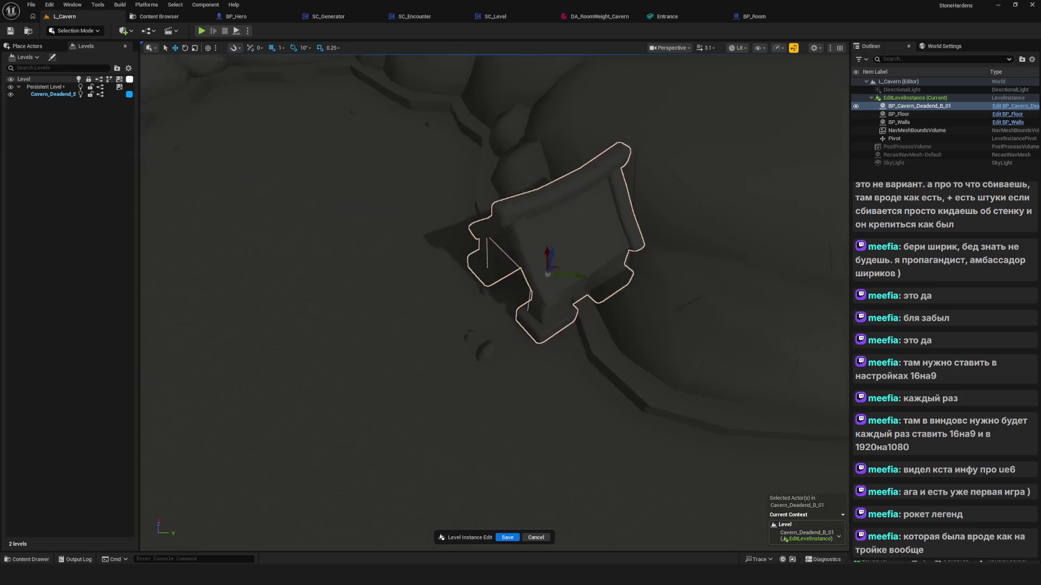
pyautogui.moveTo(542, 272); pyautogui.dragTo(548, 315)
pyautogui.moveTo(588, 260)
pyautogui.mouseDown()
pyautogui.moveTo(588, 233)
pyautogui.moveTo(588, 260)
pyautogui.mouseUp()
pyautogui.click(664, 434)
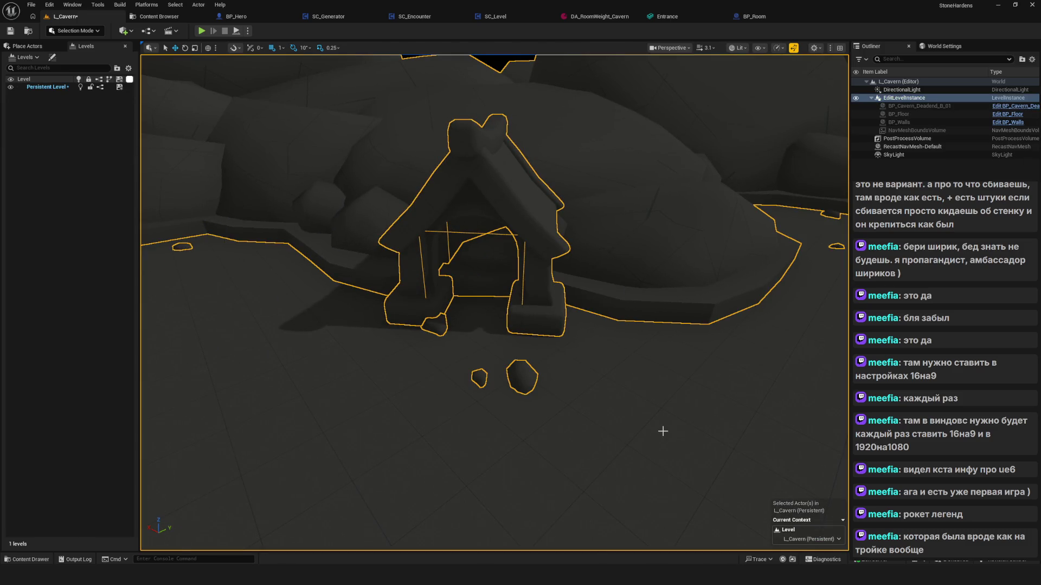
pyautogui.moveTo(555, 344); pyautogui.dragTo(575, 363)
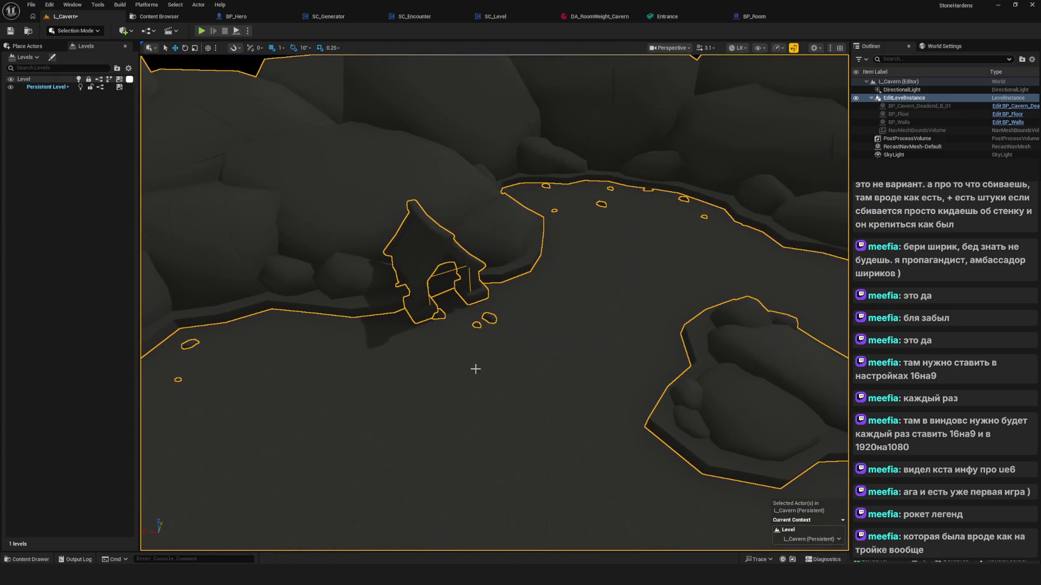
pyautogui.moveTo(475, 368)
pyautogui.mouseDown()
pyautogui.moveTo(476, 428)
pyautogui.moveTo(539, 362)
pyautogui.mouseUp()
pyautogui.hotkey('ctrl', 's')
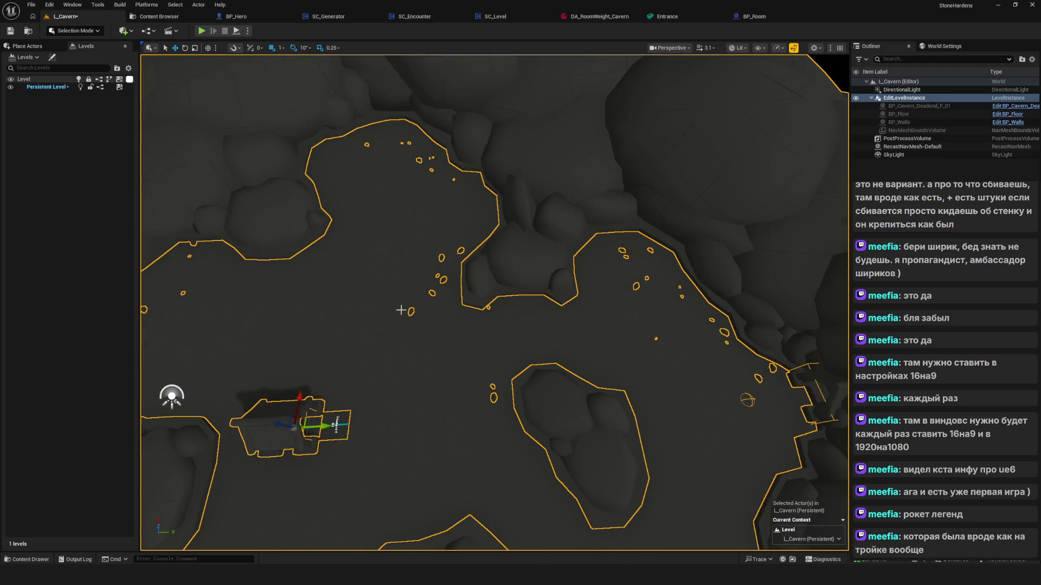
# Pan the viewport across the cavern to the Cavern_Deadend_F room
pyautogui.moveTo(401, 310)
pyautogui.mouseDown()
pyautogui.moveTo(503, 245)
pyautogui.moveTo(504, 257)
pyautogui.moveTo(539, 257)
pyautogui.moveTo(542, 190)
pyautogui.moveTo(542, 282)
pyautogui.moveTo(260, 488)
pyautogui.moveTo(268, 465)
pyautogui.moveTo(260, 502)
pyautogui.mouseUp()
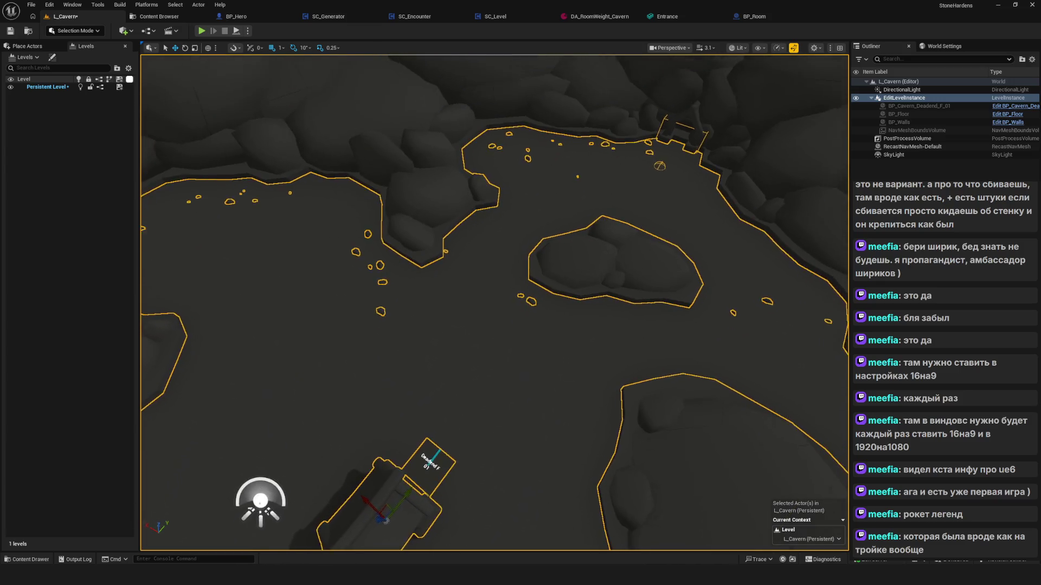
pyautogui.moveTo(395, 353)
pyautogui.mouseDown()
pyautogui.moveTo(401, 341)
pyautogui.moveTo(396, 360)
pyautogui.mouseUp()
pyautogui.moveTo(417, 450); pyautogui.dragTo(420, 452)
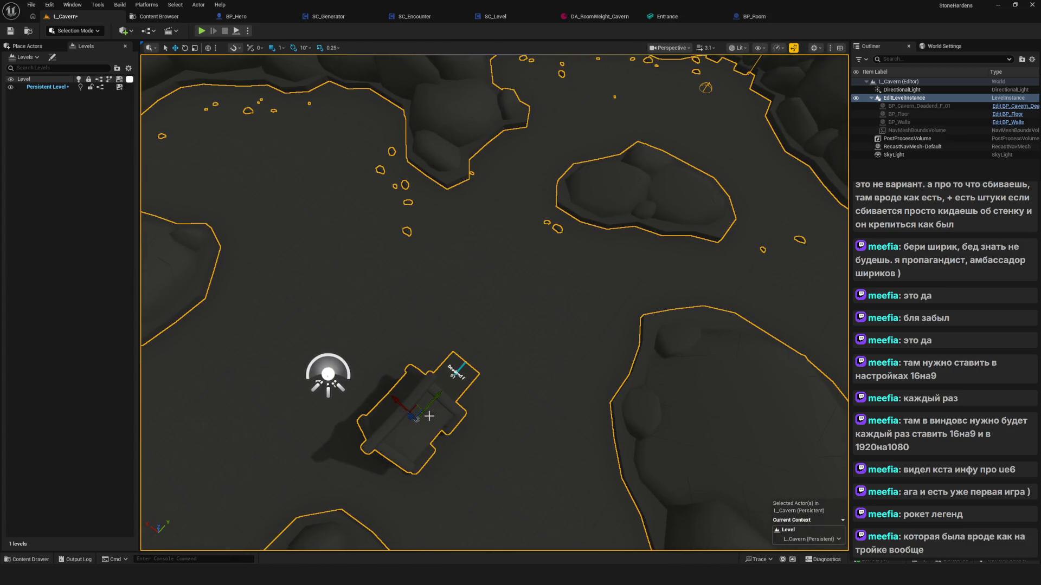
# Edit Cavern_Deadend_F_01, move its room piece up and right, and rotate it around the vertical axis
pyautogui.doubleClick(918, 112)
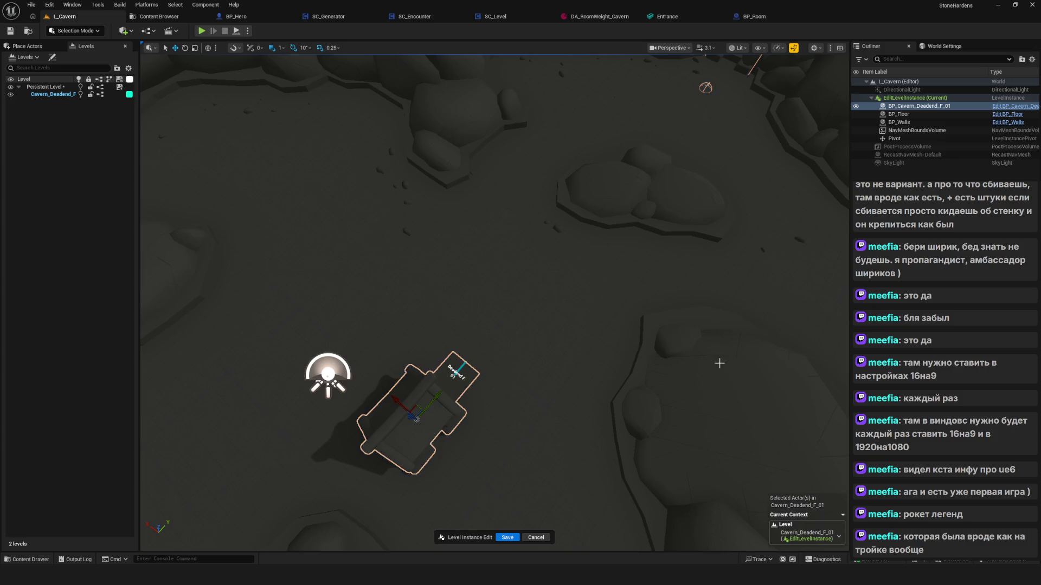
pyautogui.scroll(4, 436, 390)
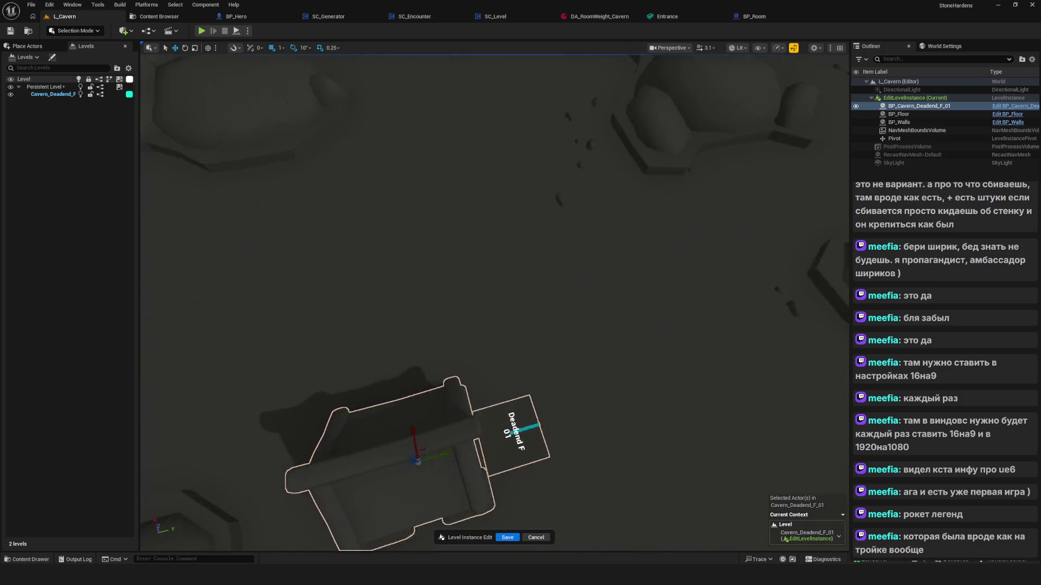
pyautogui.moveTo(425, 316); pyautogui.dragTo(672, 54)
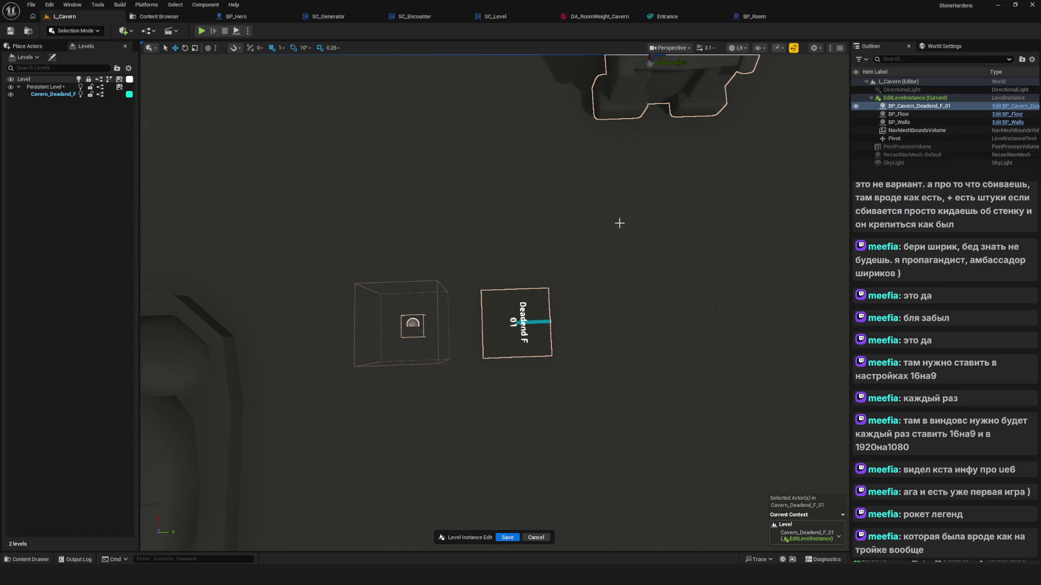
pyautogui.moveTo(596, 245)
pyautogui.mouseDown()
pyautogui.moveTo(466, 254)
pyautogui.moveTo(566, 255)
pyautogui.mouseUp()
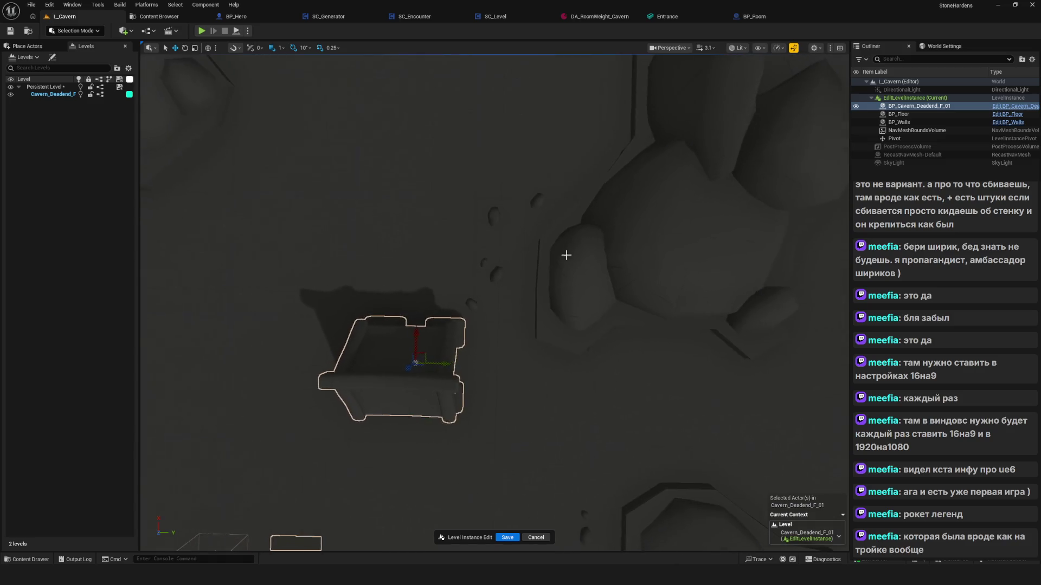
pyautogui.moveTo(423, 353)
pyautogui.mouseDown()
pyautogui.moveTo(521, 251)
pyautogui.moveTo(564, 112)
pyautogui.moveTo(490, 98)
pyautogui.moveTo(486, 295)
pyautogui.moveTo(565, 186)
pyautogui.mouseUp()
pyautogui.moveTo(435, 258); pyautogui.dragTo(428, 235)
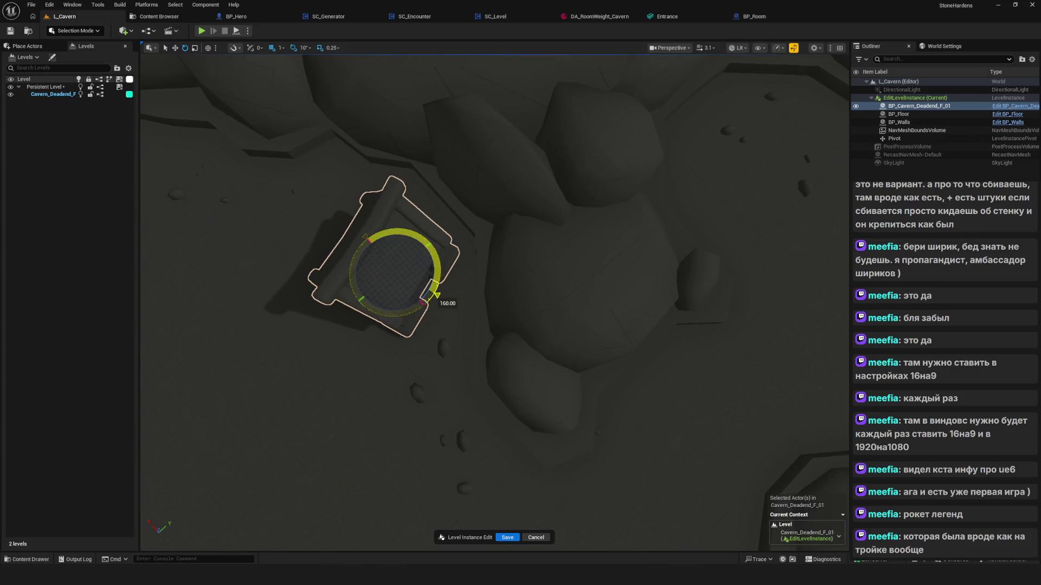
pyautogui.moveTo(636, 212)
pyautogui.mouseDown()
pyautogui.moveTo(613, 233)
pyautogui.moveTo(434, 269)
pyautogui.mouseUp()
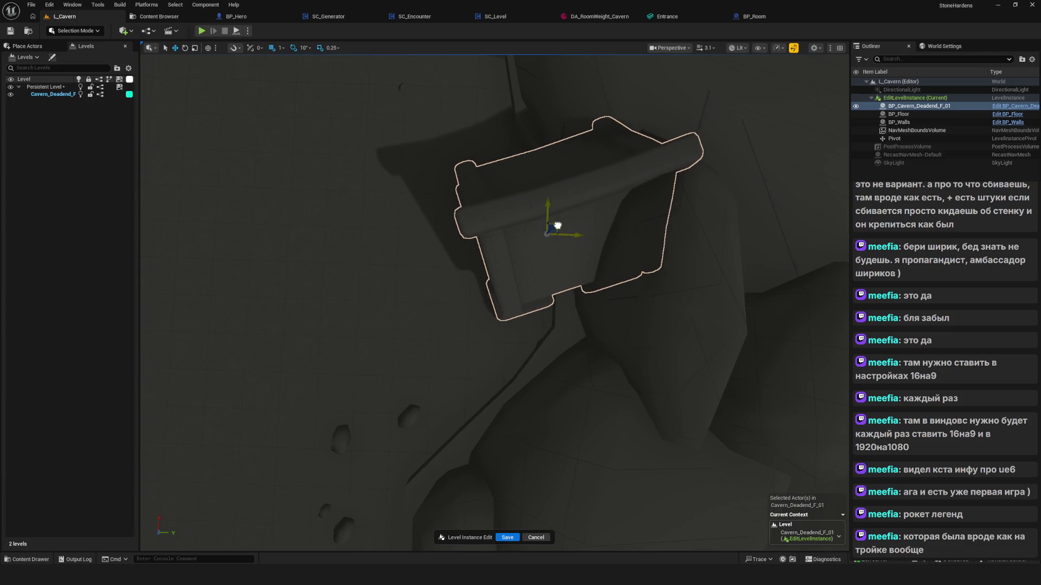
pyautogui.moveTo(557, 225); pyautogui.dragTo(557, 225)
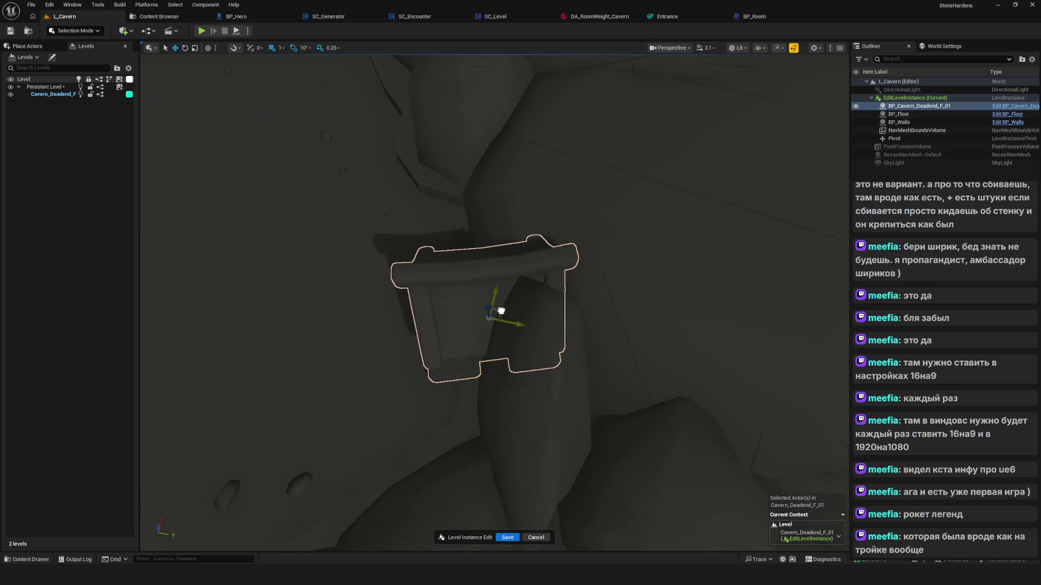
pyautogui.moveTo(501, 311)
pyautogui.mouseDown()
pyautogui.moveTo(520, 324)
pyautogui.moveTo(500, 324)
pyautogui.moveTo(473, 404)
pyautogui.mouseUp()
pyautogui.click(513, 542)
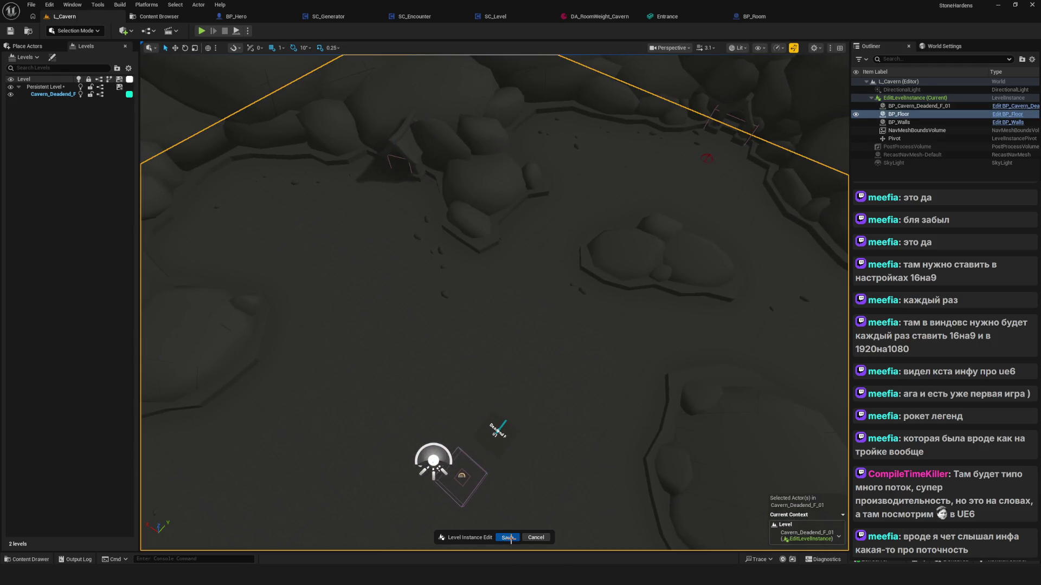
# Save the dead-end F room edits and then the L_Cavern level
pyautogui.click(508, 537)
pyautogui.press('w')
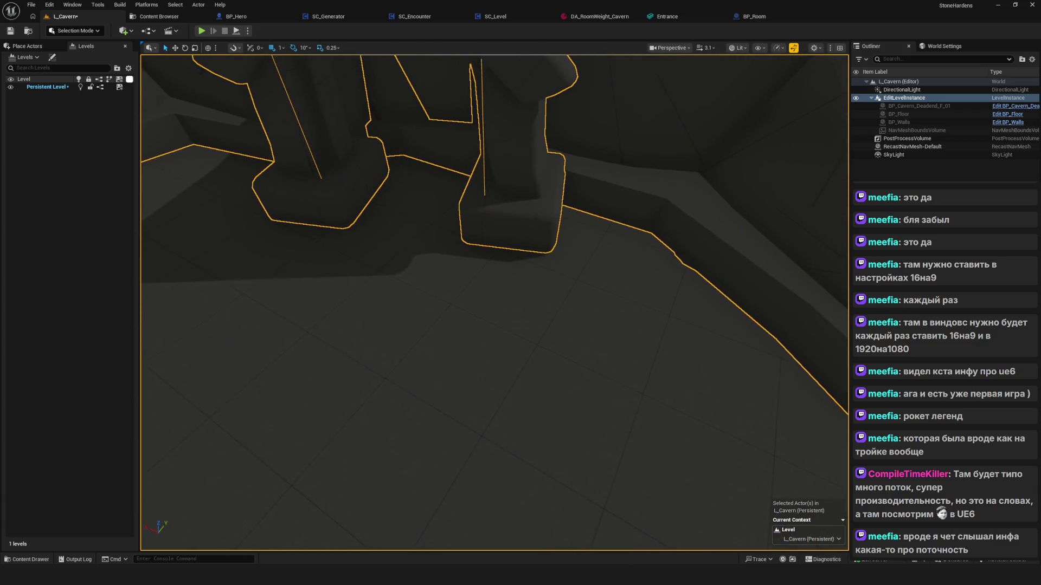
pyautogui.press('f')
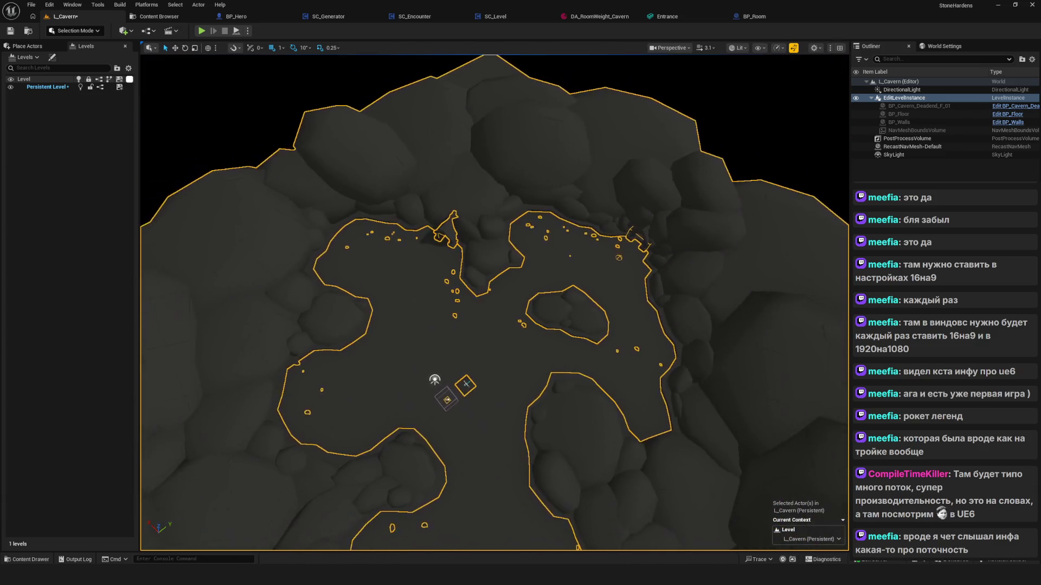
pyautogui.hotkey('ctrl', 's')
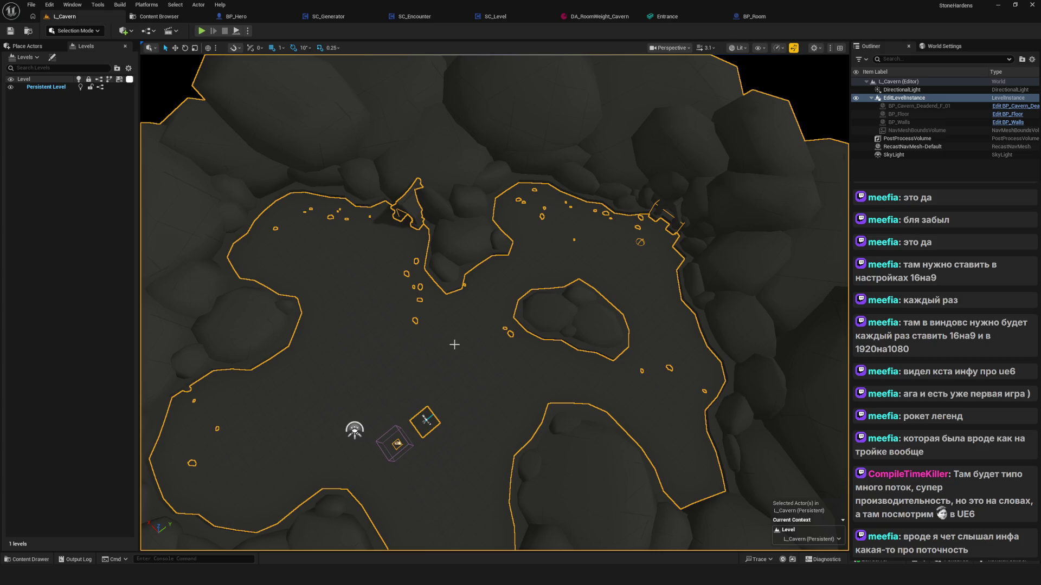
# Survey the cavern, then show the Room folder with BP_Room, BP_Room_Cavern and BPI_Room
pyautogui.moveTo(499, 313); pyautogui.dragTo(499, 211)
pyautogui.scroll(-10, 494, 303)
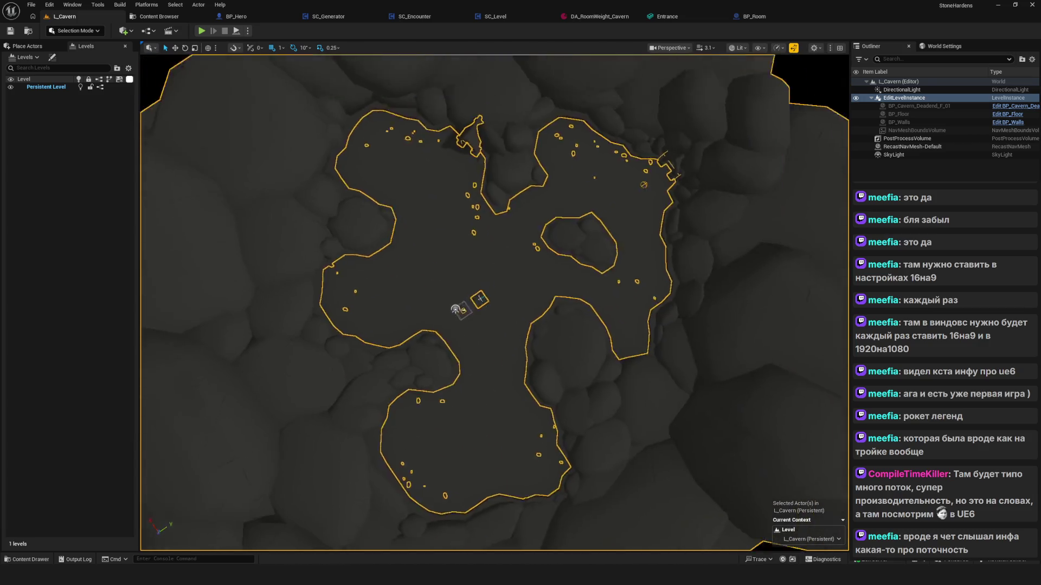
pyautogui.moveTo(403, 282)
pyautogui.mouseDown()
pyautogui.moveTo(403, 266)
pyautogui.moveTo(403, 282)
pyautogui.mouseUp()
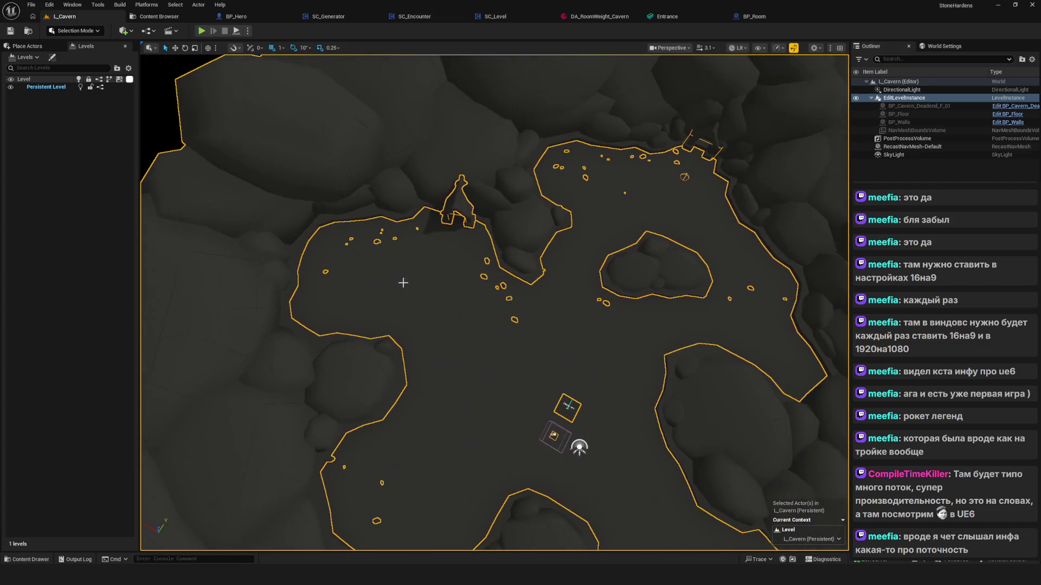
pyautogui.moveTo(455, 312)
pyautogui.mouseDown()
pyautogui.moveTo(384, 312)
pyautogui.moveTo(385, 279)
pyautogui.moveTo(352, 279)
pyautogui.mouseUp()
pyautogui.moveTo(490, 316); pyautogui.dragTo(465, 253)
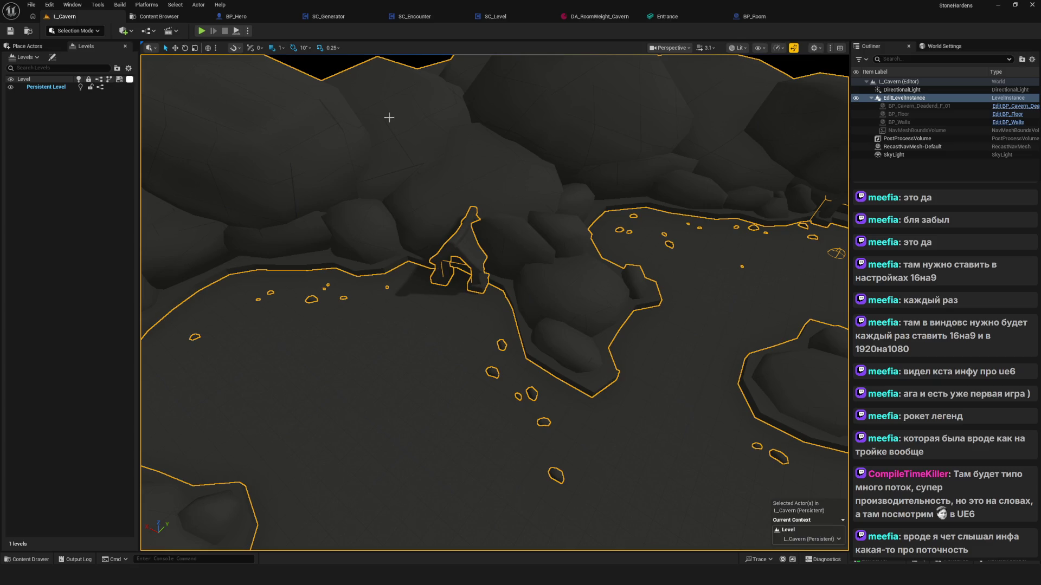
pyautogui.scroll(-10, 495, 302)
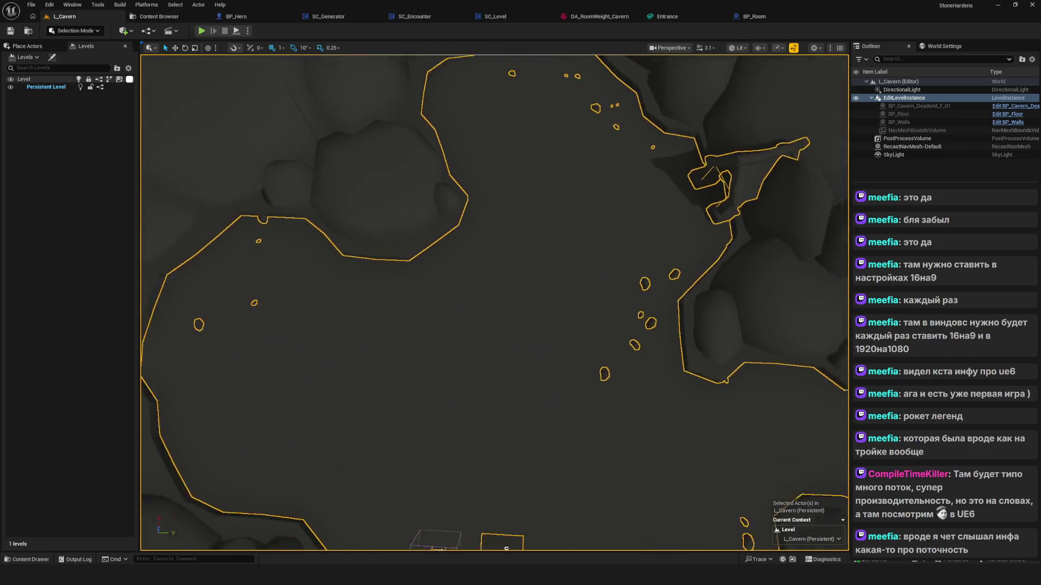
pyautogui.scroll(5, 494, 302)
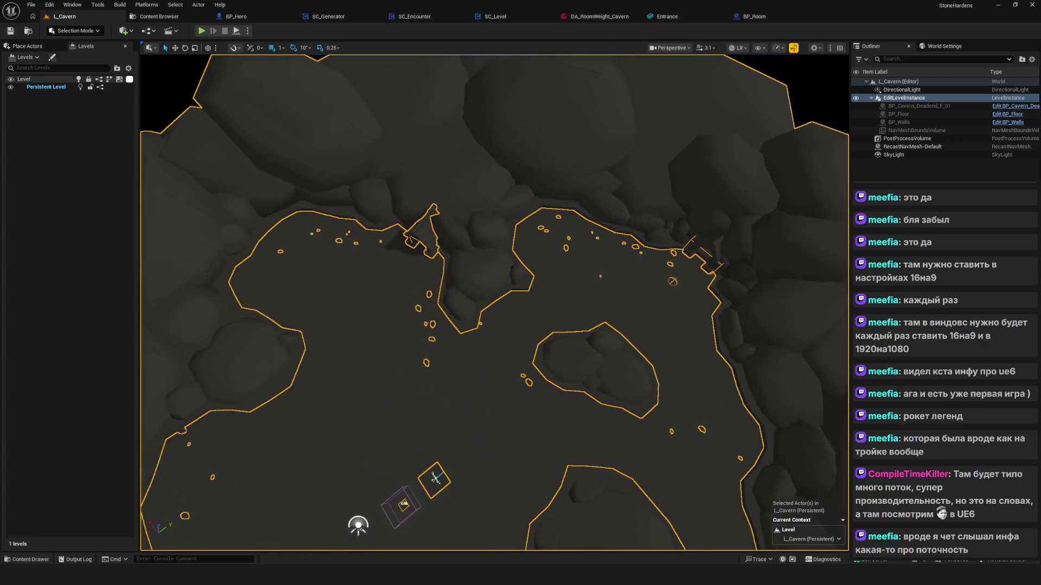
pyautogui.click(161, 18)
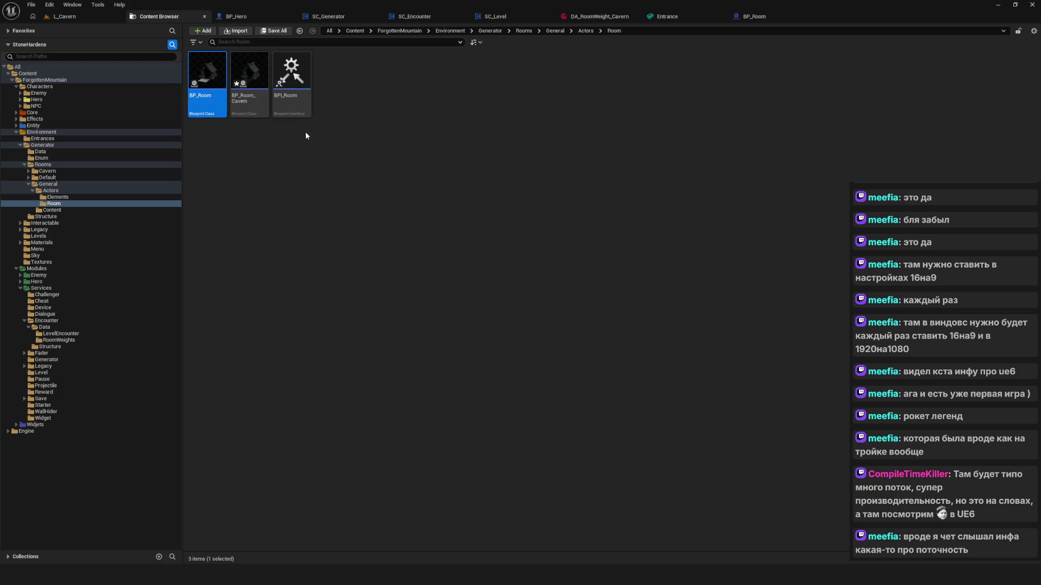
# Save the BP_Room_Cavern asset and briefly check the BP_Hero blueprint
pyautogui.rightClick(246, 81)
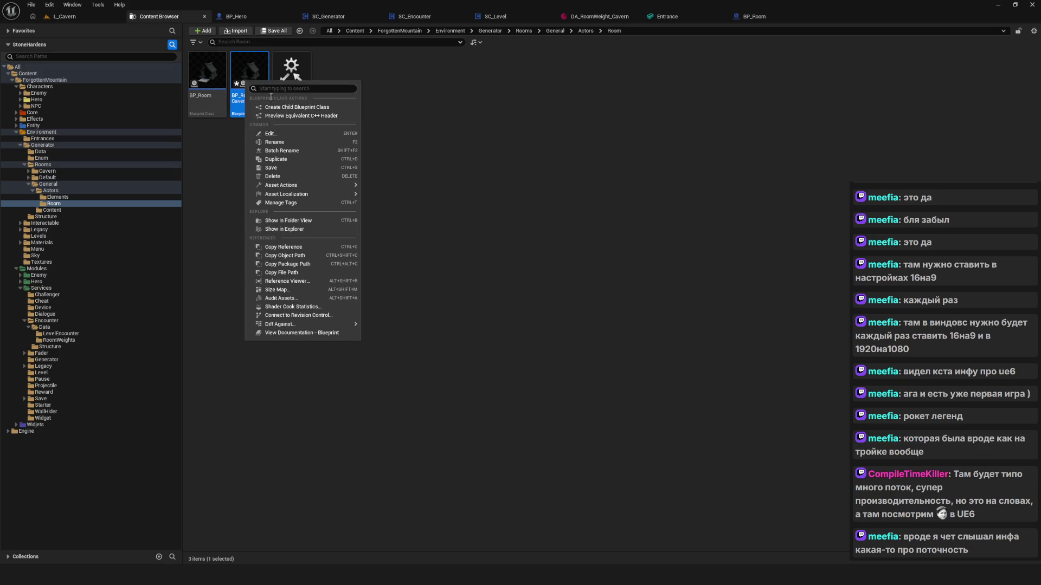
pyautogui.click(308, 167)
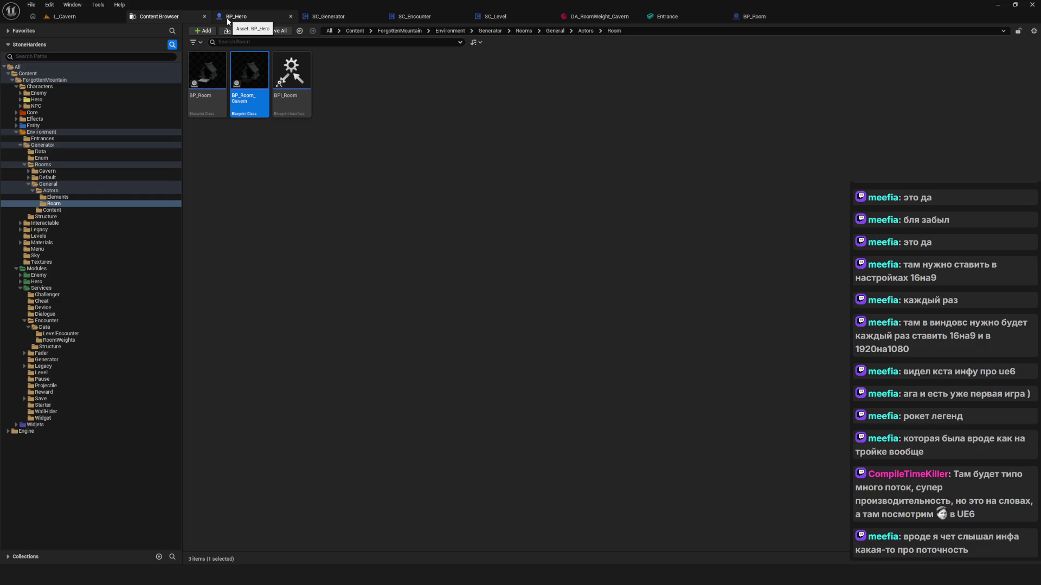
pyautogui.click(228, 20)
pyautogui.click(165, 19)
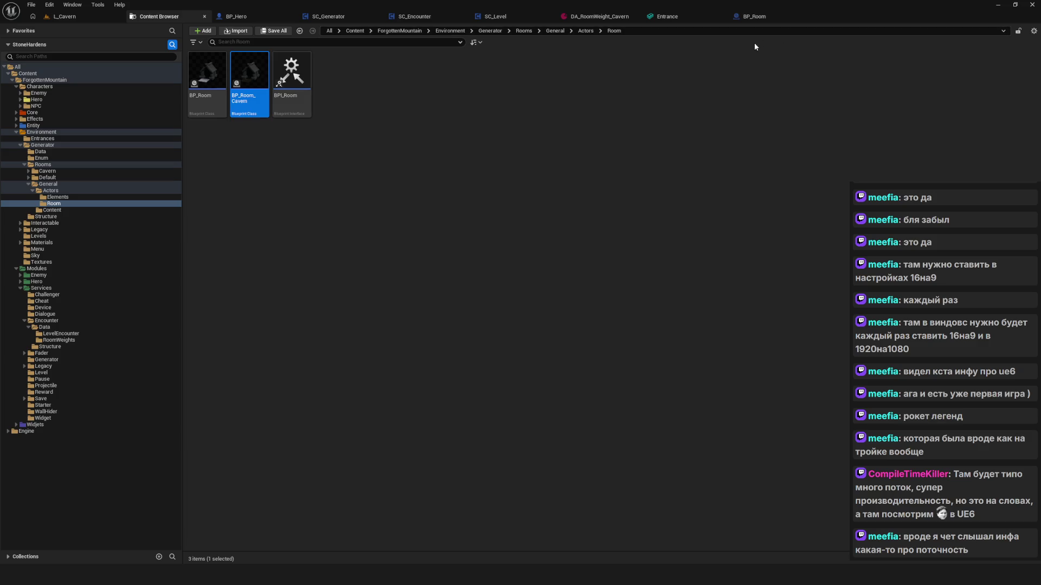
# Switch to the BP_Room blueprint showing its EntranceBossTrigger component details
pyautogui.click(740, 50)
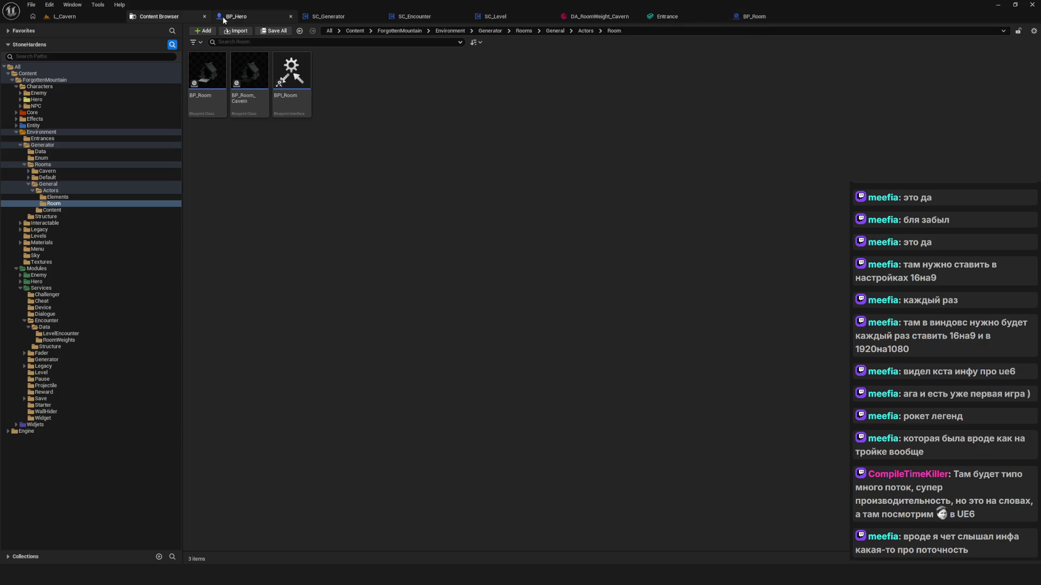
pyautogui.click(676, 20)
pyautogui.click(772, 24)
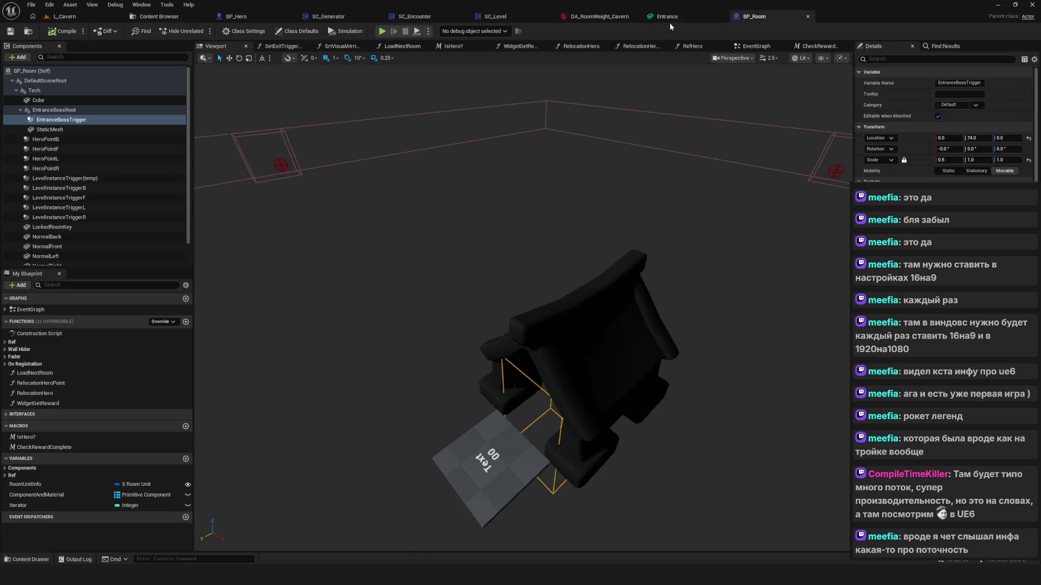
# Orbit the Entrance mesh preview, then return through the Content Browser to L_Cavern
pyautogui.click(677, 19)
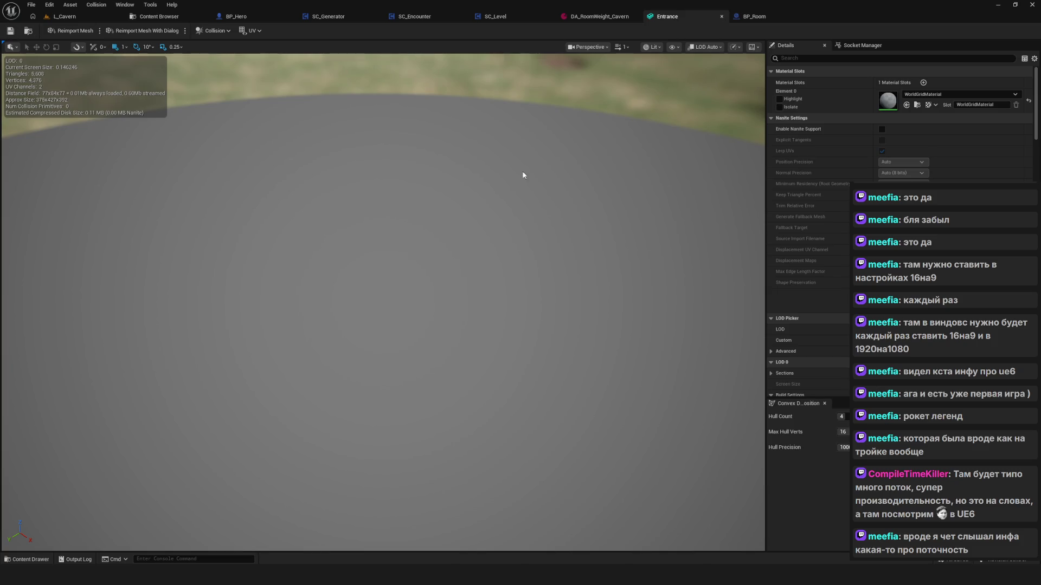
pyautogui.moveTo(523, 175)
pyautogui.mouseDown()
pyautogui.moveTo(461, 206)
pyautogui.moveTo(380, 172)
pyautogui.mouseUp()
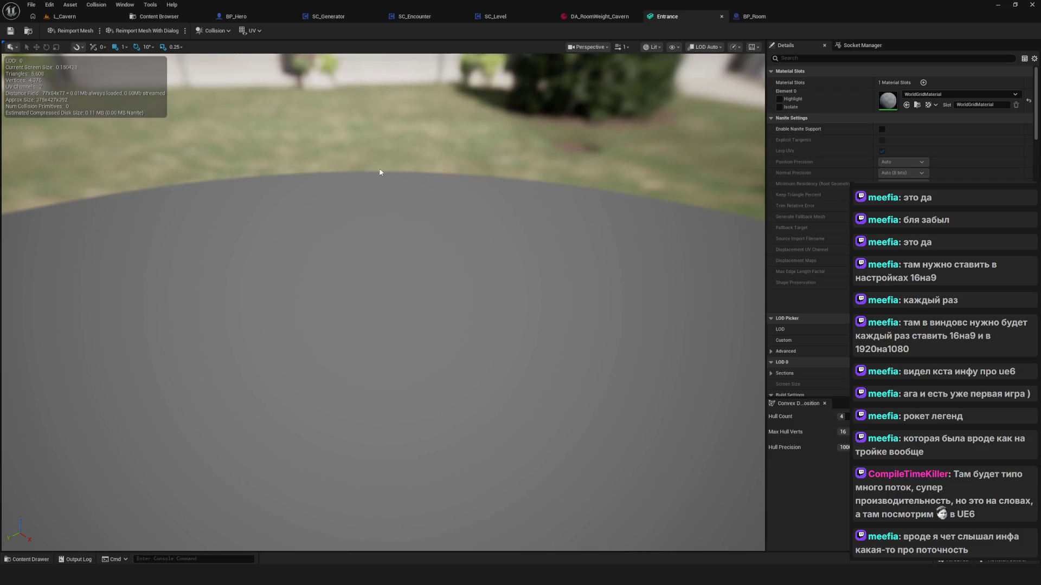
pyautogui.click(160, 18)
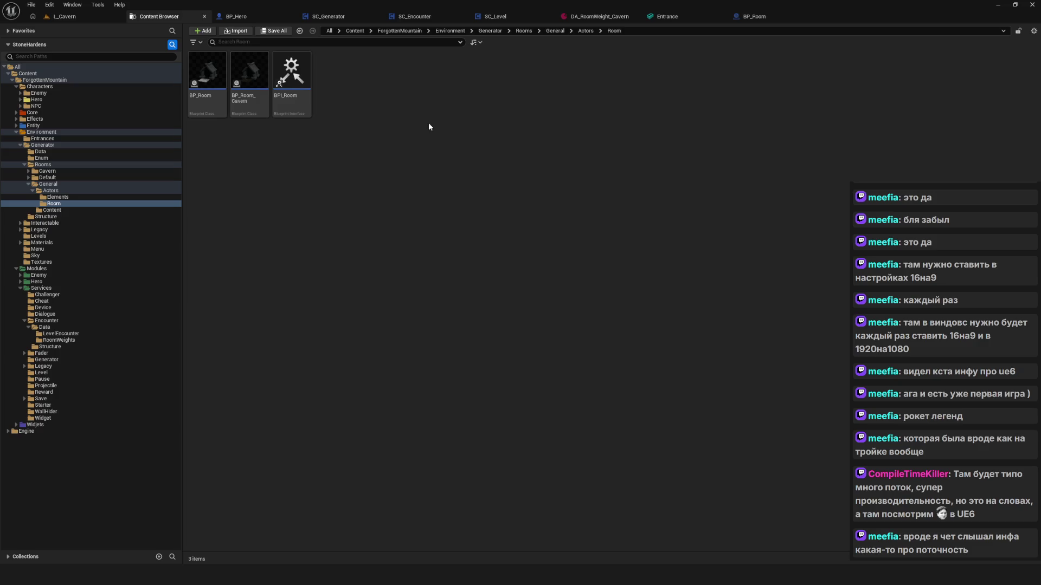
pyautogui.click(65, 16)
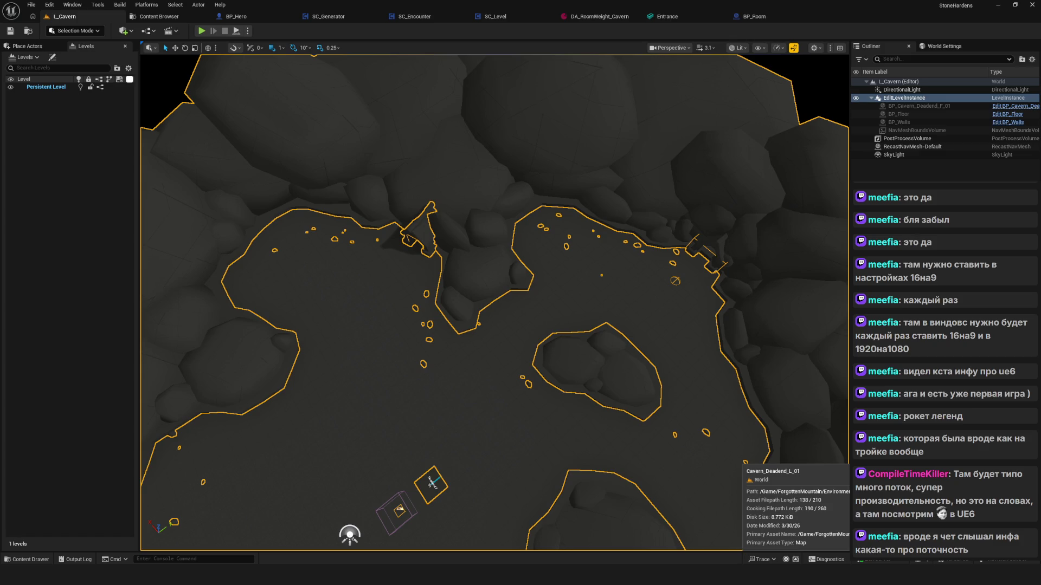
pyautogui.press('f')
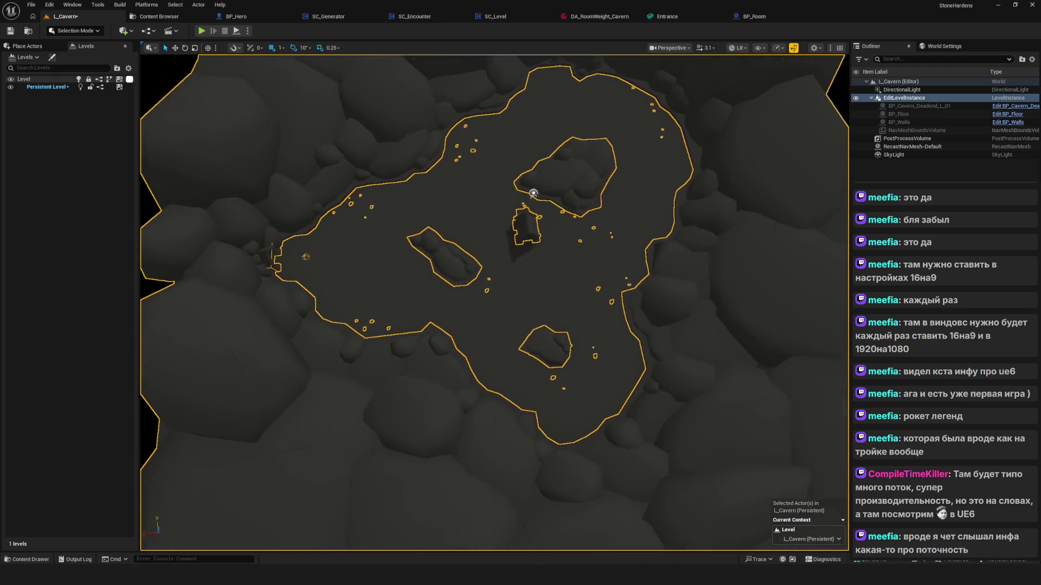
pyautogui.scroll(10, 420, 347)
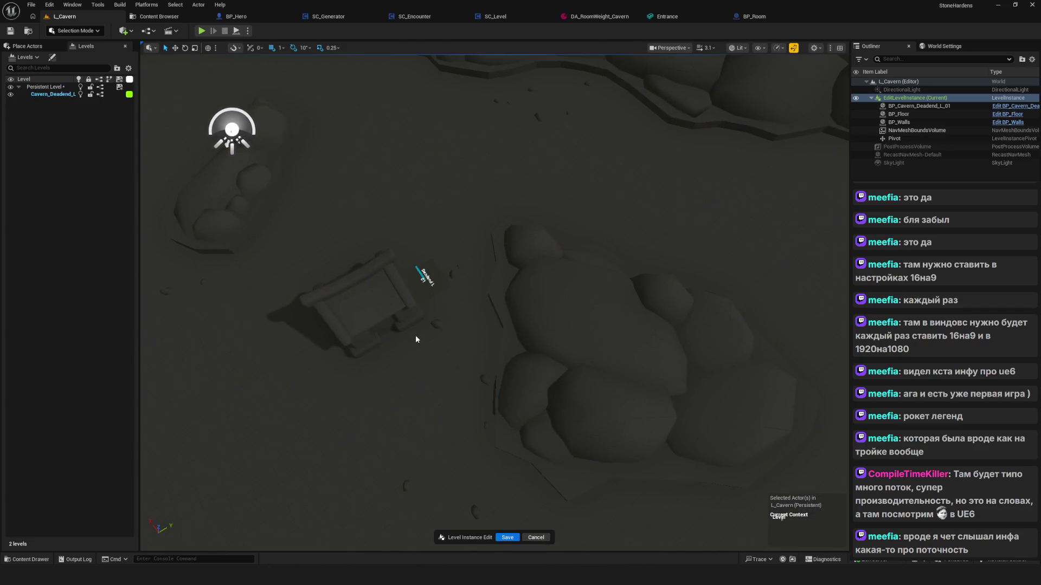
# Enter editing on the Cavern_Deadend_L_01 level instance and frame the room and player start
pyautogui.doubleClick(415, 335)
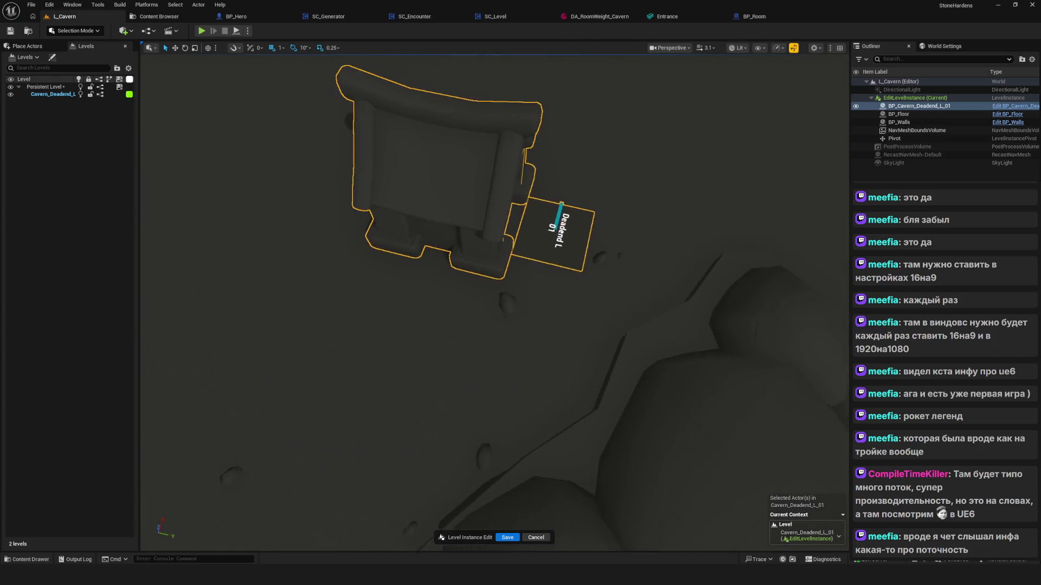
pyautogui.moveTo(445, 292); pyautogui.dragTo(445, 293)
pyautogui.moveTo(478, 342); pyautogui.dragTo(457, 362)
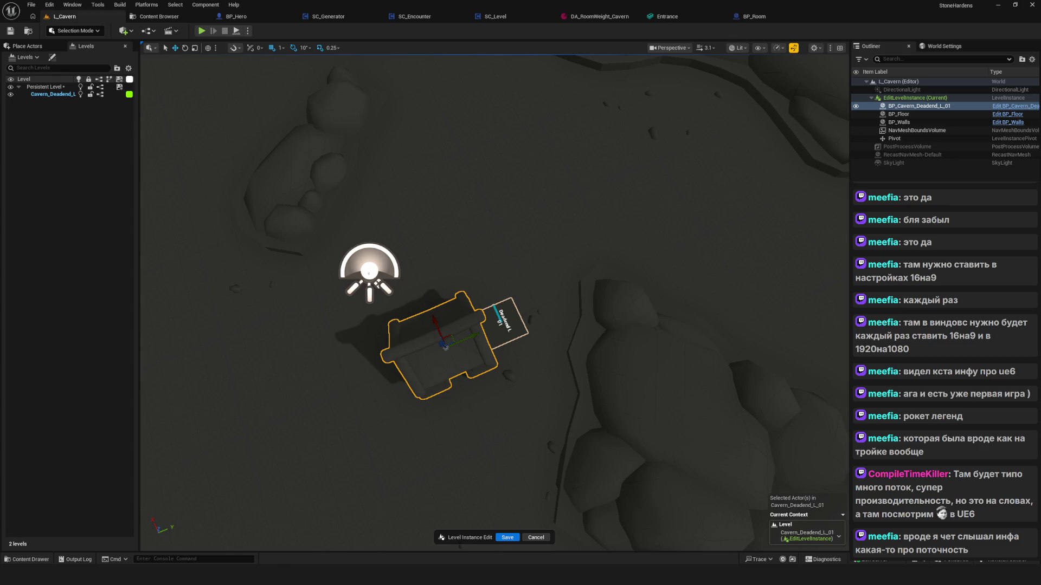
pyautogui.moveTo(573, 358); pyautogui.dragTo(574, 359)
# Shift the BP_Cavern_Deadend_L_01 building right toward the room centre and save the instance edit
pyautogui.moveTo(368, 268)
pyautogui.mouseDown()
pyautogui.moveTo(457, 262)
pyautogui.moveTo(667, 309)
pyautogui.moveTo(660, 347)
pyautogui.moveTo(646, 360)
pyautogui.mouseUp()
pyautogui.moveTo(400, 282)
pyautogui.mouseDown()
pyautogui.moveTo(464, 277)
pyautogui.moveTo(529, 307)
pyautogui.moveTo(601, 366)
pyautogui.moveTo(580, 355)
pyautogui.moveTo(623, 411)
pyautogui.moveTo(545, 307)
pyautogui.mouseUp()
pyautogui.press('e')
pyautogui.press('w')
pyautogui.moveTo(516, 270)
pyautogui.mouseDown()
pyautogui.moveTo(480, 242)
pyautogui.moveTo(520, 276)
pyautogui.moveTo(542, 271)
pyautogui.moveTo(521, 271)
pyautogui.moveTo(450, 331)
pyautogui.mouseUp()
pyautogui.moveTo(464, 375)
pyautogui.mouseDown()
pyautogui.moveTo(480, 369)
pyautogui.moveTo(461, 325)
pyautogui.moveTo(477, 336)
pyautogui.moveTo(461, 353)
pyautogui.moveTo(444, 325)
pyautogui.moveTo(591, 363)
pyautogui.moveTo(527, 345)
pyautogui.mouseUp()
pyautogui.hotkey('ctrl', 's')
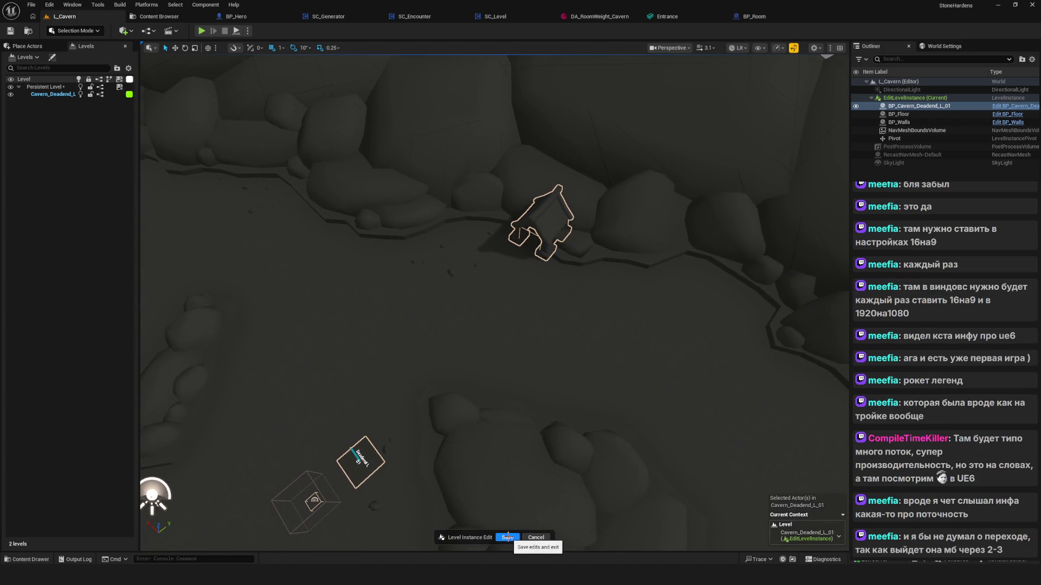
pyautogui.click(508, 537)
# Save the L_Cavern level with Ctrl+S
pyautogui.moveTo(539, 298); pyautogui.dragTo(526, 291)
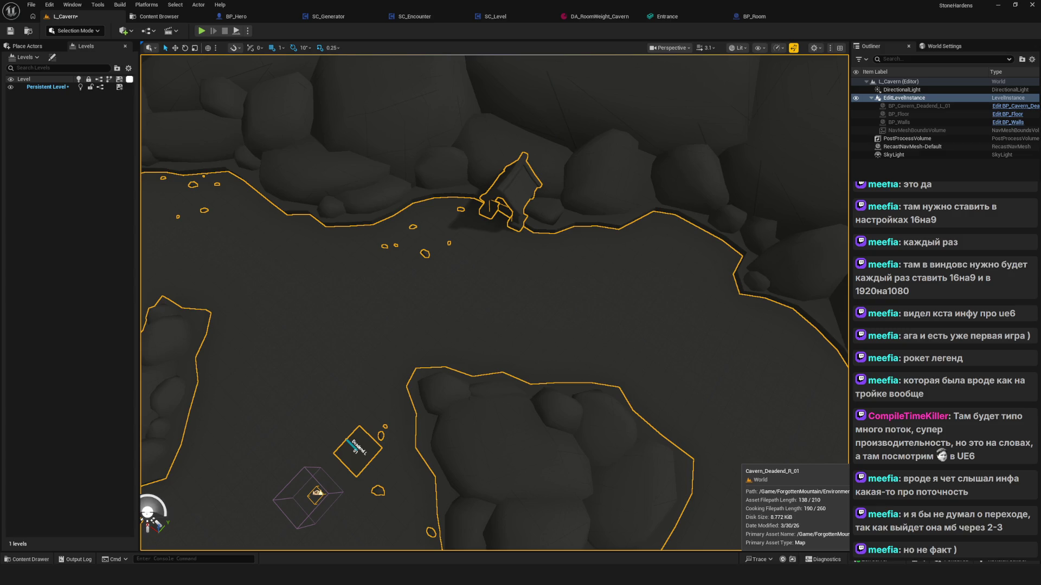
pyautogui.scroll(-5, 494, 303)
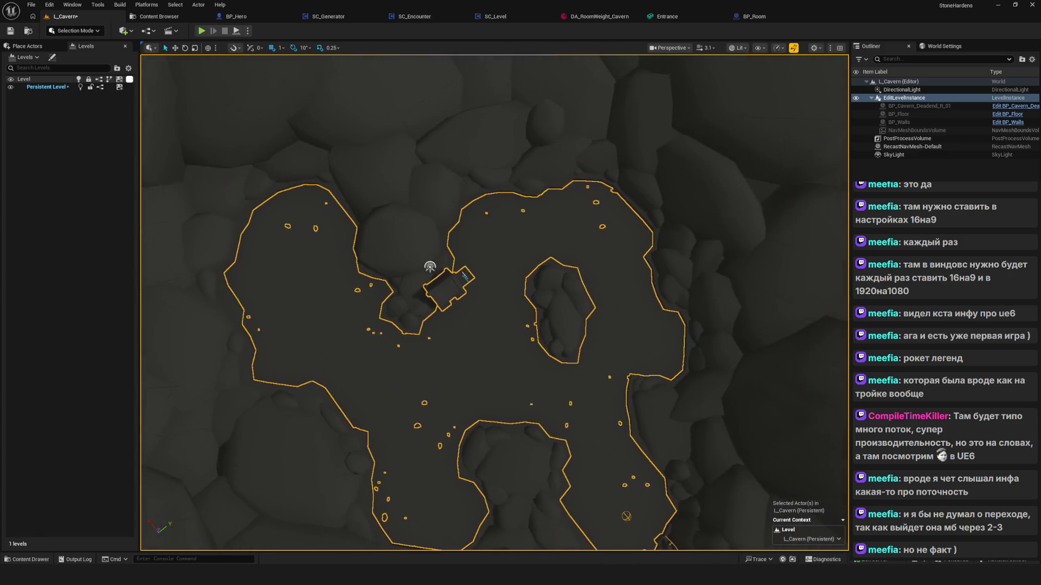
pyautogui.hotkey('ctrl', 's')
# Zoom toward the Cavern_Deadend_R_01 room and open its level instance for editing
pyautogui.scroll(5, 537, 368)
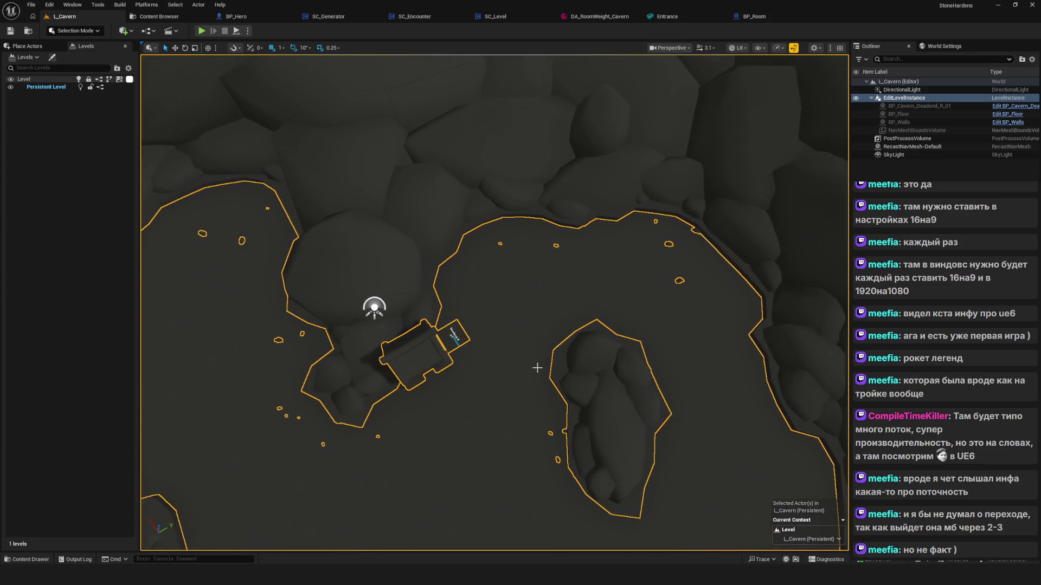
pyautogui.scroll(1, 537, 368)
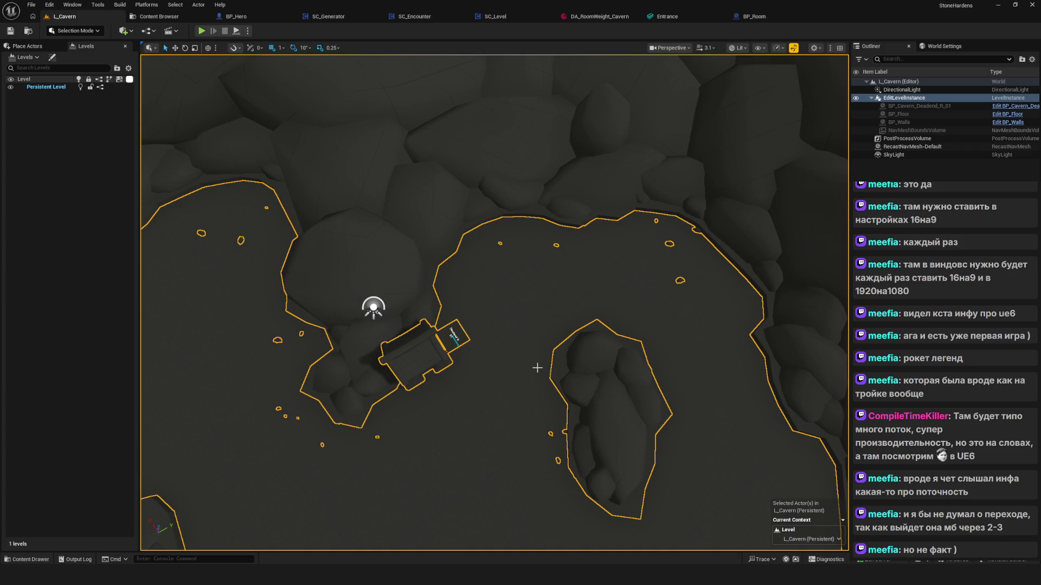
pyautogui.scroll(2, 486, 363)
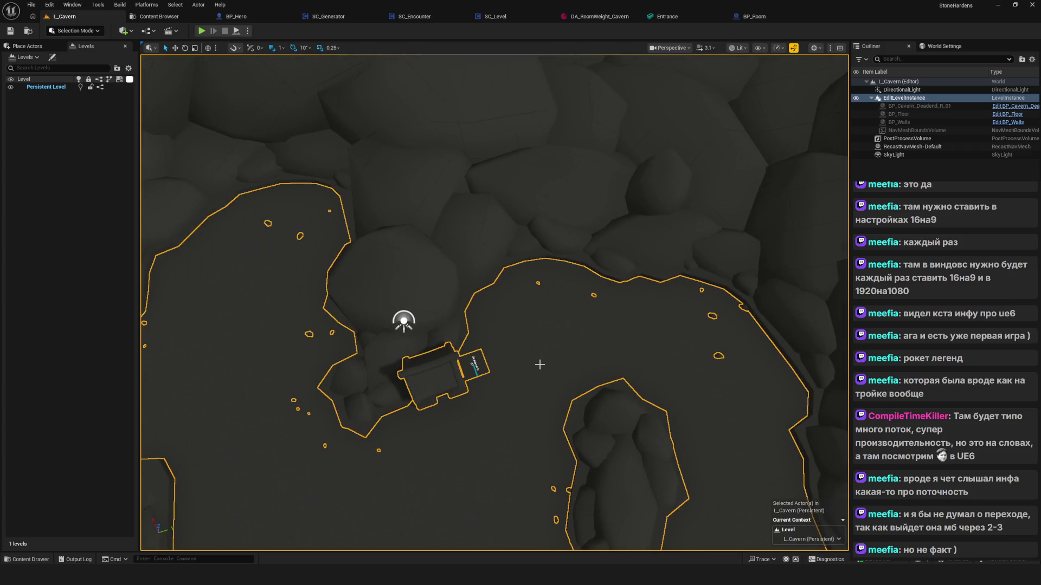
pyautogui.scroll(-2, 539, 365)
pyautogui.moveTo(540, 364)
pyautogui.mouseDown()
pyautogui.moveTo(597, 391)
pyautogui.moveTo(534, 375)
pyautogui.mouseUp()
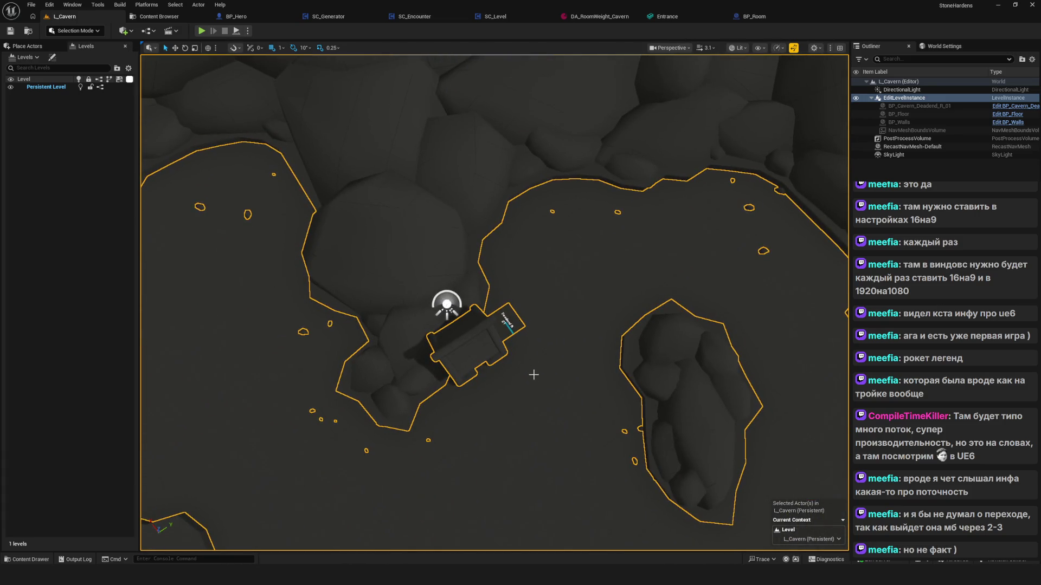
pyautogui.doubleClick(533, 371)
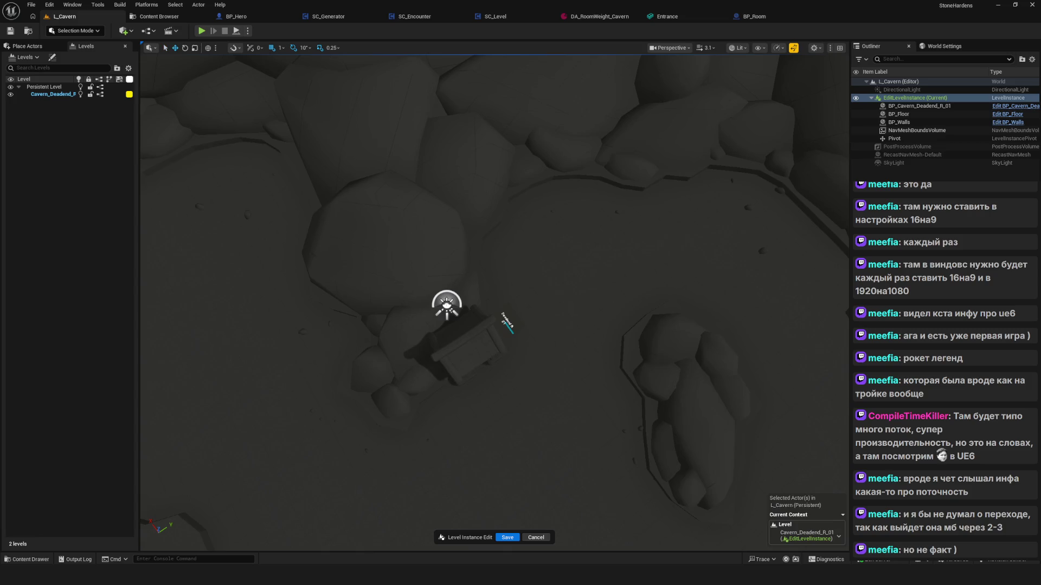
# Select BP_Cavern_Deadend_R_01, rotate it about 45°, and move it down and right
pyautogui.click(491, 349)
pyautogui.moveTo(467, 347)
pyautogui.mouseDown()
pyautogui.moveTo(383, 347)
pyautogui.moveTo(440, 332)
pyautogui.mouseUp()
pyautogui.press('e')
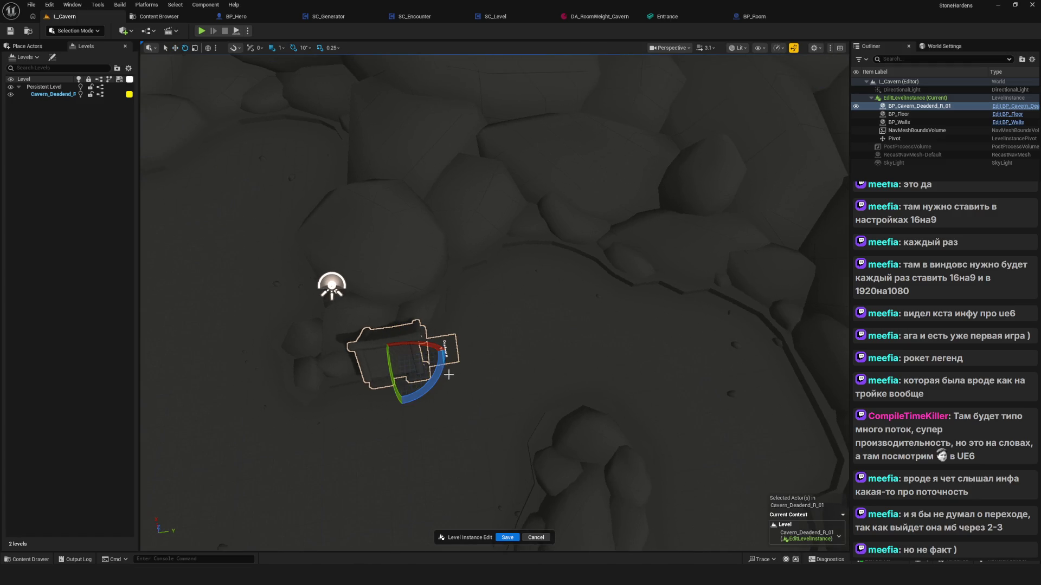
pyautogui.moveTo(448, 374)
pyautogui.mouseDown()
pyautogui.moveTo(449, 386)
pyautogui.moveTo(443, 362)
pyautogui.moveTo(488, 390)
pyautogui.moveTo(490, 347)
pyautogui.moveTo(466, 361)
pyautogui.moveTo(710, 187)
pyautogui.mouseUp()
pyautogui.press('w')
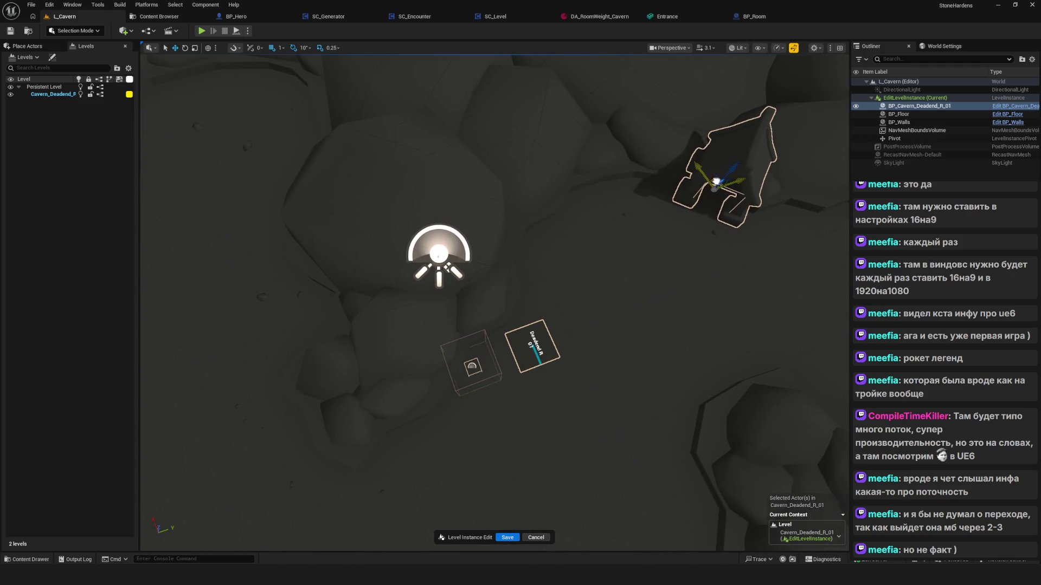
pyautogui.scroll(-5, 559, 349)
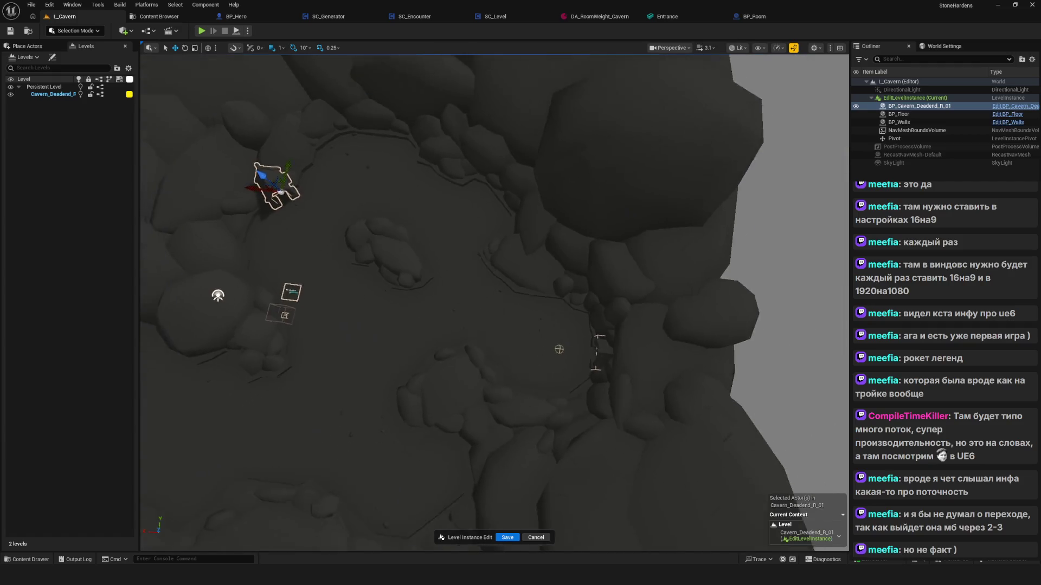
pyautogui.scroll(5, 559, 349)
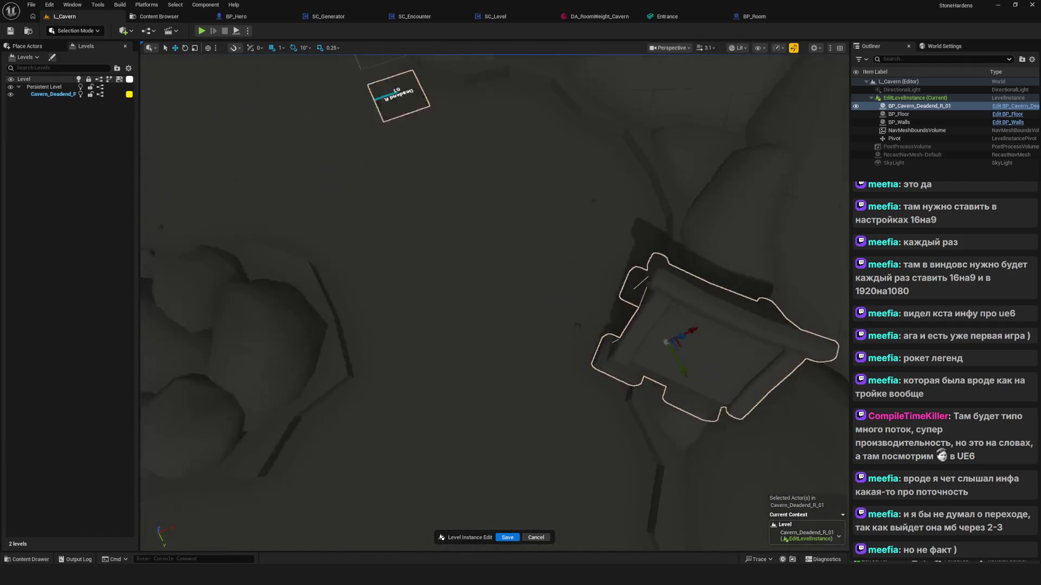
pyautogui.scroll(-5, 549, 217)
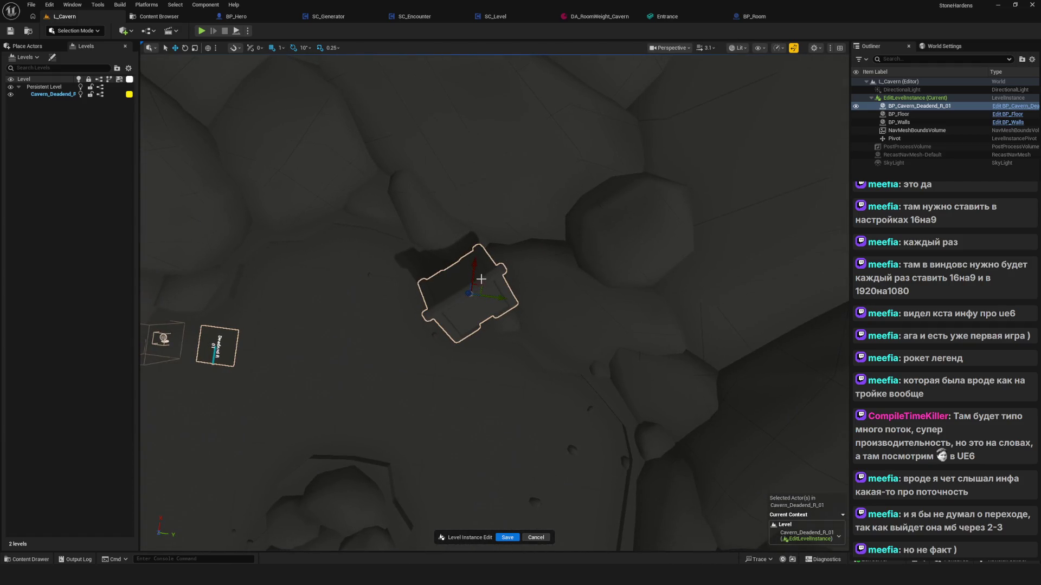
pyautogui.moveTo(481, 279)
pyautogui.mouseDown()
pyautogui.moveTo(648, 321)
pyautogui.moveTo(622, 344)
pyautogui.moveTo(610, 397)
pyautogui.mouseUp()
pyautogui.press('f')
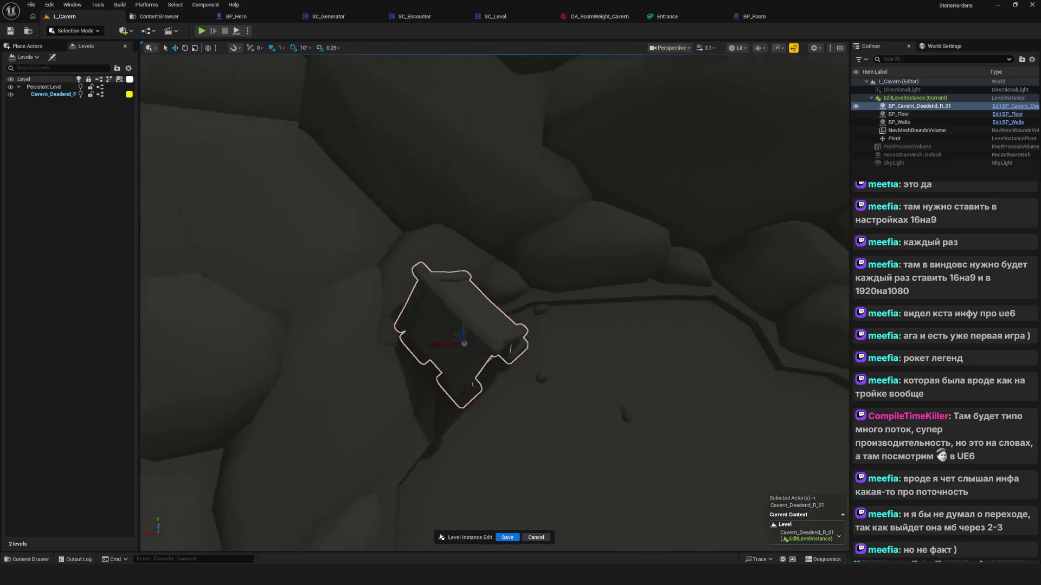
# Turn the building a further -10°, check it from above, and save the instance edit
pyautogui.press('e')
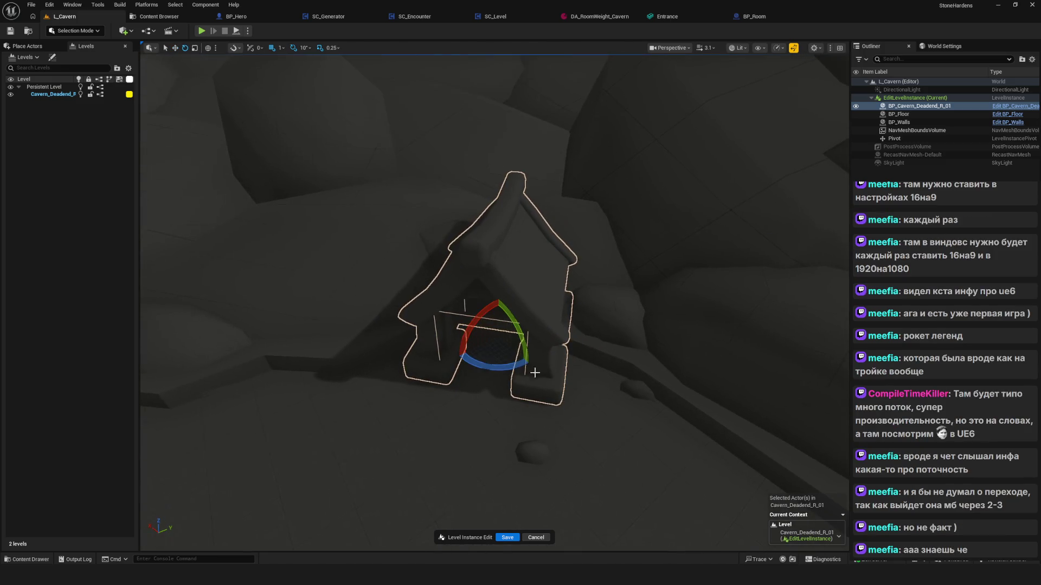
pyautogui.moveTo(473, 314); pyautogui.dragTo(461, 317)
pyautogui.moveTo(692, 375)
pyautogui.mouseDown()
pyautogui.moveTo(691, 336)
pyautogui.moveTo(689, 412)
pyautogui.moveTo(590, 427)
pyautogui.mouseUp()
pyautogui.moveTo(586, 358)
pyautogui.mouseDown()
pyautogui.moveTo(586, 326)
pyautogui.moveTo(586, 434)
pyautogui.moveTo(586, 390)
pyautogui.moveTo(548, 379)
pyautogui.moveTo(548, 319)
pyautogui.moveTo(515, 434)
pyautogui.moveTo(521, 450)
pyautogui.mouseUp()
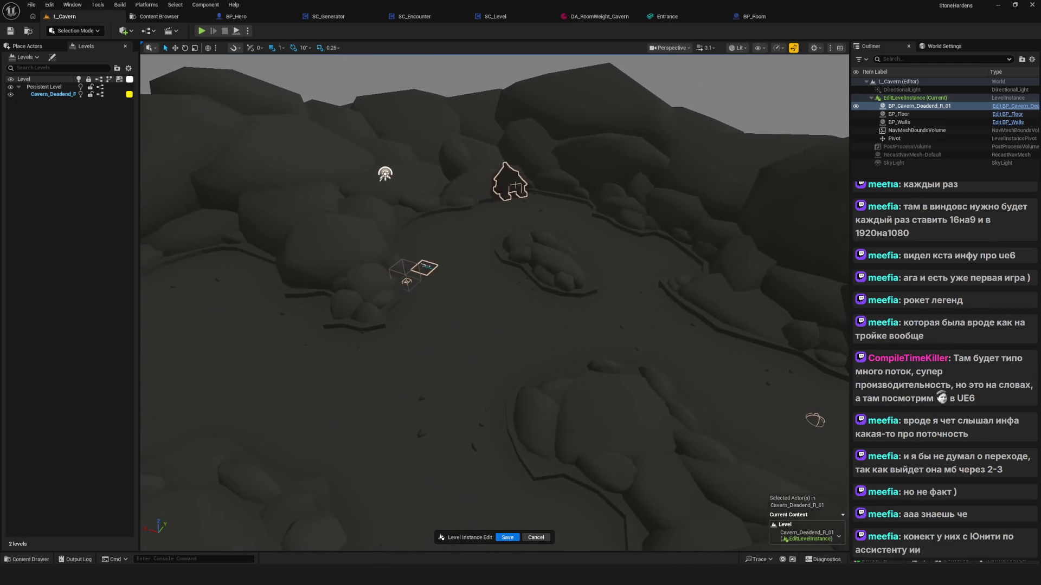
pyautogui.moveTo(501, 350); pyautogui.dragTo(501, 348)
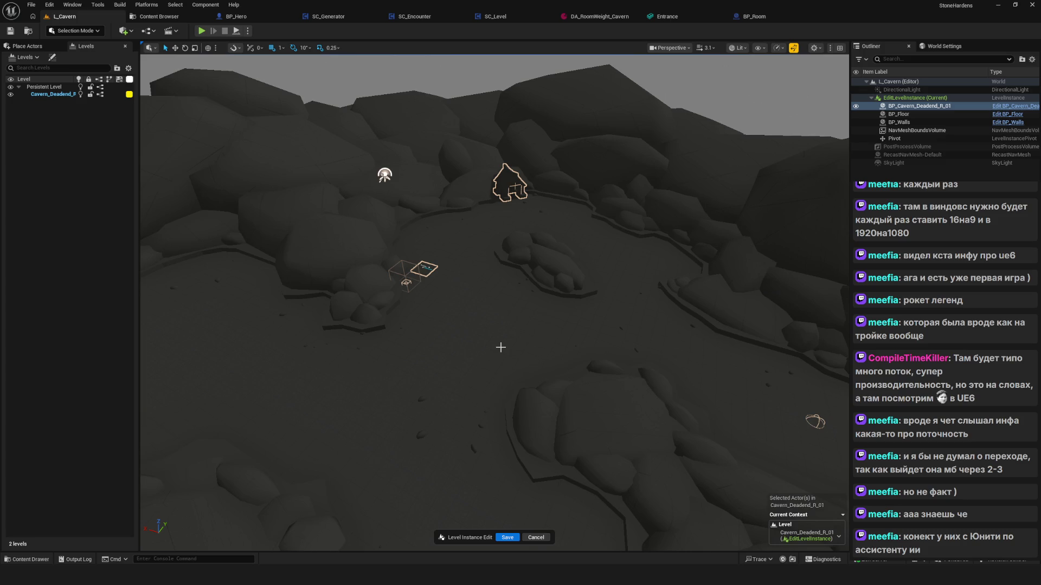
pyautogui.moveTo(488, 341)
pyautogui.mouseDown()
pyautogui.moveTo(488, 303)
pyautogui.moveTo(489, 369)
pyautogui.moveTo(489, 285)
pyautogui.moveTo(436, 327)
pyautogui.moveTo(379, 325)
pyautogui.moveTo(380, 353)
pyautogui.moveTo(364, 331)
pyautogui.moveTo(714, 497)
pyautogui.mouseUp()
pyautogui.scroll(2, 435, 528)
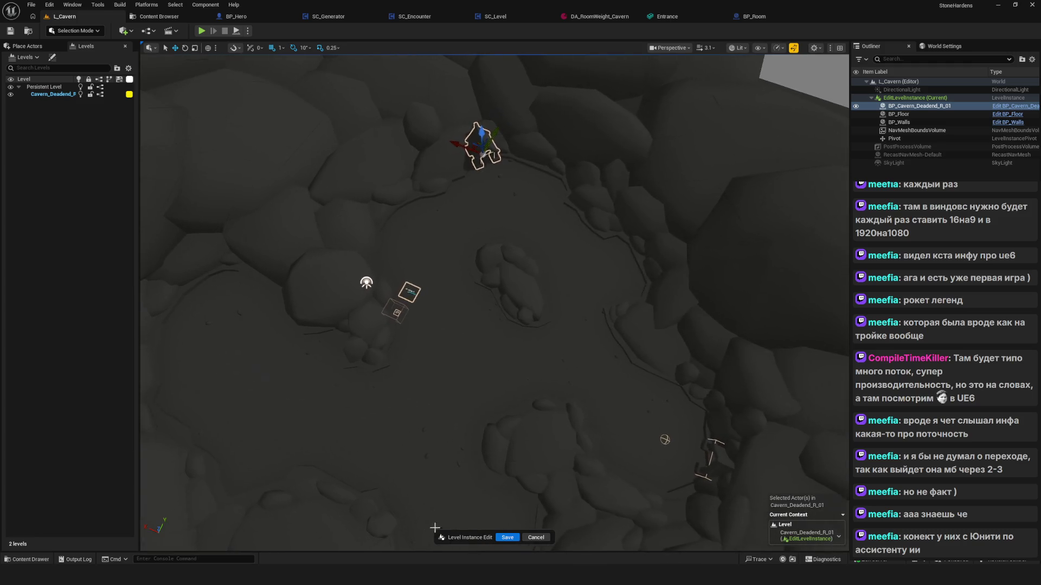
pyautogui.click(513, 536)
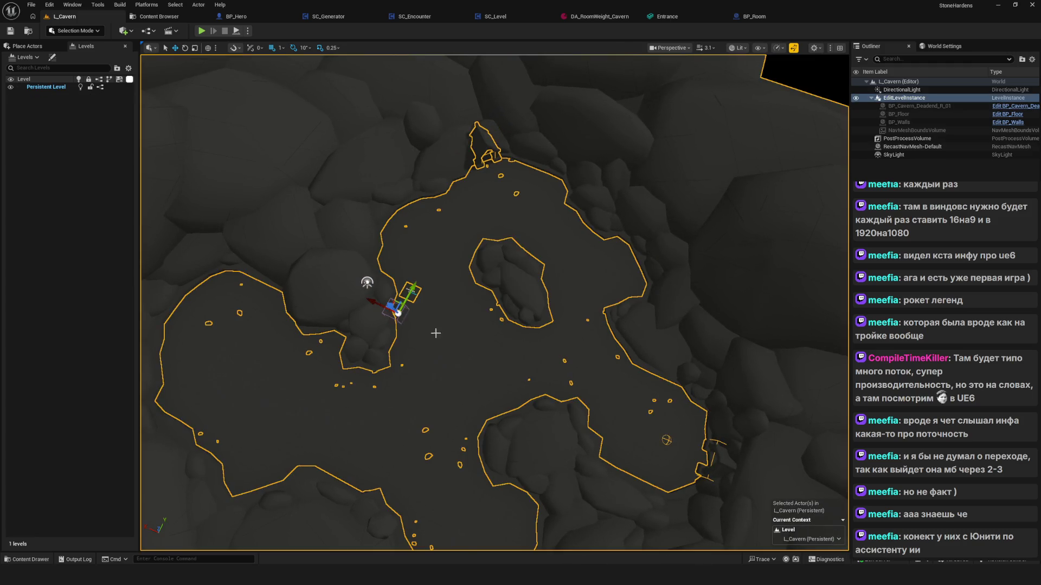
# Zoom the viewport onto the Cavern_Corner_BL_01 level instance to edit it in place
pyautogui.scroll(4, 445, 303)
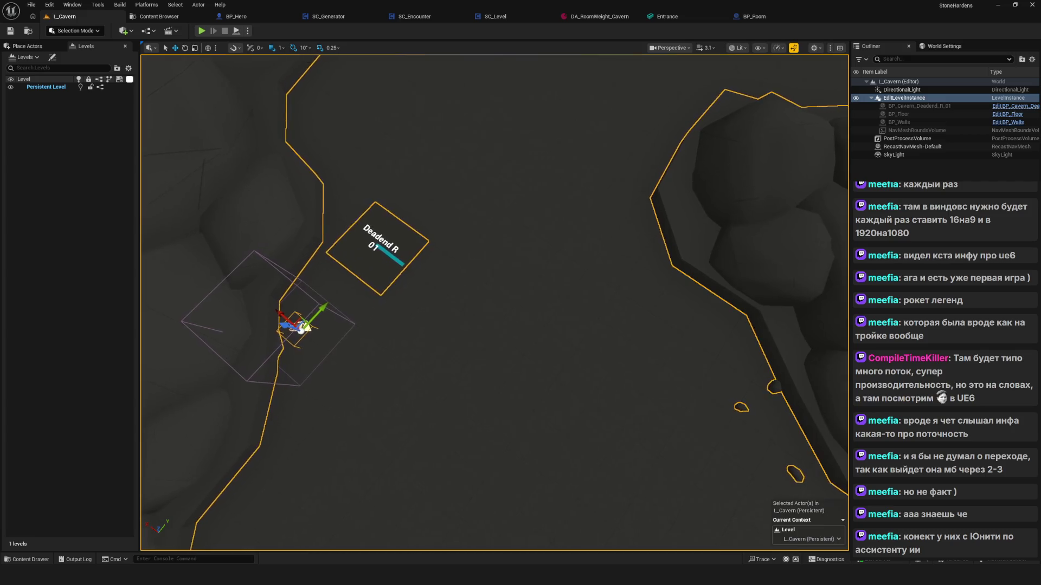
pyautogui.scroll(-5, 487, 325)
pyautogui.scroll(4, 518, 340)
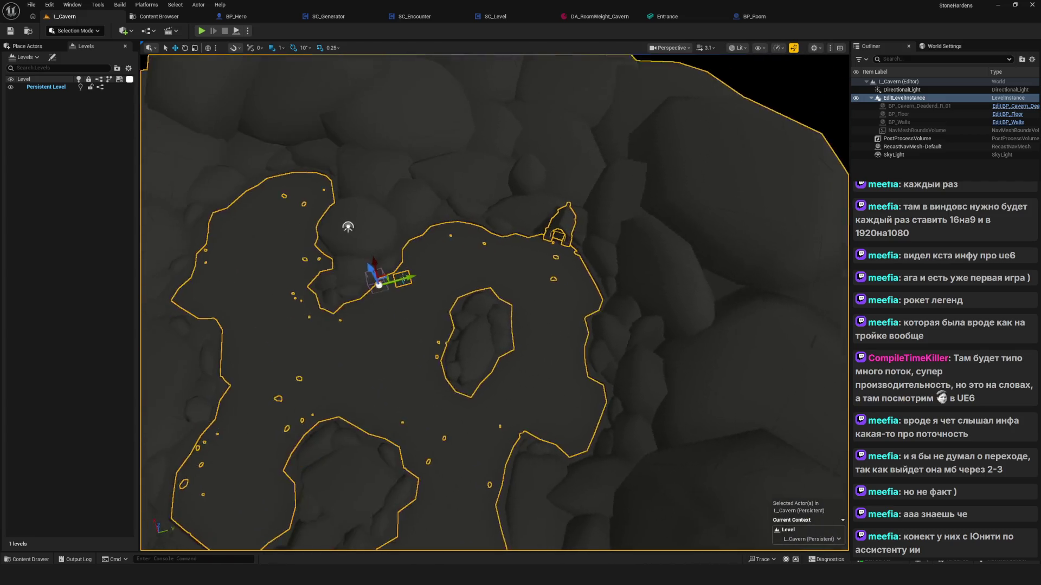
pyautogui.scroll(3, 488, 325)
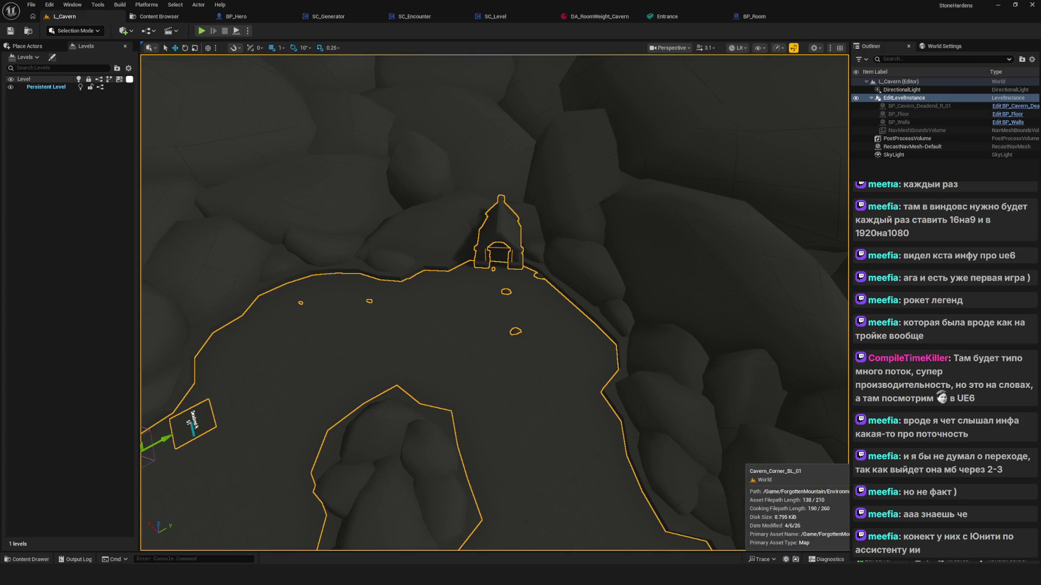
pyautogui.scroll(-10, 600, 349)
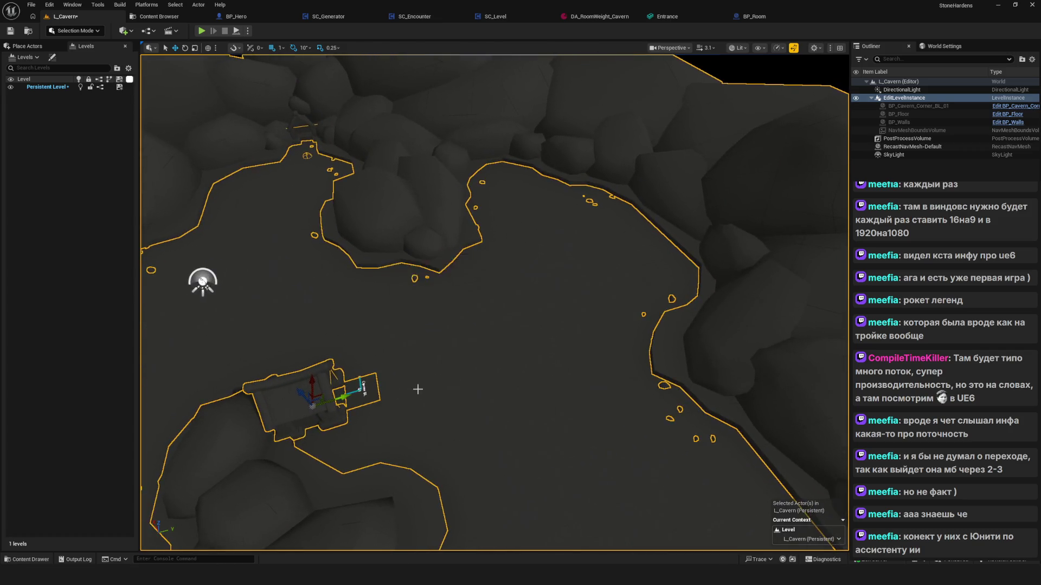
pyautogui.scroll(5, 495, 303)
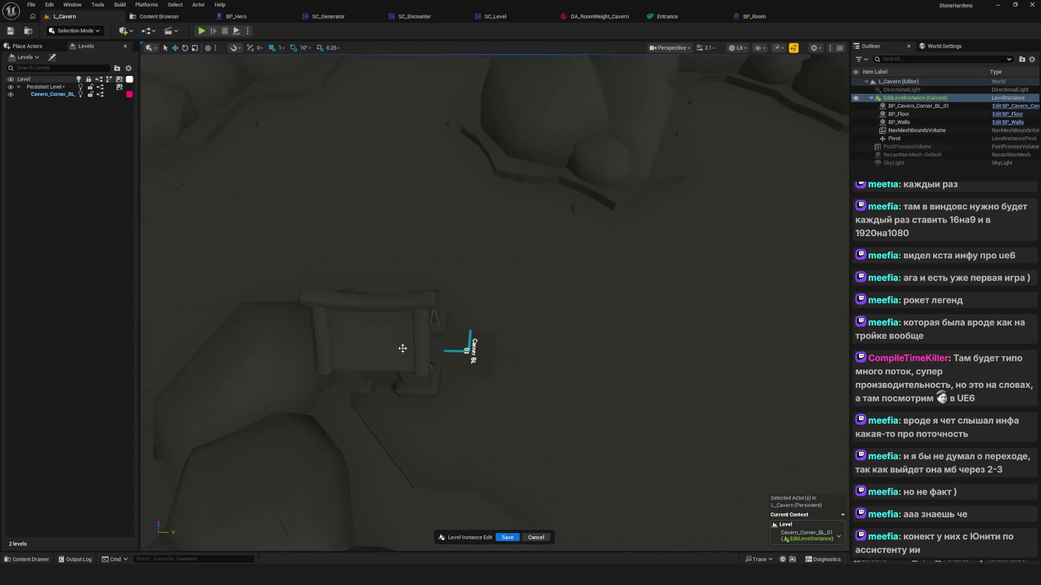
# Rotate BP_Cavern_Corner_BL_01 180° on Z, reposition it, and exit the instance edit
pyautogui.click(400, 350)
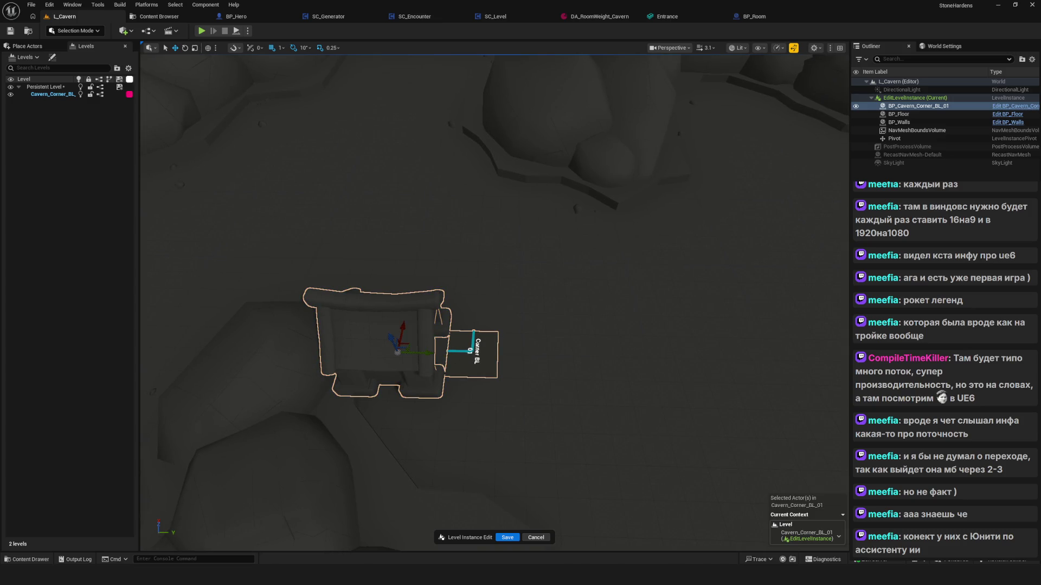
pyautogui.moveTo(508, 353)
pyautogui.mouseDown()
pyautogui.moveTo(407, 287)
pyautogui.moveTo(293, 247)
pyautogui.moveTo(145, 216)
pyautogui.moveTo(343, 202)
pyautogui.moveTo(172, 191)
pyautogui.moveTo(303, 244)
pyautogui.mouseUp()
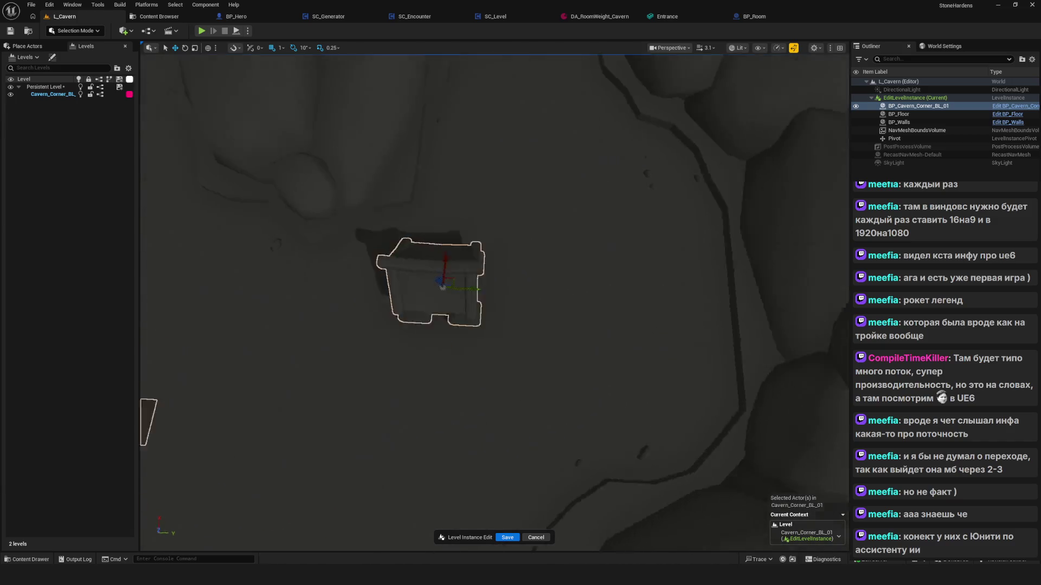
pyautogui.moveTo(442, 287); pyautogui.dragTo(685, 304)
pyautogui.press('e')
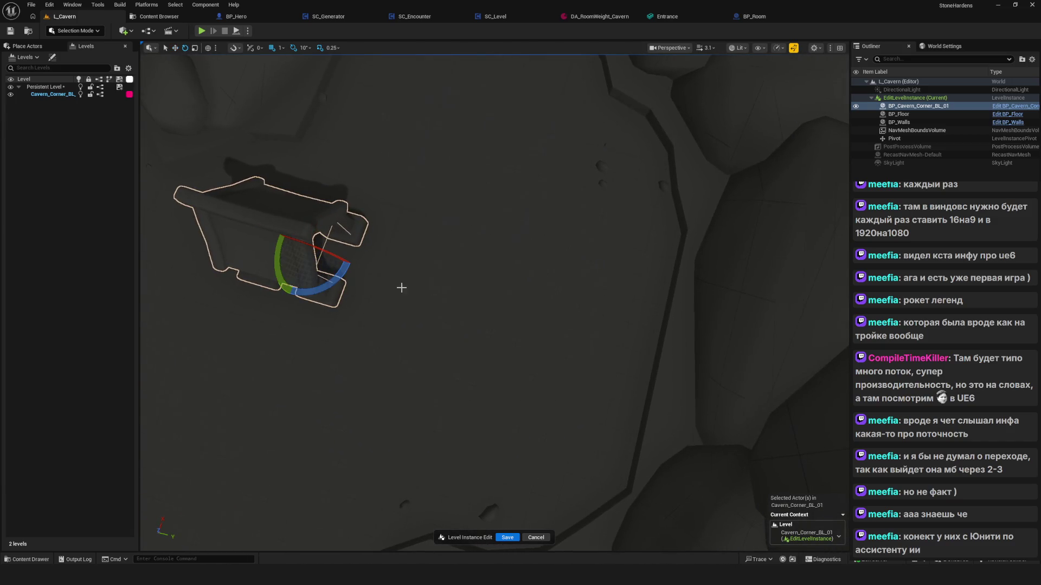
pyautogui.moveTo(335, 284); pyautogui.dragTo(288, 297)
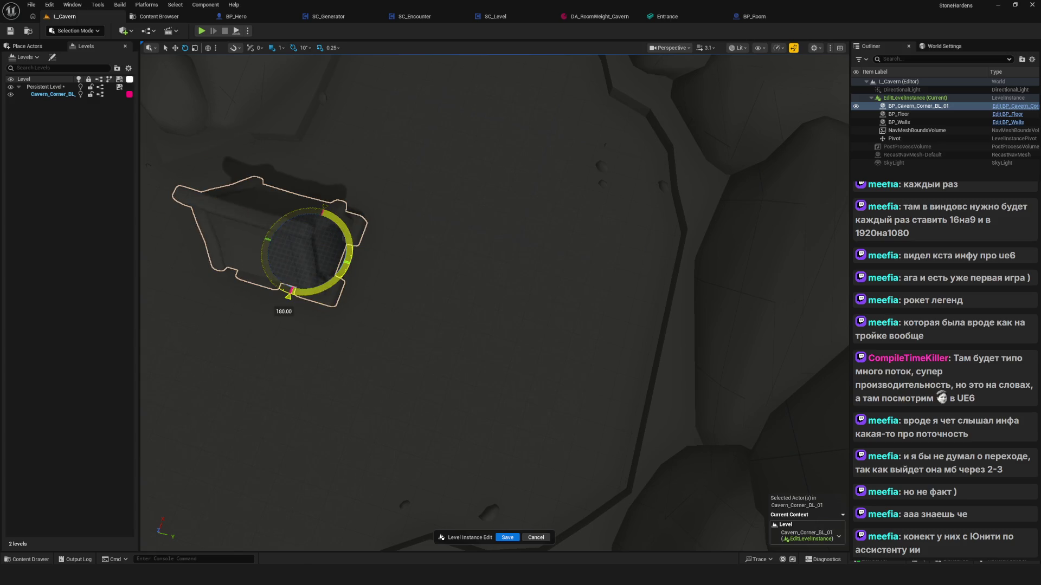
pyautogui.moveTo(323, 245)
pyautogui.mouseDown()
pyautogui.moveTo(667, 301)
pyautogui.moveTo(686, 319)
pyautogui.moveTo(667, 277)
pyautogui.moveTo(678, 247)
pyautogui.moveTo(745, 384)
pyautogui.mouseUp()
pyautogui.click(521, 538)
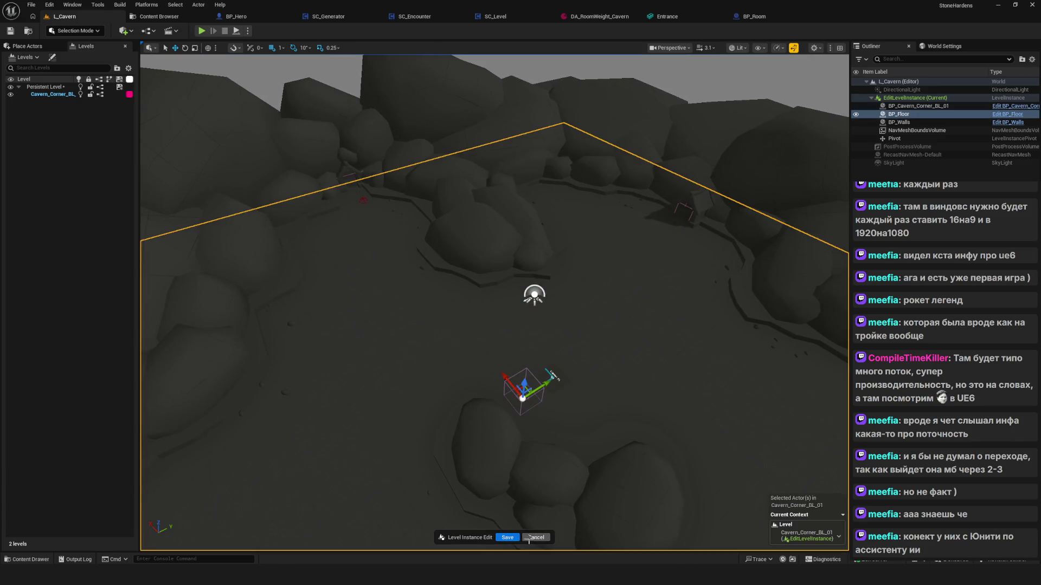
pyautogui.moveTo(711, 425); pyautogui.dragTo(694, 430)
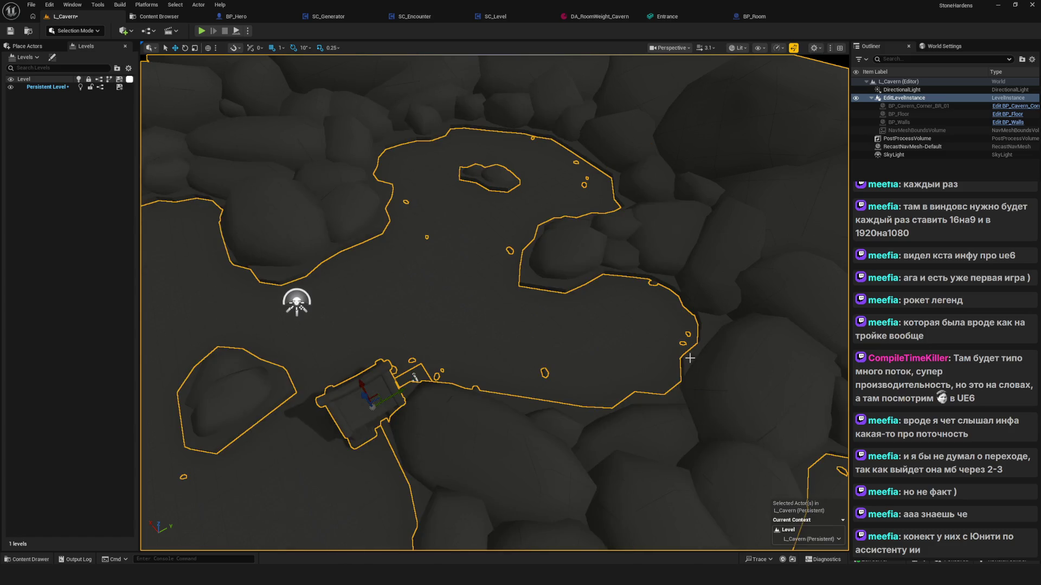
# Open the Cavern_Corner_BR_01 instance, then select and frame its BP_Cavern_Corner_BR_01 entrance piece
pyautogui.moveTo(690, 358)
pyautogui.mouseDown()
pyautogui.moveTo(474, 322)
pyautogui.moveTo(495, 297)
pyautogui.mouseUp()
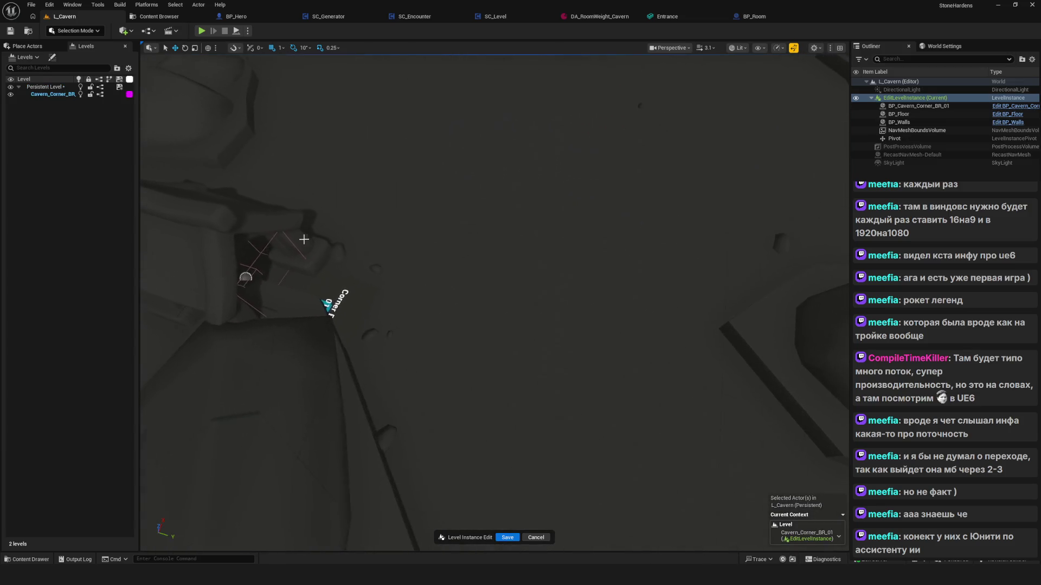
pyautogui.click(379, 283)
pyautogui.moveTo(379, 283); pyautogui.dragTo(379, 274)
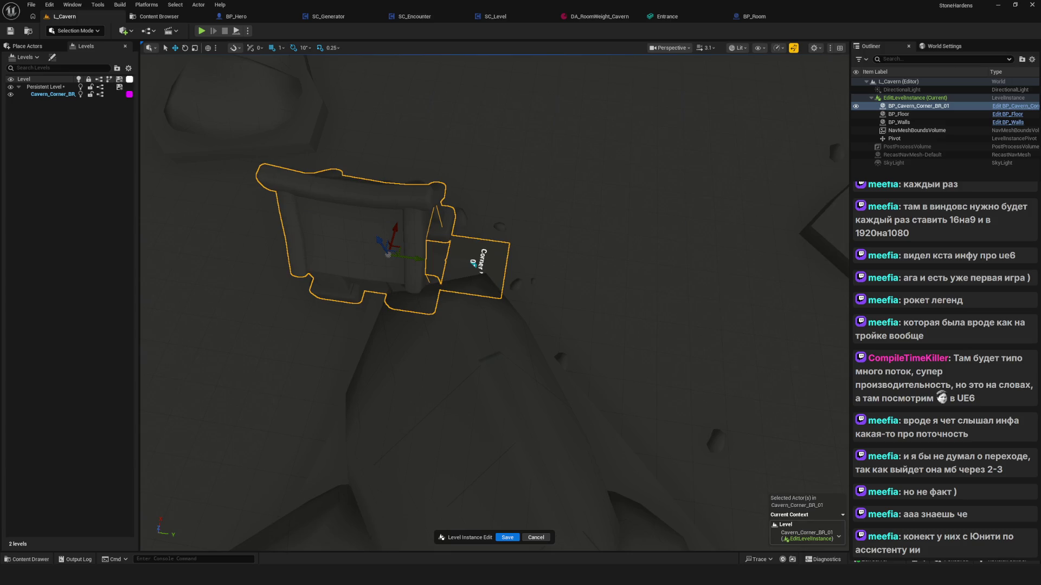
pyautogui.scroll(-10, 494, 304)
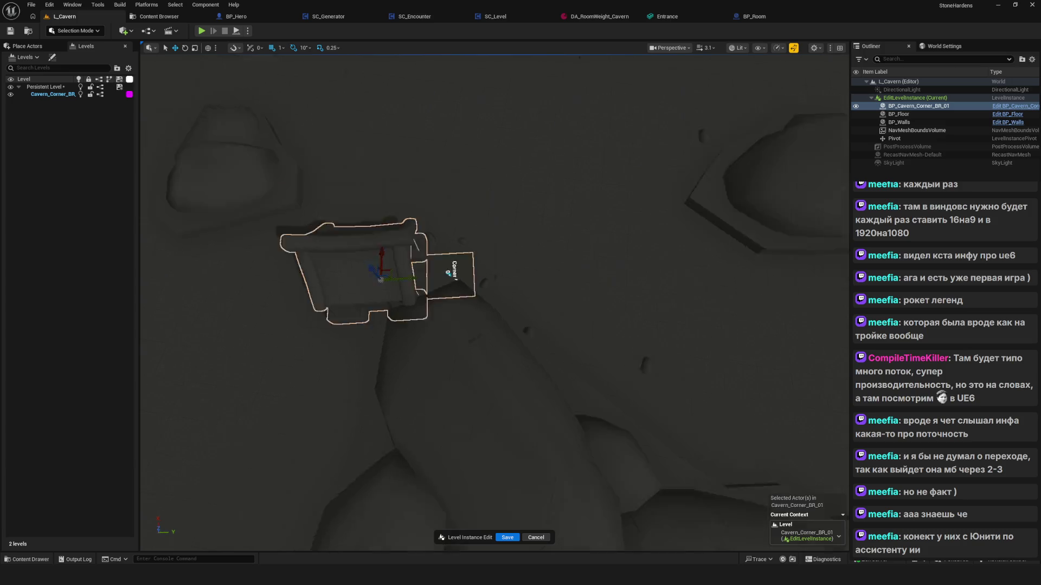
pyautogui.moveTo(450, 330); pyautogui.dragTo(463, 321)
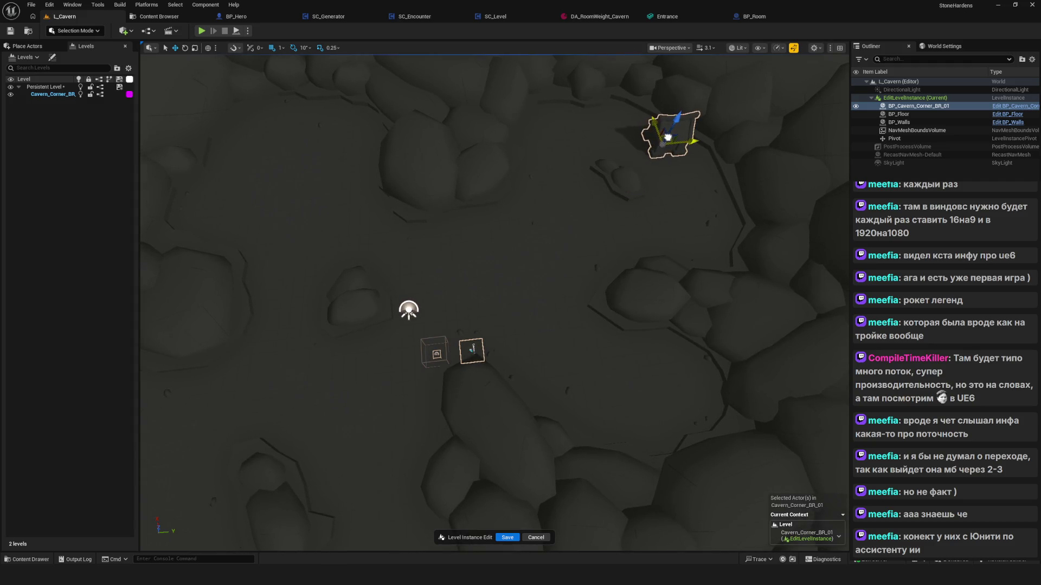
pyautogui.press('f')
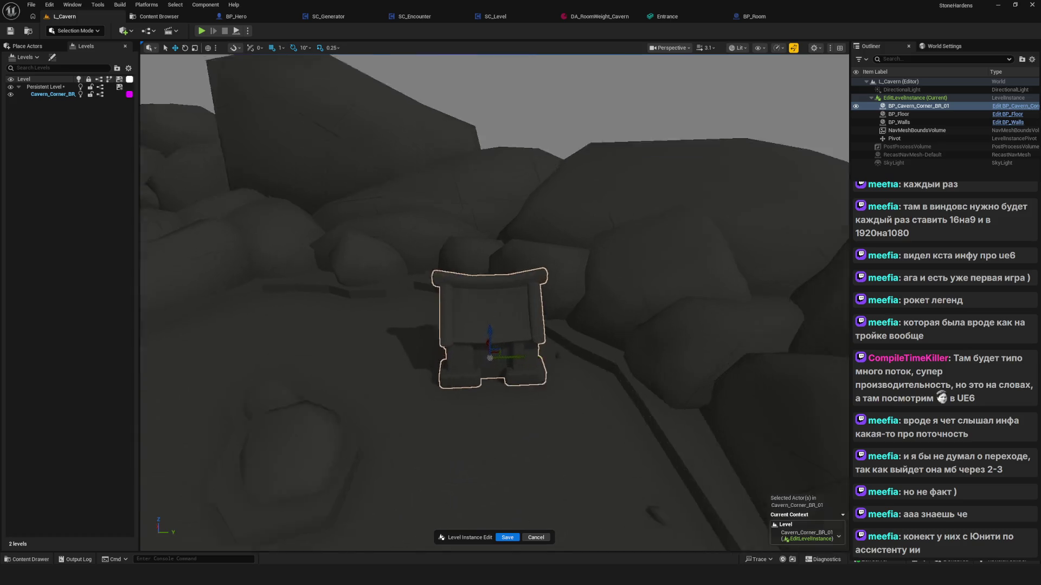
# Rotate the entrance piece about 130°, shift it up and right, and save the edits
pyautogui.press('e')
pyautogui.moveTo(600, 293); pyautogui.dragTo(594, 297)
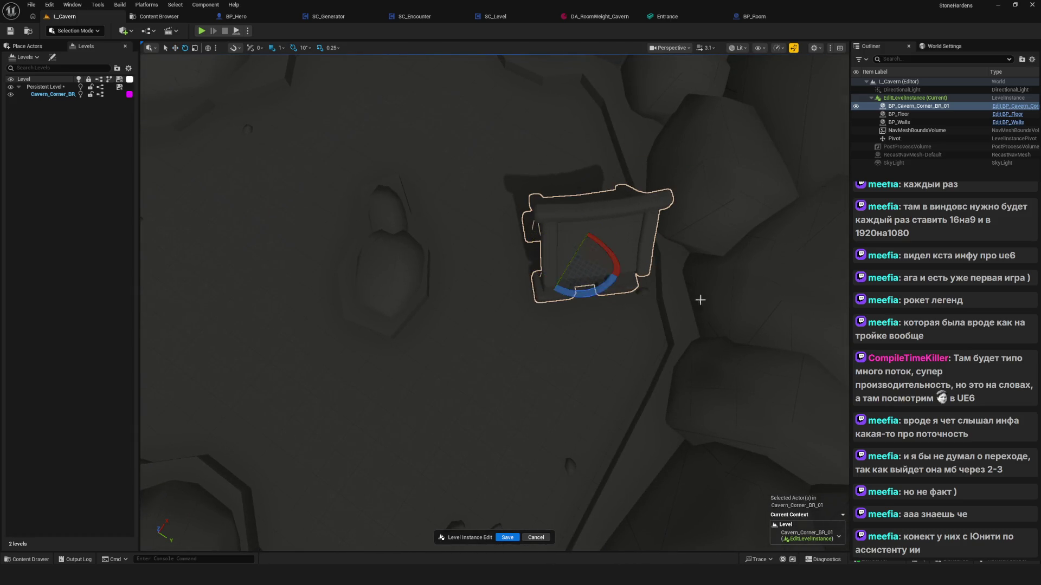
pyautogui.moveTo(607, 248); pyautogui.dragTo(606, 248)
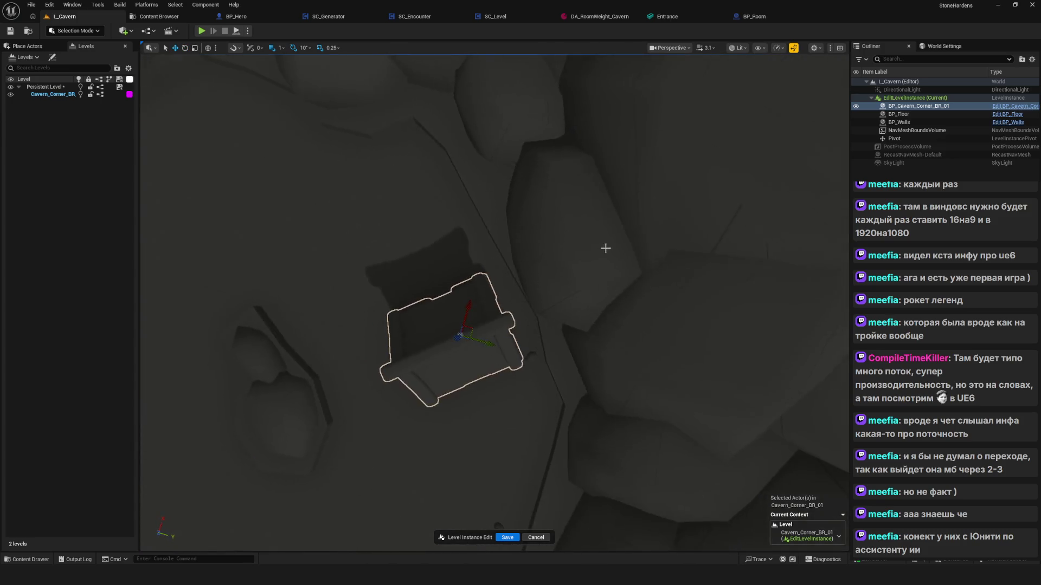
pyautogui.moveTo(474, 325)
pyautogui.mouseDown()
pyautogui.moveTo(551, 271)
pyautogui.moveTo(525, 253)
pyautogui.mouseUp()
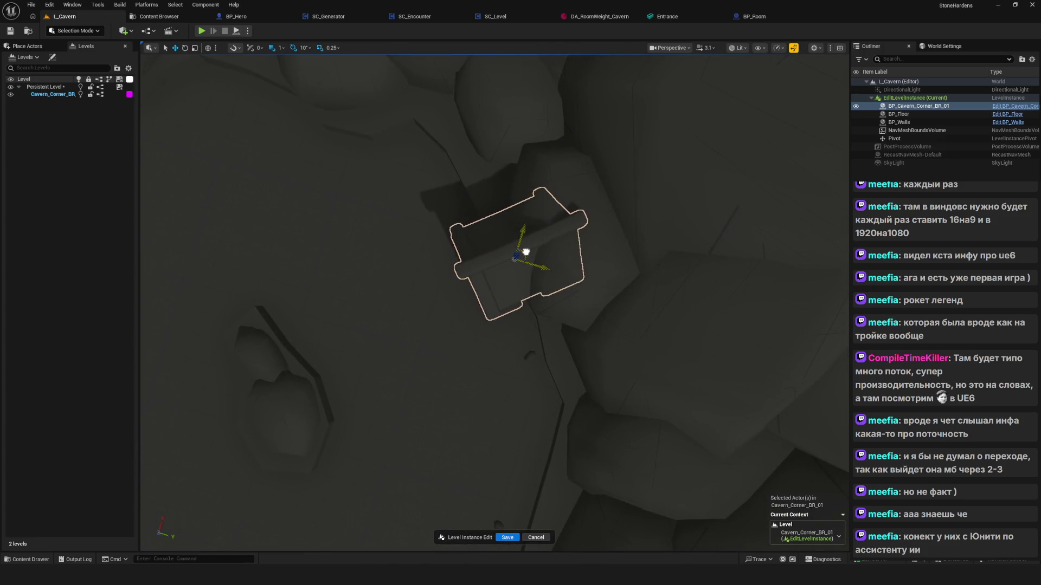
pyautogui.click(512, 538)
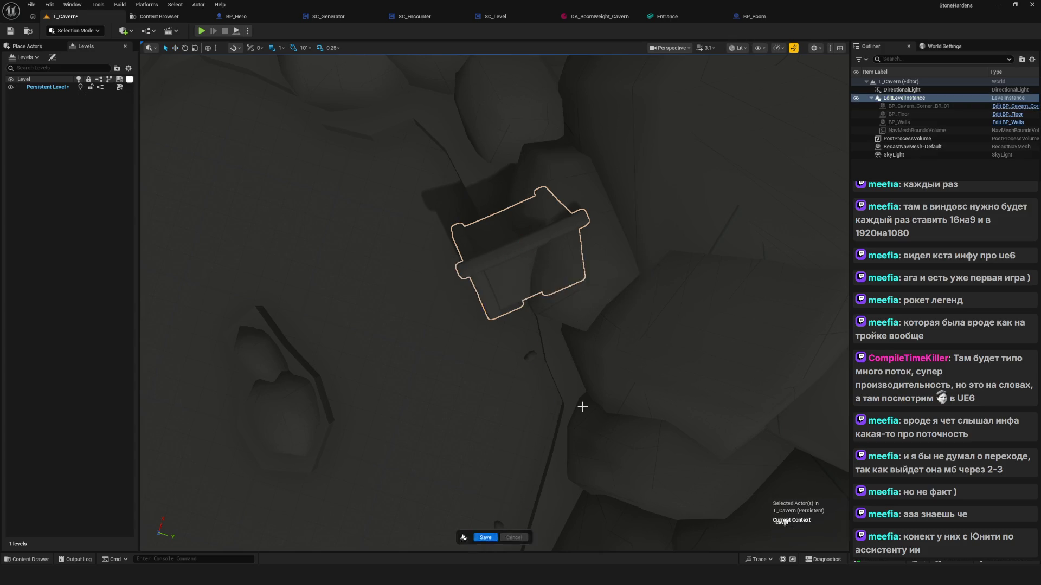
pyautogui.press('f')
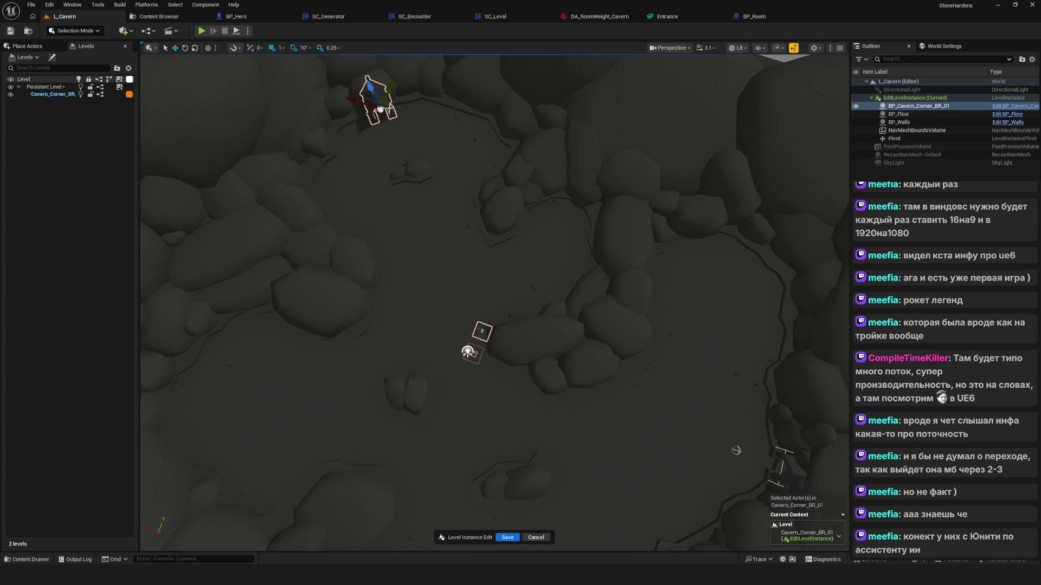
# Rotate BP_Cavern_Corner_BR_01 a further -20° on Z and save the Cavern_Corner_BR_01 instance edit
pyautogui.moveTo(427, 115)
pyautogui.mouseDown()
pyautogui.moveTo(449, 120)
pyautogui.moveTo(443, 97)
pyautogui.moveTo(667, 201)
pyautogui.mouseUp()
pyautogui.moveTo(450, 301)
pyautogui.mouseDown()
pyautogui.moveTo(792, 524)
pyautogui.moveTo(626, 141)
pyautogui.mouseUp()
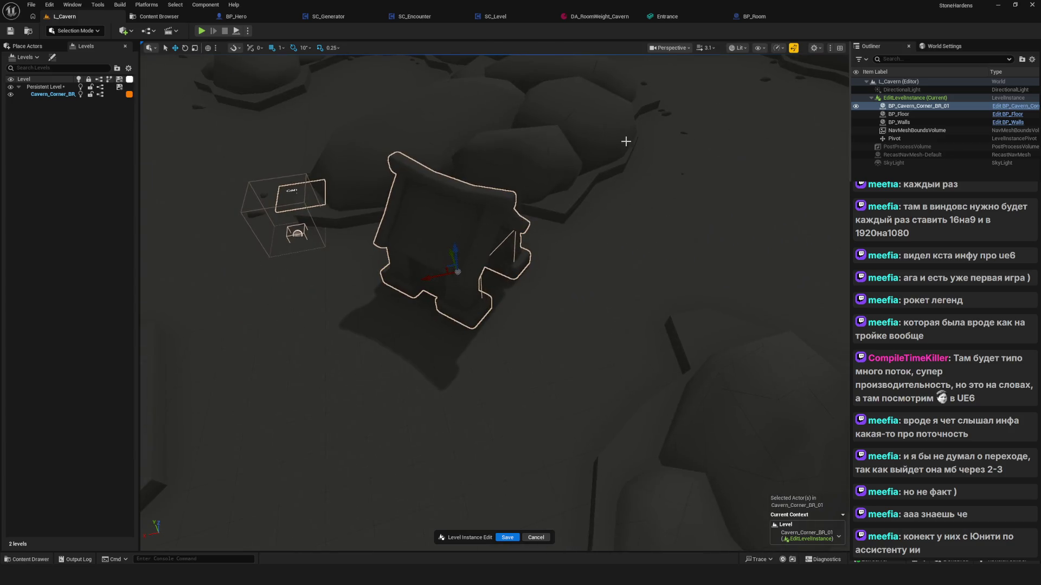
pyautogui.moveTo(445, 265)
pyautogui.mouseDown()
pyautogui.moveTo(558, 270)
pyautogui.moveTo(558, 228)
pyautogui.moveTo(572, 339)
pyautogui.moveTo(583, 303)
pyautogui.moveTo(564, 325)
pyautogui.moveTo(548, 319)
pyautogui.moveTo(570, 280)
pyautogui.mouseUp()
pyautogui.moveTo(604, 337)
pyautogui.mouseDown()
pyautogui.moveTo(569, 247)
pyautogui.moveTo(479, 391)
pyautogui.mouseUp()
pyautogui.press('e')
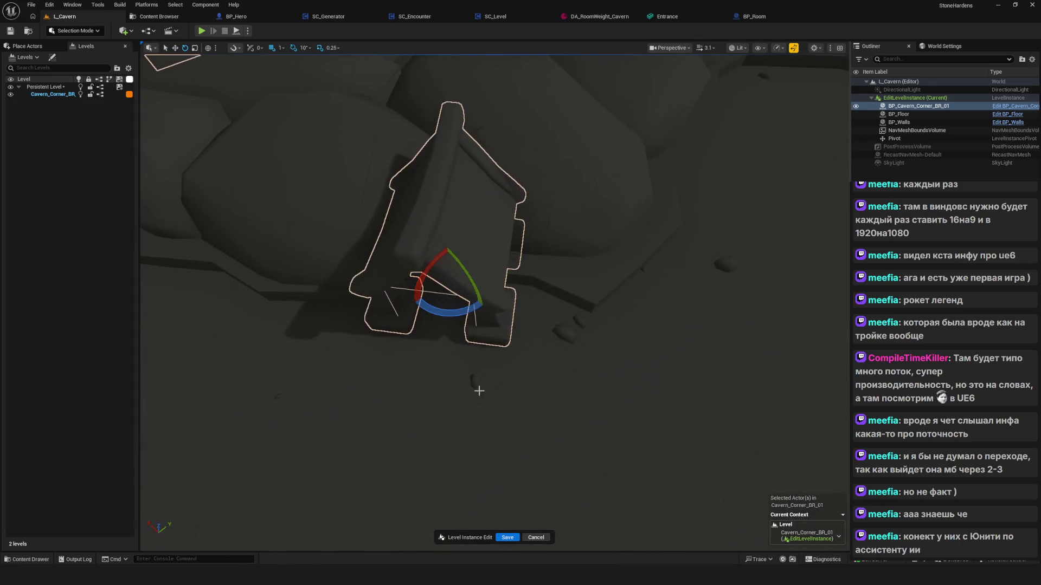
pyautogui.moveTo(460, 315); pyautogui.dragTo(436, 316)
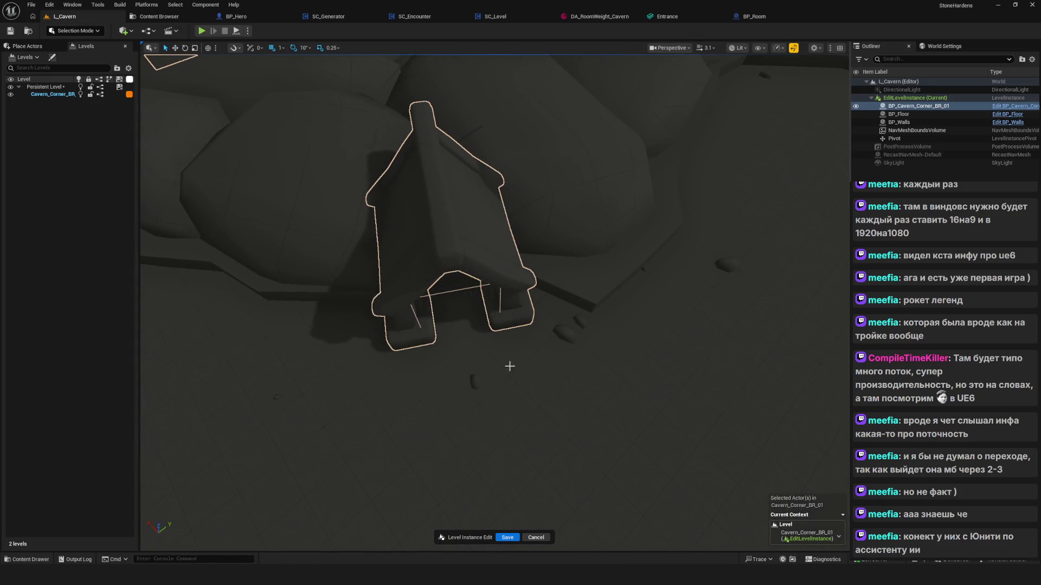
pyautogui.moveTo(509, 366)
pyautogui.mouseDown()
pyautogui.moveTo(498, 456)
pyautogui.moveTo(582, 384)
pyautogui.mouseUp()
pyautogui.click(507, 539)
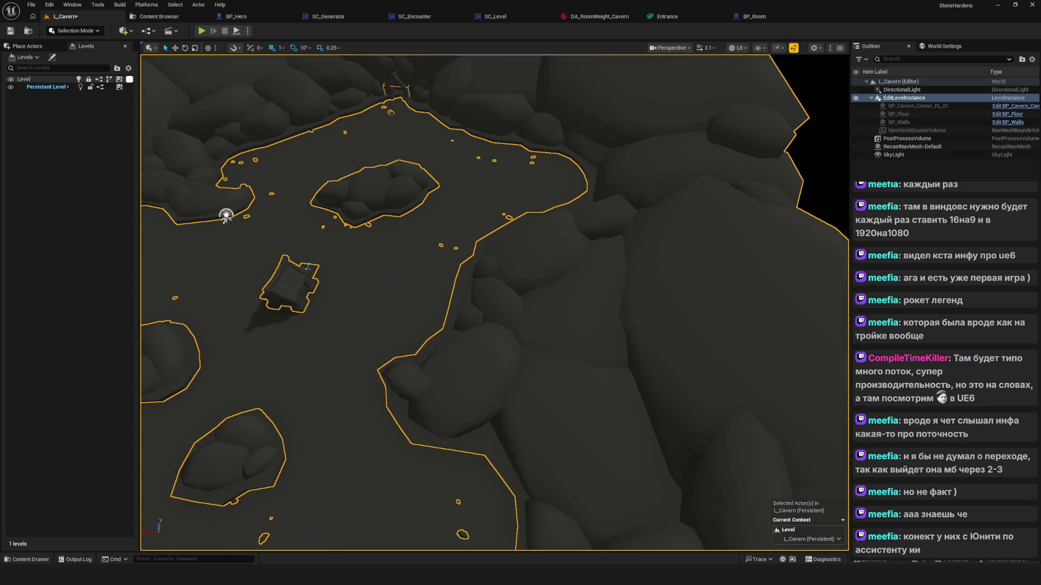
# Open the Cavern_Corner_FL level instance for editing and frame it from above
pyautogui.moveTo(364, 211)
pyautogui.mouseDown()
pyautogui.moveTo(428, 190)
pyautogui.moveTo(537, 252)
pyautogui.moveTo(564, 293)
pyautogui.moveTo(548, 342)
pyautogui.mouseUp()
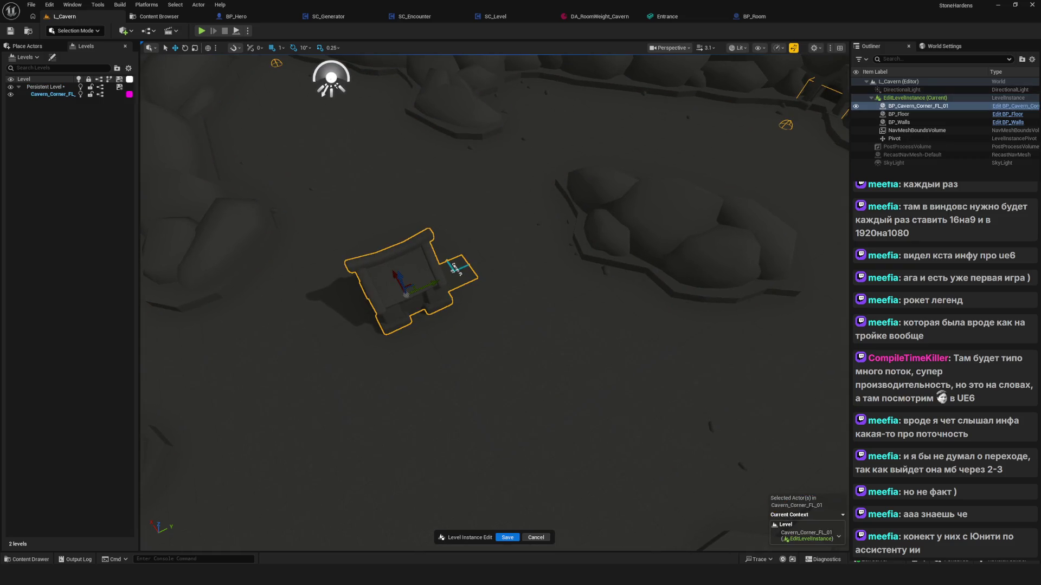
pyautogui.moveTo(412, 304)
pyautogui.mouseDown()
pyautogui.moveTo(410, 319)
pyautogui.moveTo(426, 309)
pyautogui.mouseUp()
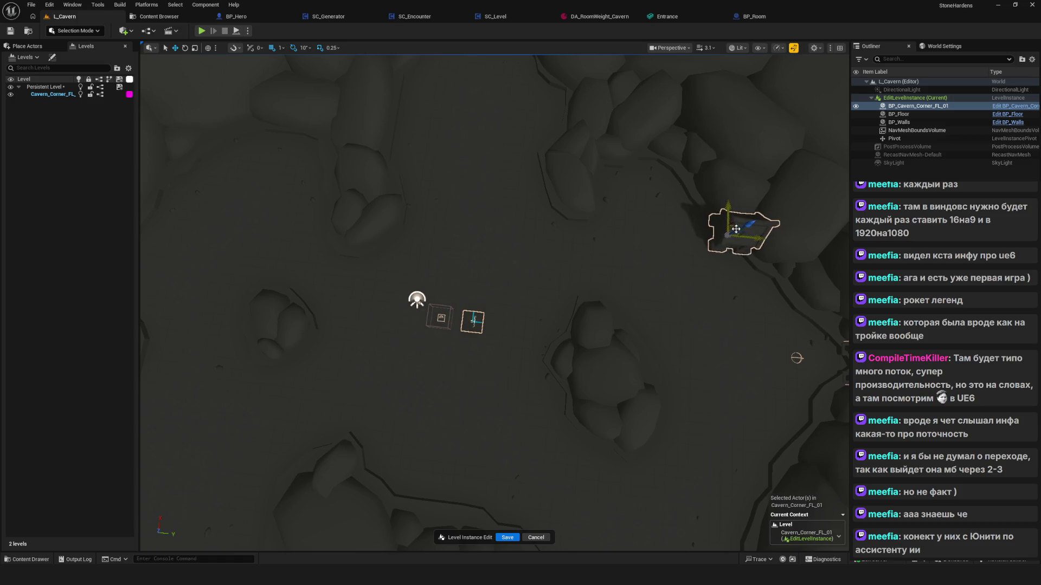
pyautogui.scroll(3, 735, 229)
pyautogui.moveTo(735, 229); pyautogui.dragTo(627, 259)
# Rotate the BP_Cavern_Corner_FL_01 entrance piece 160° on Z
pyautogui.press('e')
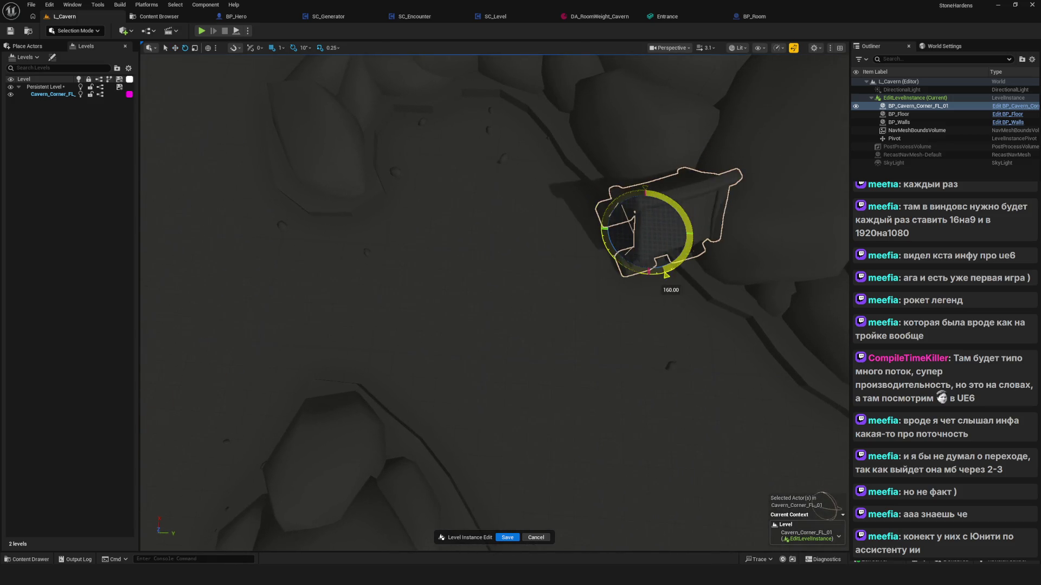
pyautogui.moveTo(727, 357)
pyautogui.mouseDown()
pyautogui.moveTo(688, 374)
pyautogui.moveTo(667, 402)
pyautogui.moveTo(678, 317)
pyautogui.mouseUp()
pyautogui.moveTo(355, 241)
pyautogui.mouseDown()
pyautogui.moveTo(347, 244)
pyautogui.moveTo(368, 246)
pyautogui.moveTo(336, 244)
pyautogui.moveTo(357, 238)
pyautogui.mouseUp()
pyautogui.moveTo(485, 314); pyautogui.dragTo(485, 315)
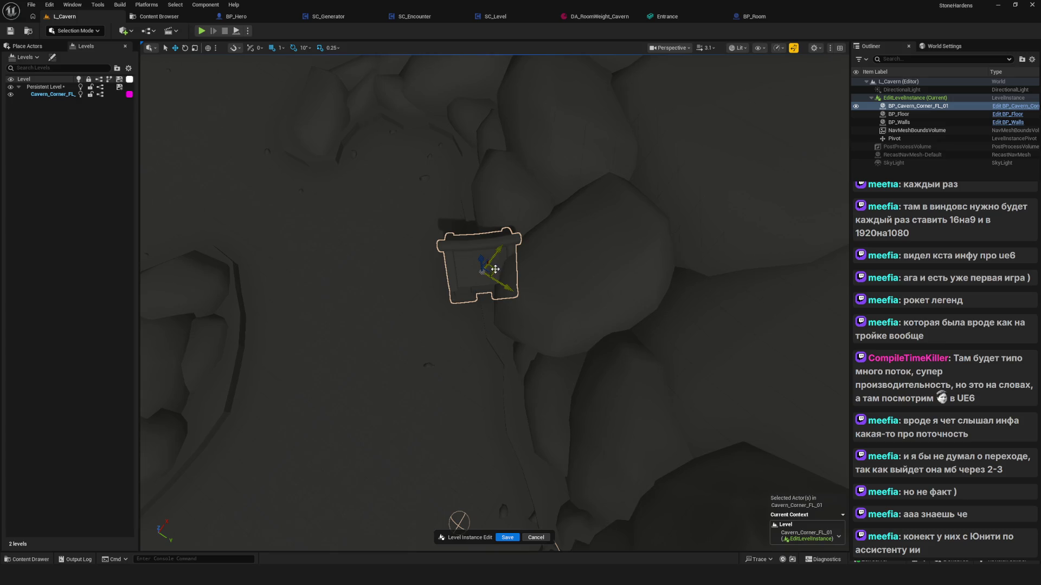
pyautogui.moveTo(503, 269)
pyautogui.mouseDown()
pyautogui.moveTo(495, 538)
pyautogui.moveTo(542, 521)
pyautogui.moveTo(532, 504)
pyautogui.moveTo(548, 526)
pyautogui.moveTo(528, 412)
pyautogui.mouseUp()
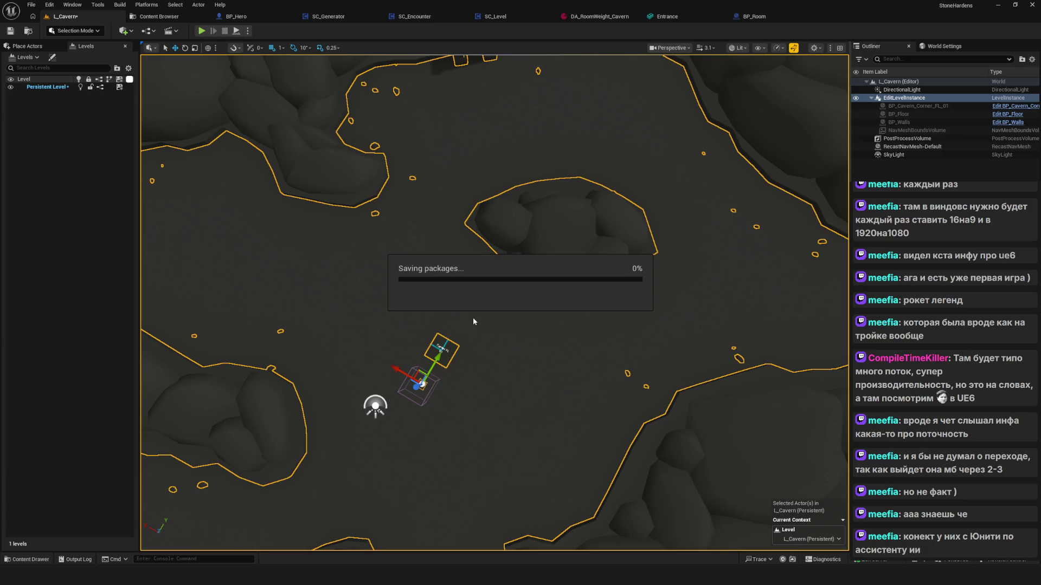
pyautogui.moveTo(505, 316); pyautogui.dragTo(526, 374)
pyautogui.moveTo(831, 442)
pyautogui.mouseDown()
pyautogui.moveTo(819, 428)
pyautogui.moveTo(829, 443)
pyautogui.mouseUp()
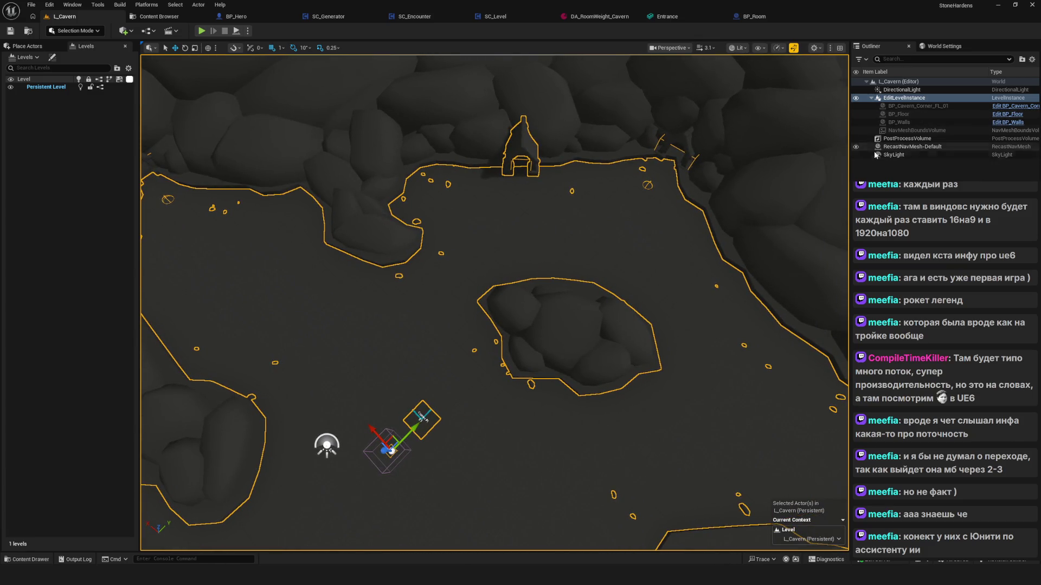
pyautogui.moveTo(560, 285); pyautogui.dragTo(564, 292)
pyautogui.moveTo(486, 344); pyautogui.dragTo(486, 315)
pyautogui.moveTo(467, 437); pyautogui.dragTo(471, 434)
pyautogui.scroll(-5, 453, 348)
pyautogui.scroll(4, 452, 348)
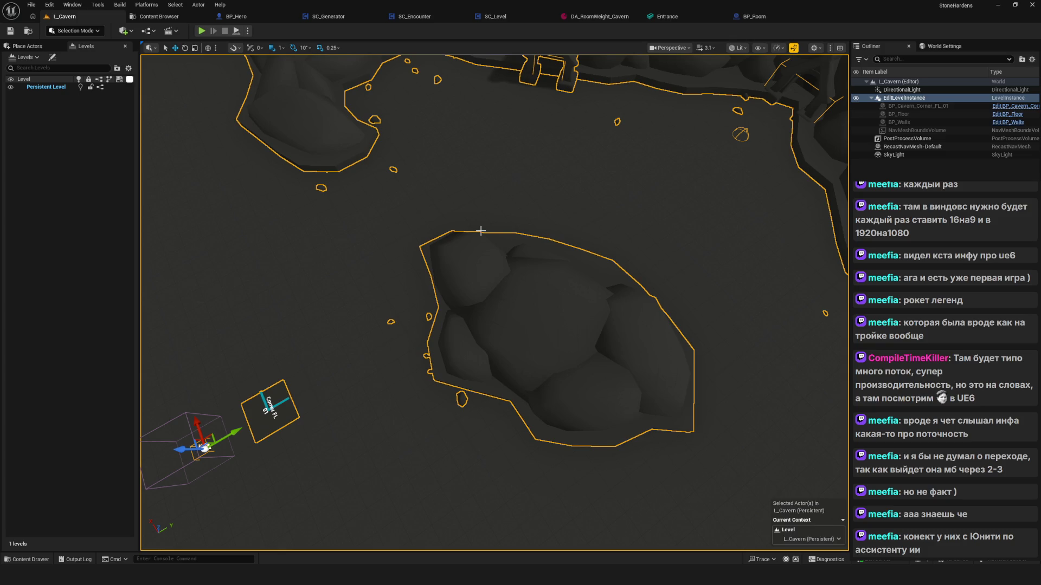
pyautogui.scroll(-6, 480, 230)
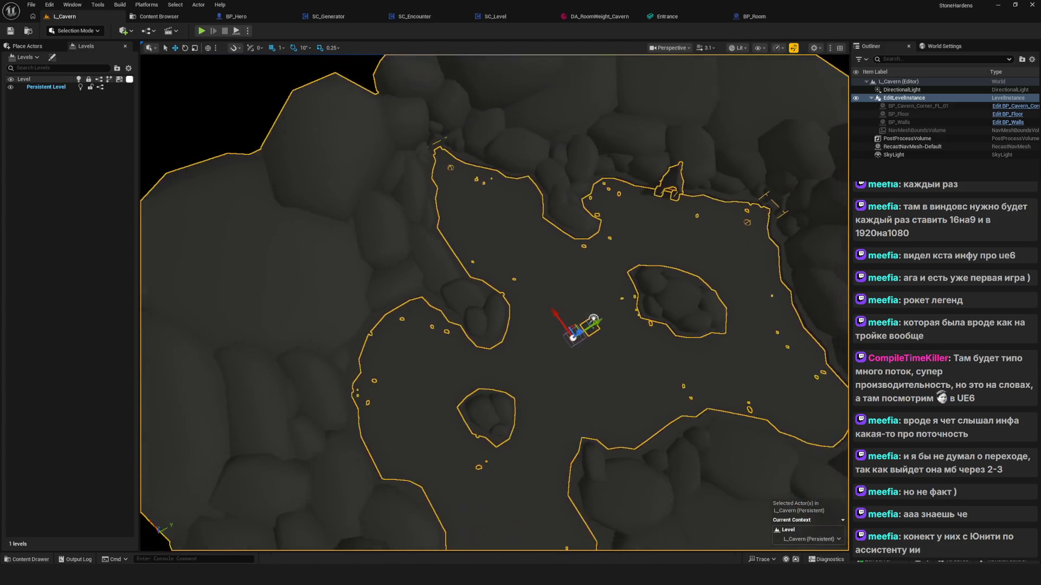
pyautogui.scroll(5, 669, 298)
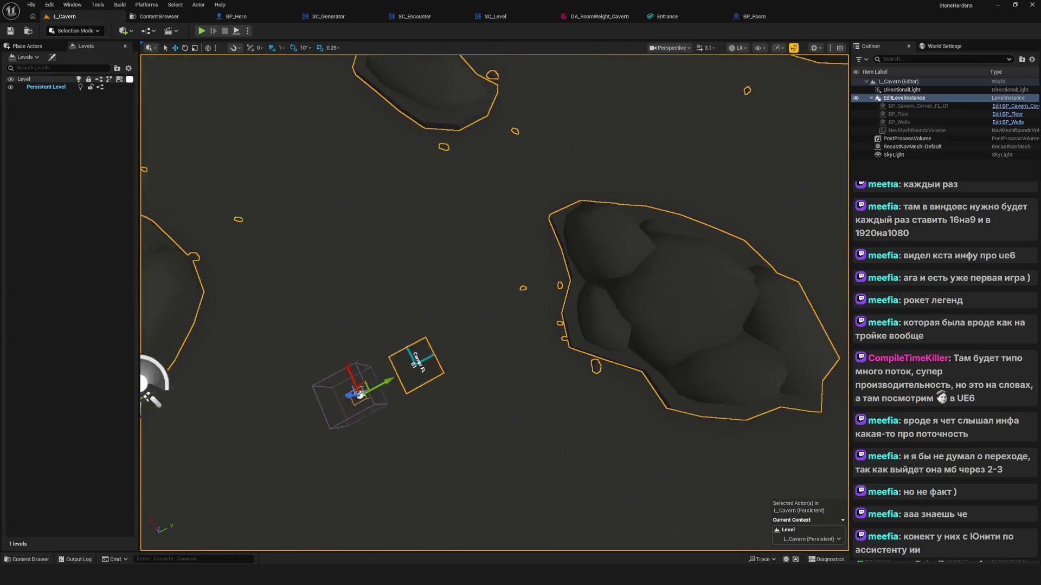
pyautogui.scroll(2, 467, 266)
pyautogui.scroll(-3, 626, 158)
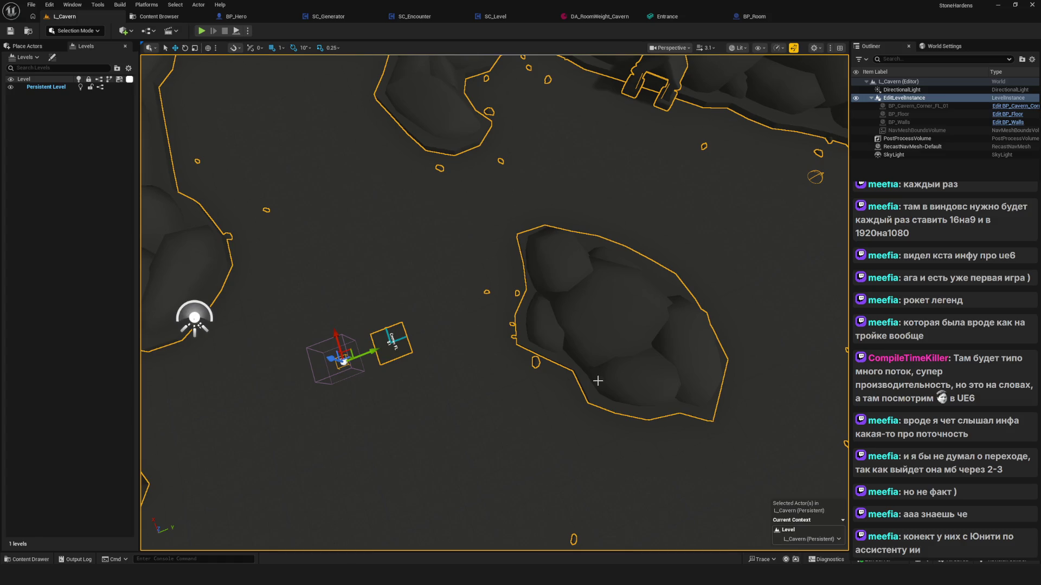
pyautogui.scroll(1, 597, 381)
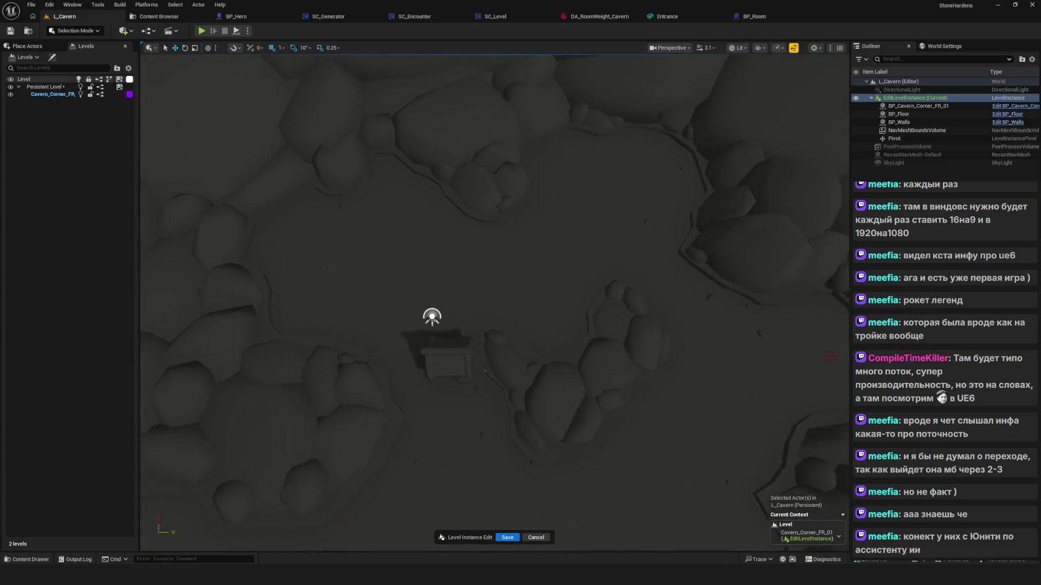
# Select BP_Cavern_Corner_FR_01 and rotate it on Z until it sits square to the axes
pyautogui.scroll(5, 482, 381)
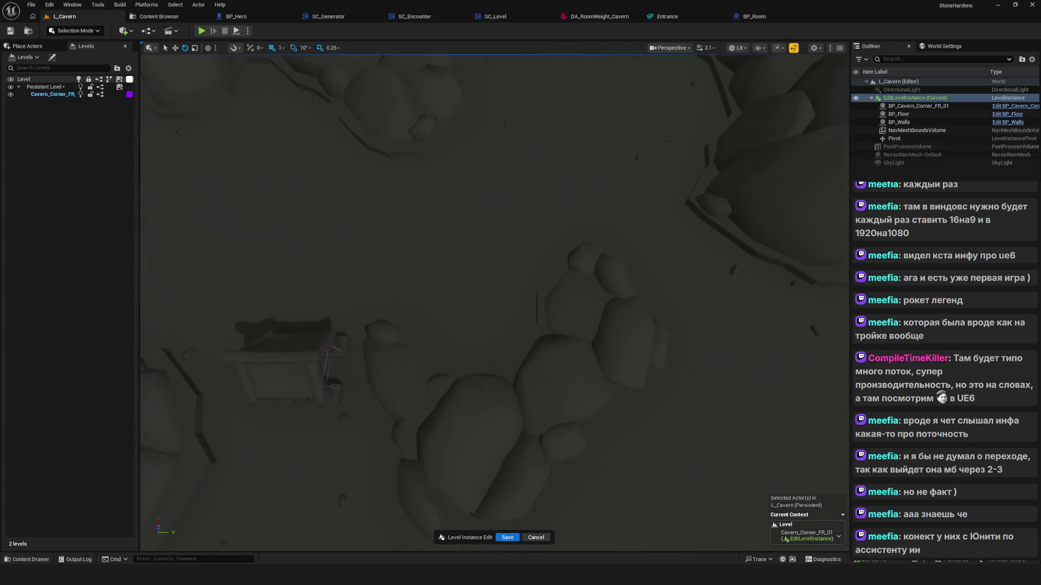
pyautogui.click(322, 373)
pyautogui.click(309, 358)
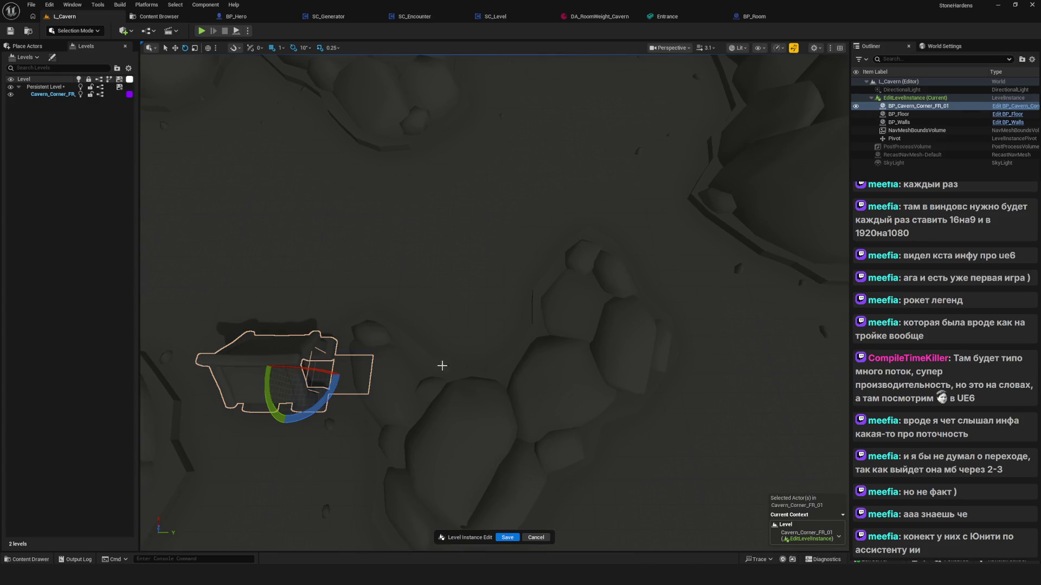
pyautogui.scroll(-3, 442, 366)
pyautogui.press('w')
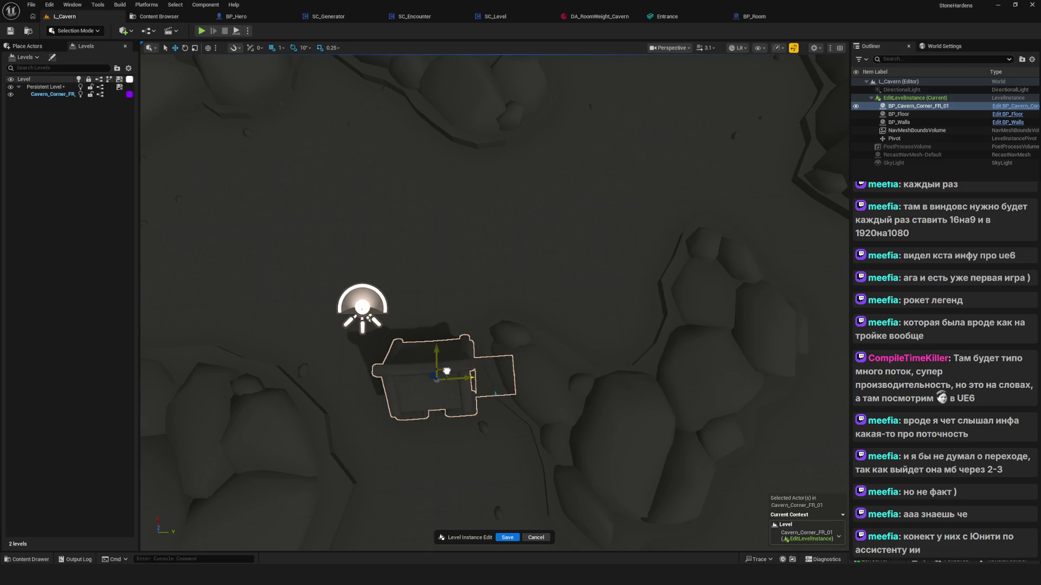
pyautogui.moveTo(446, 371)
pyautogui.mouseDown()
pyautogui.moveTo(358, 369)
pyautogui.moveTo(352, 260)
pyautogui.moveTo(574, 285)
pyautogui.mouseUp()
pyautogui.press('e')
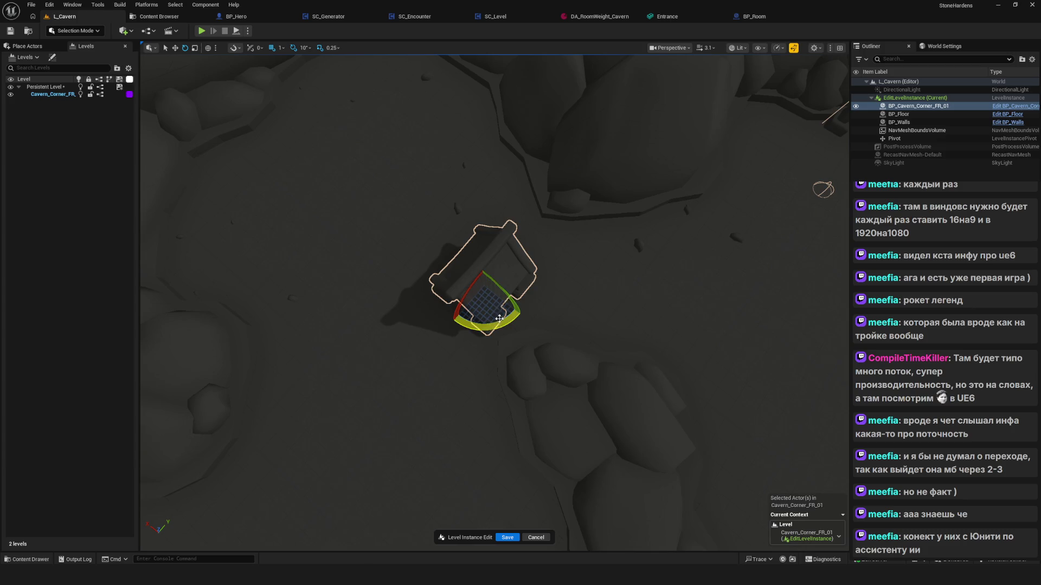
pyautogui.moveTo(500, 318); pyautogui.dragTo(641, 320)
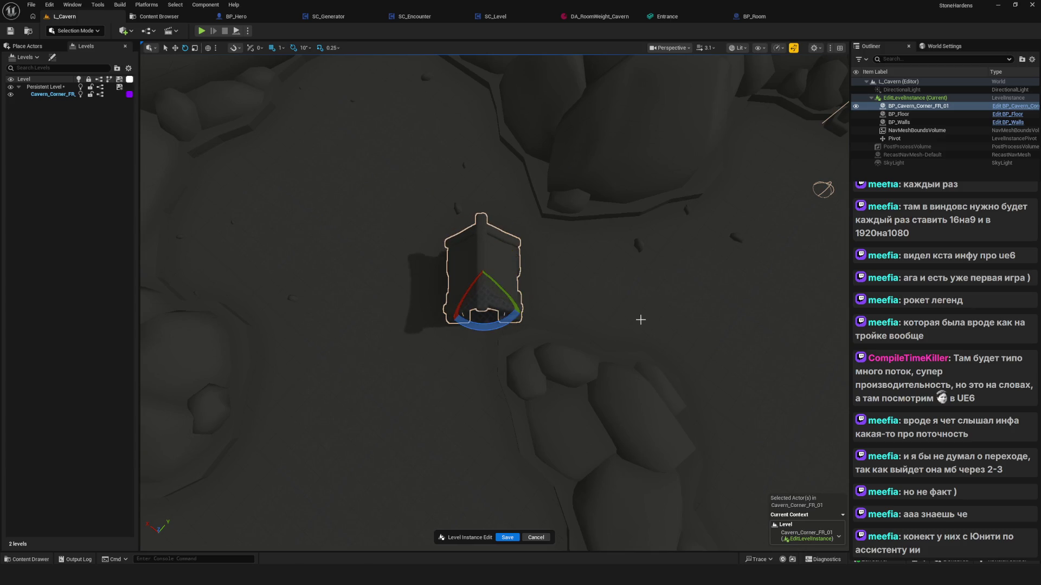
# Move the corner piece up and right, nudge it into place, and save the instance edits
pyautogui.moveTo(482, 270)
pyautogui.mouseDown()
pyautogui.moveTo(609, 216)
pyautogui.moveTo(641, 251)
pyautogui.moveTo(607, 303)
pyautogui.mouseUp()
pyautogui.scroll(-3, 495, 303)
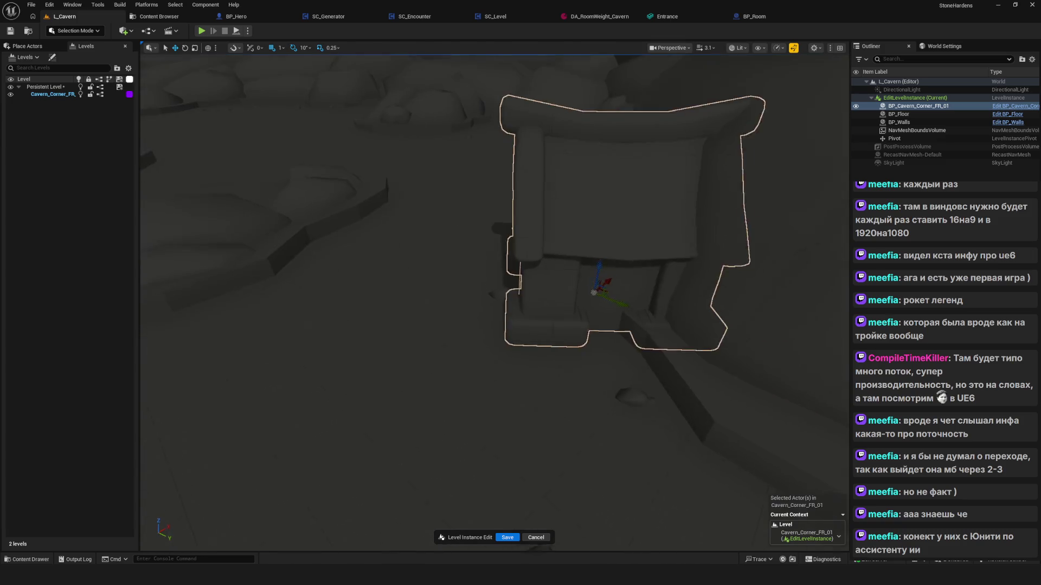
pyautogui.moveTo(494, 302); pyautogui.dragTo(542, 282)
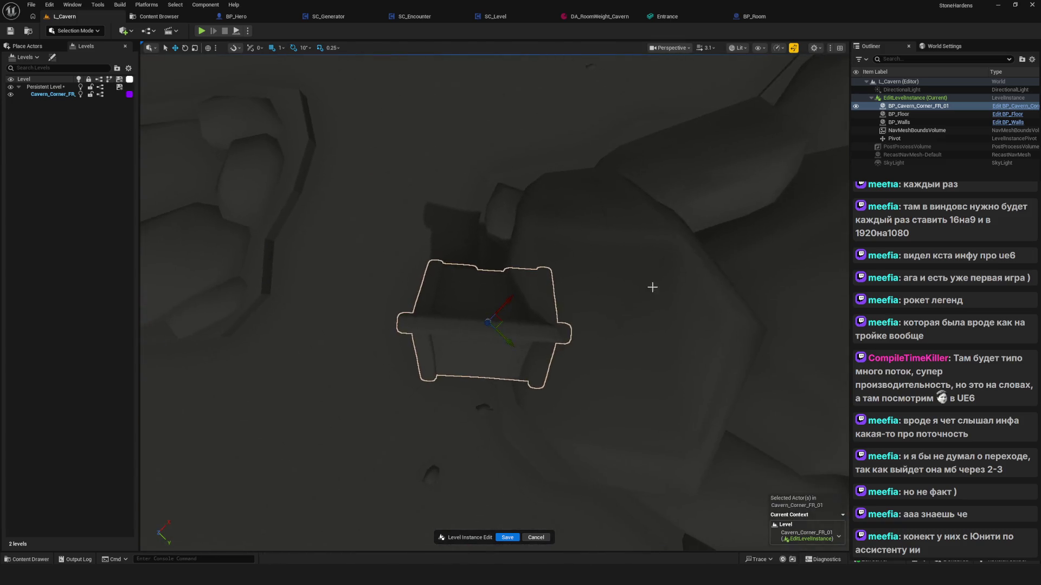
pyautogui.moveTo(506, 317); pyautogui.dragTo(527, 335)
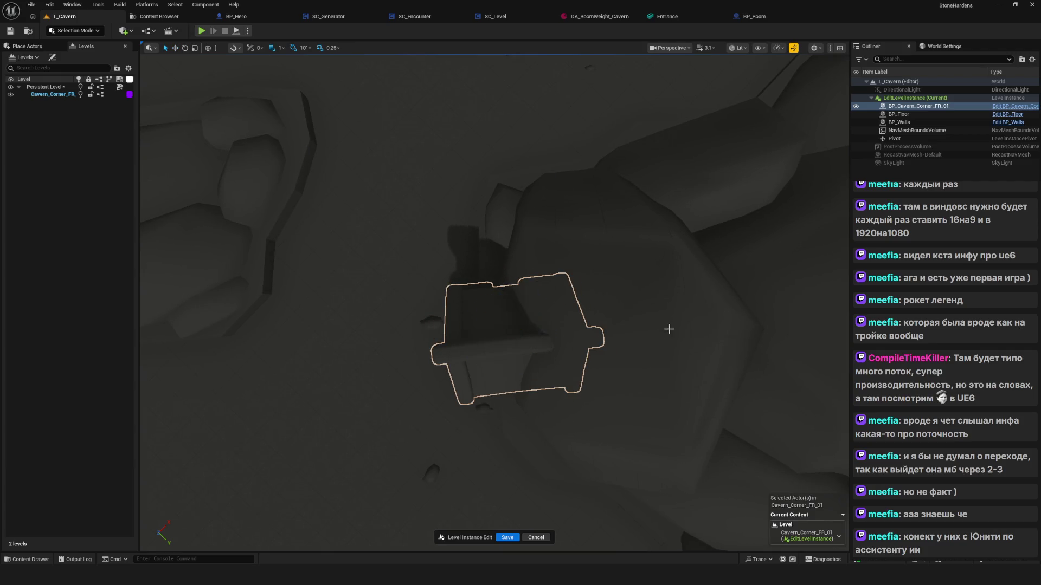
pyautogui.moveTo(670, 328)
pyautogui.mouseDown()
pyautogui.moveTo(608, 282)
pyautogui.moveTo(591, 342)
pyautogui.moveTo(536, 343)
pyautogui.mouseUp()
pyautogui.click(507, 537)
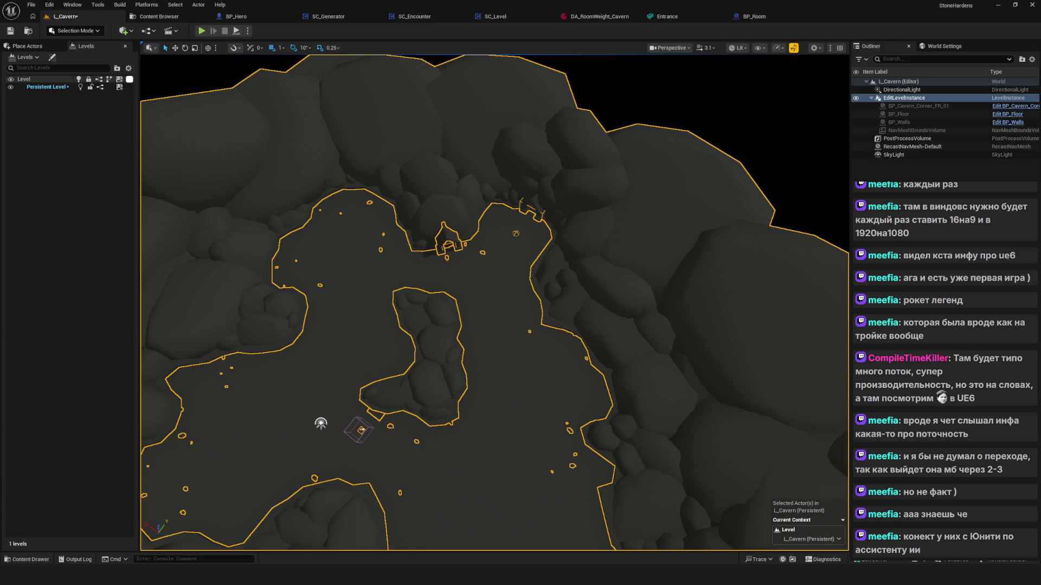
# Zoom around the saved L_Cavern viewport to check the room, then switch to Blender
pyautogui.scroll(-5, 514, 286)
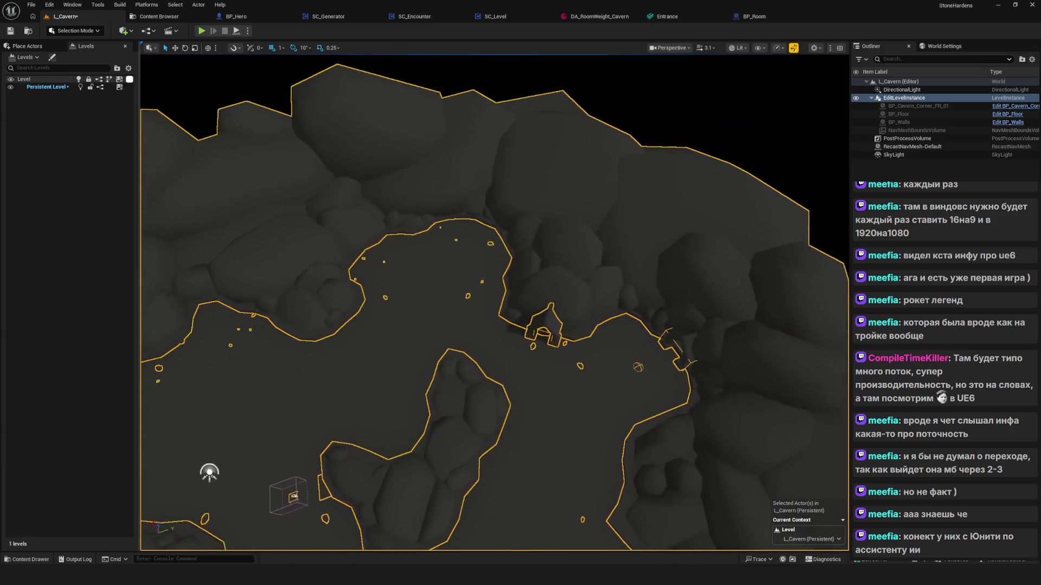
pyautogui.scroll(-5, 501, 324)
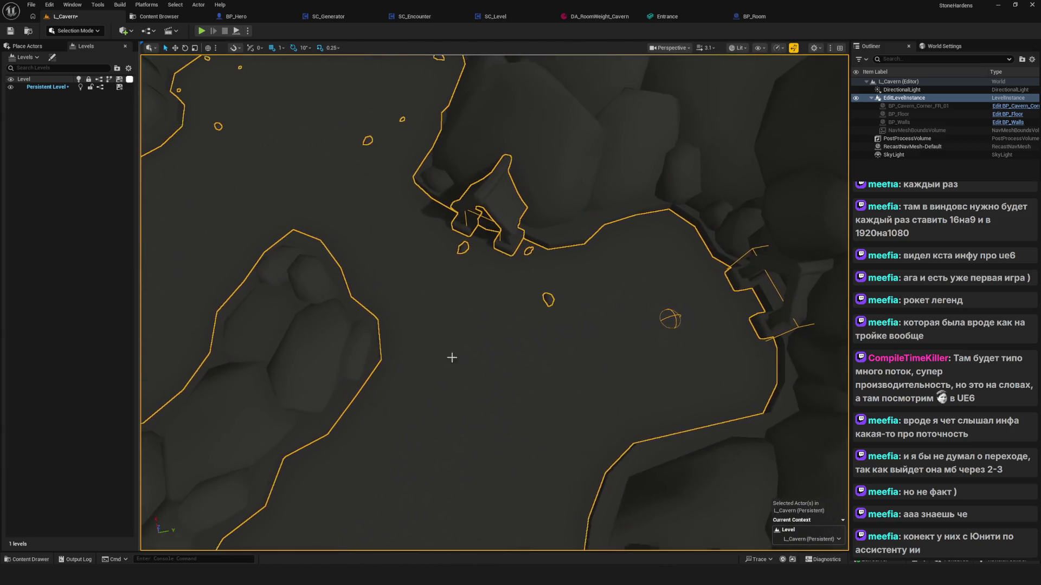
pyautogui.scroll(10, 500, 324)
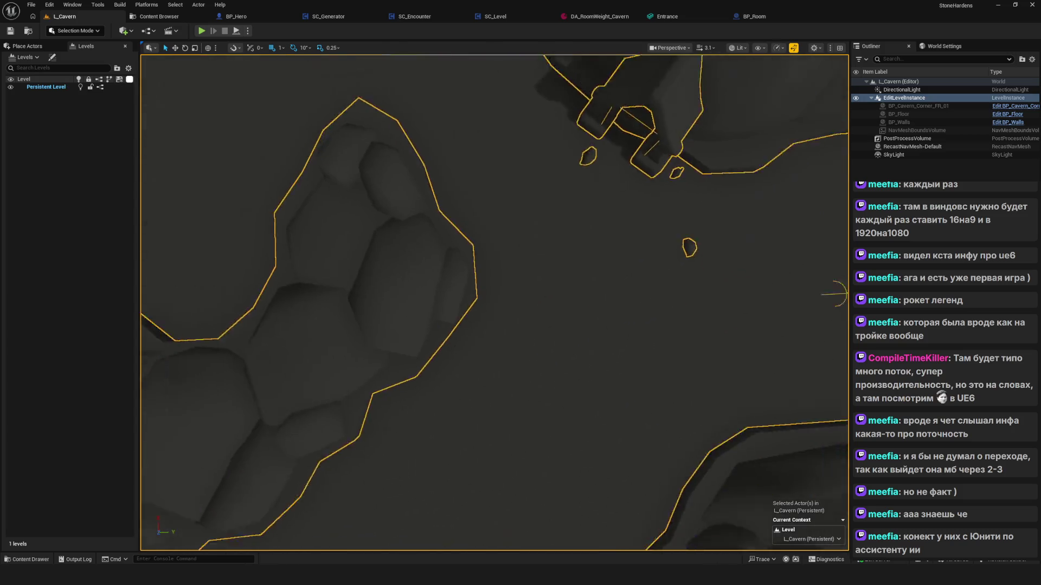
pyautogui.scroll(3, 589, 283)
pyautogui.scroll(-6, 588, 283)
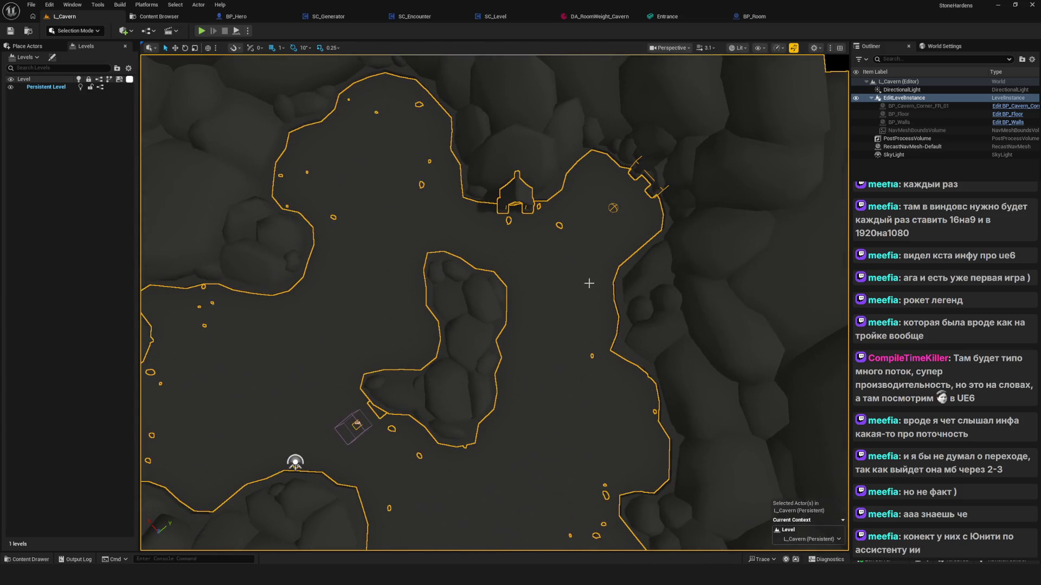
pyautogui.scroll(3, 531, 299)
pyautogui.scroll(-5, 531, 299)
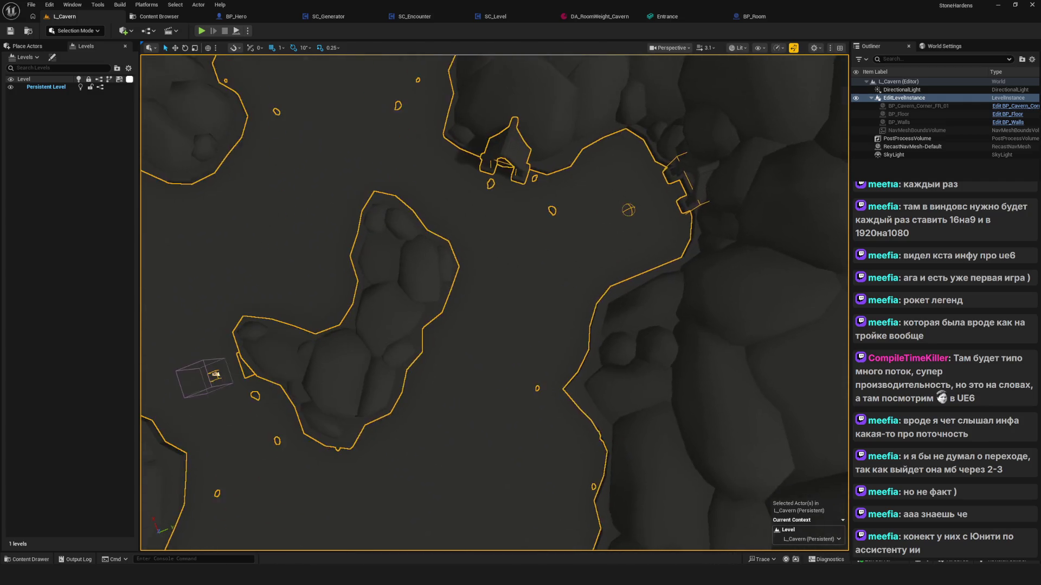
pyautogui.scroll(-3, 504, 289)
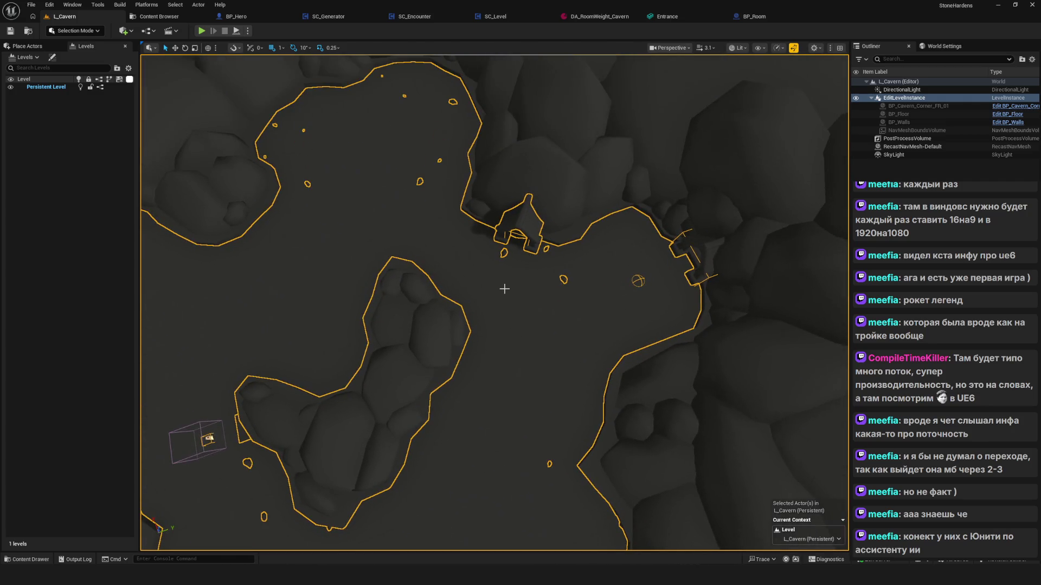
pyautogui.hotkey('alt', 'Tab')
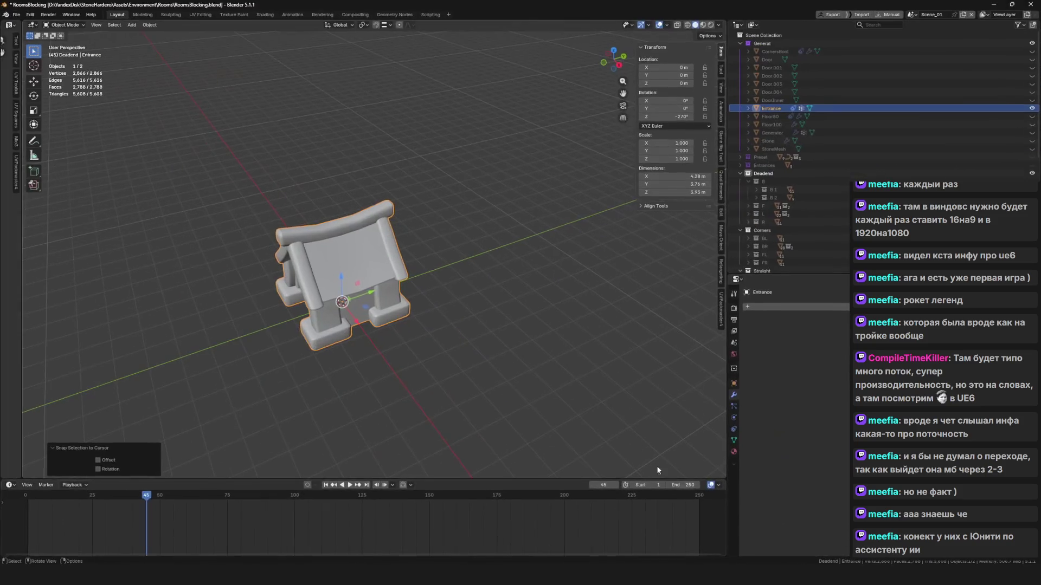
pyautogui.click(649, 25)
pyautogui.press('g')
pyautogui.click(385, 223)
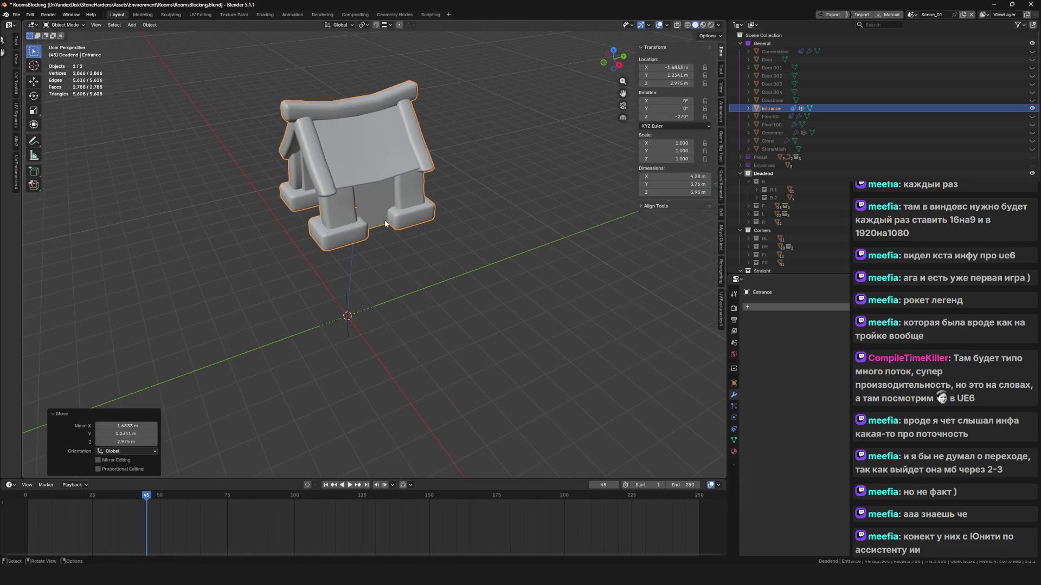
pyautogui.press('g')
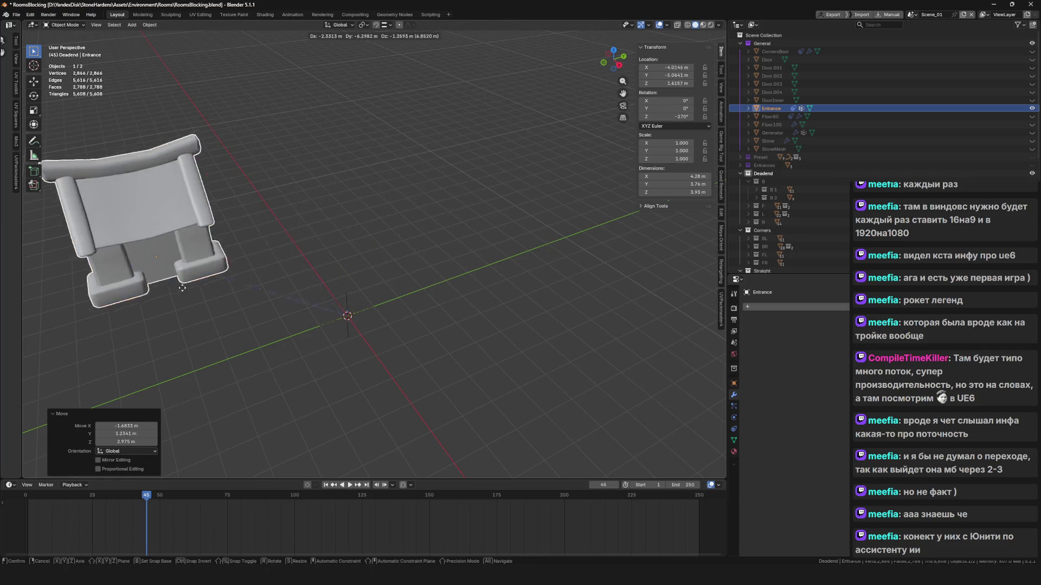
pyautogui.press('r')
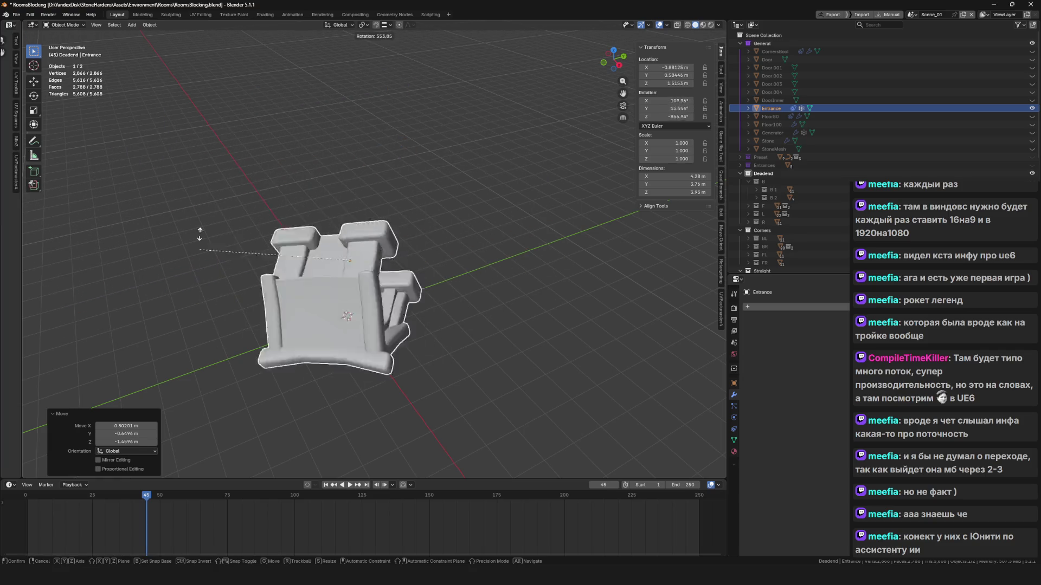
pyautogui.press('Escape')
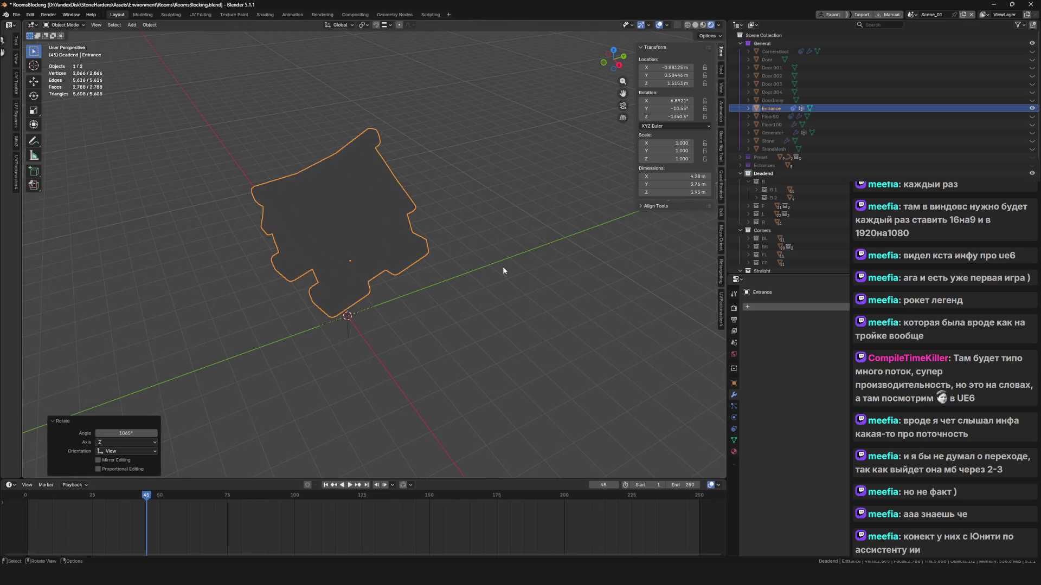
pyautogui.press('g')
pyautogui.press('r')
pyautogui.press('z')
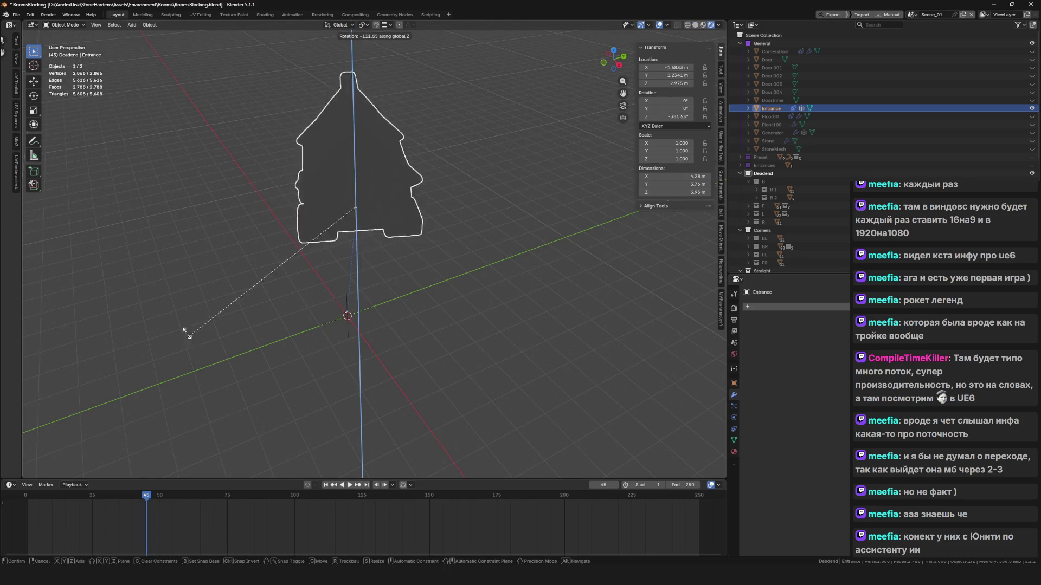
pyautogui.press('x')
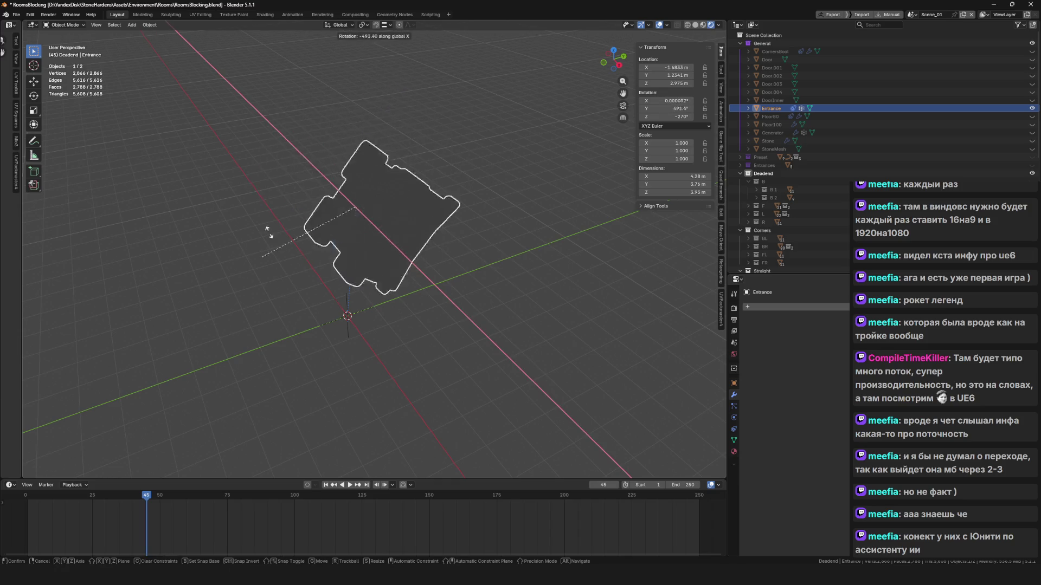
pyautogui.press('Escape')
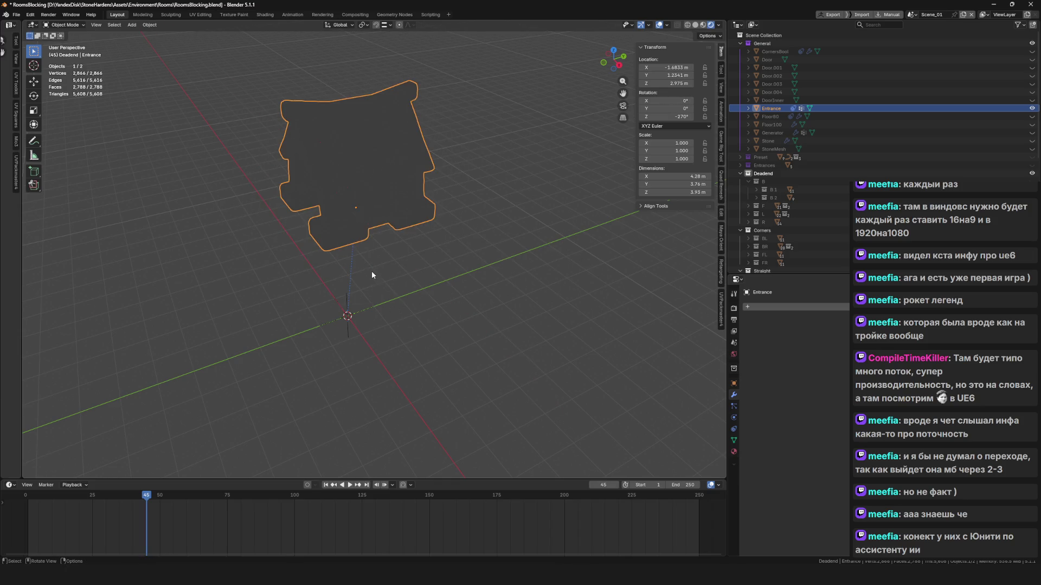
pyautogui.press('g')
pyautogui.press('x')
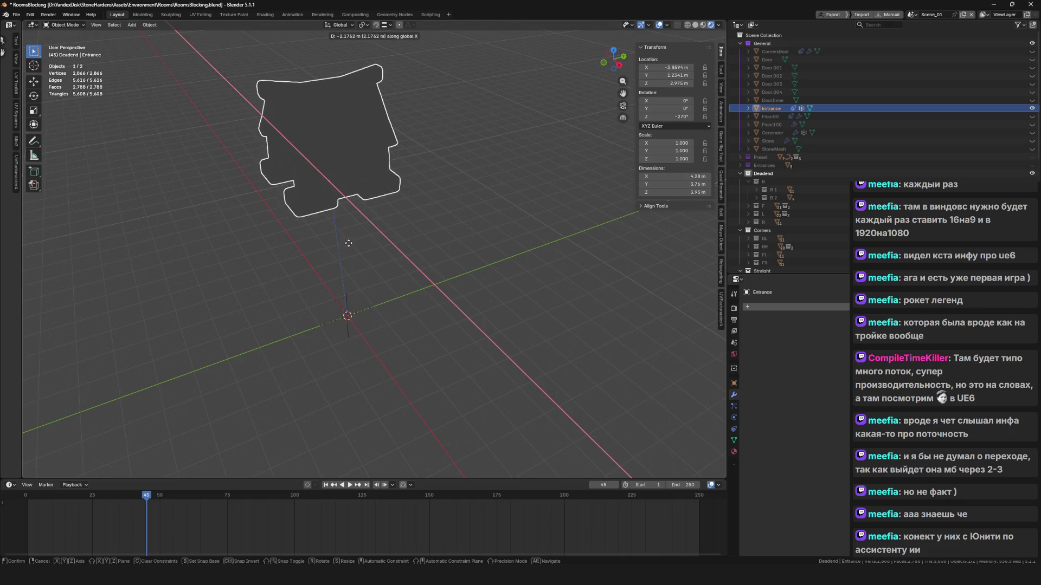
pyautogui.click(419, 263)
pyautogui.press('g')
pyautogui.press('x')
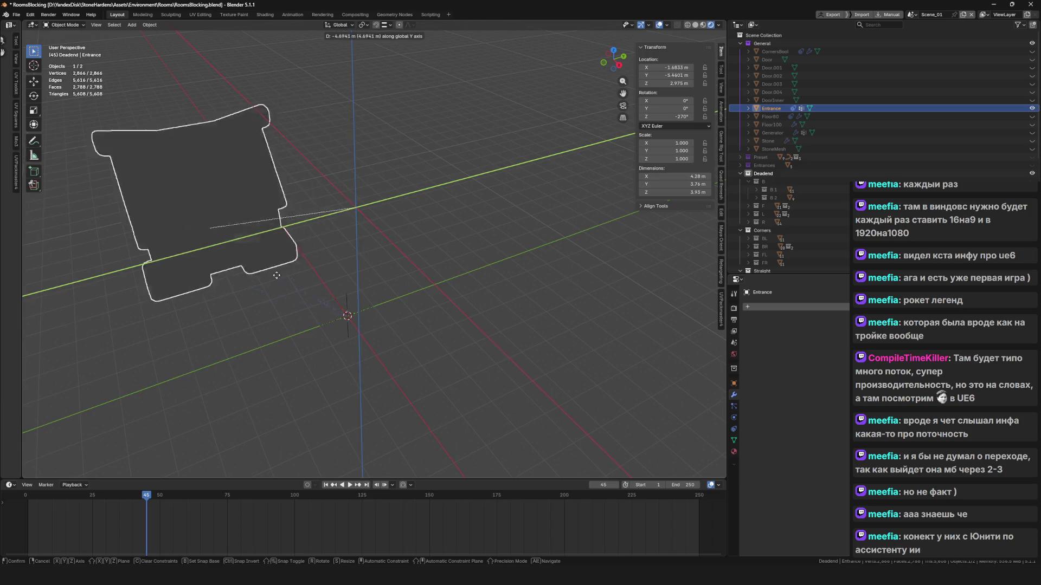
pyautogui.press('z')
pyautogui.press('x')
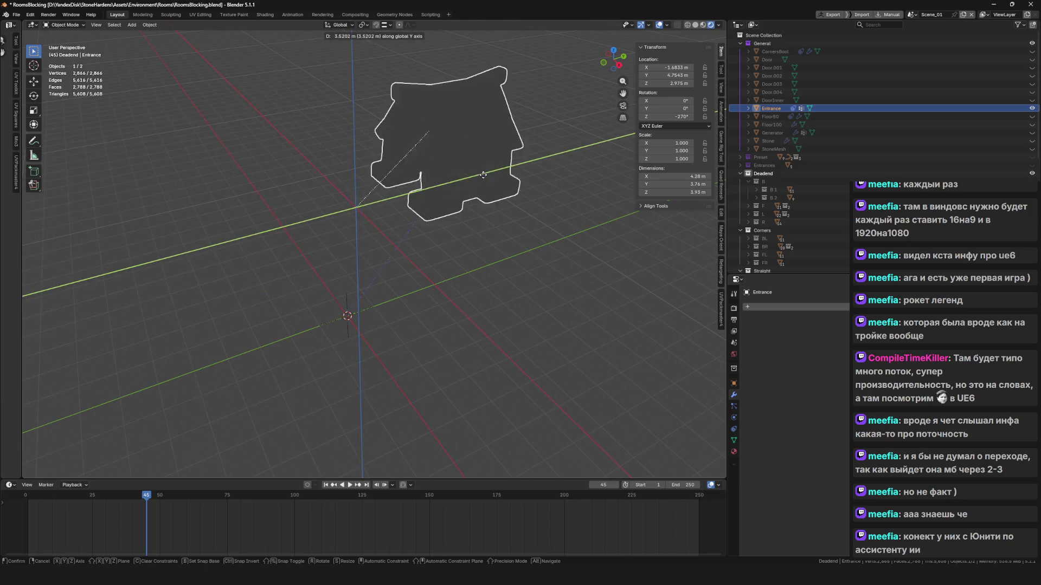
pyautogui.press('z')
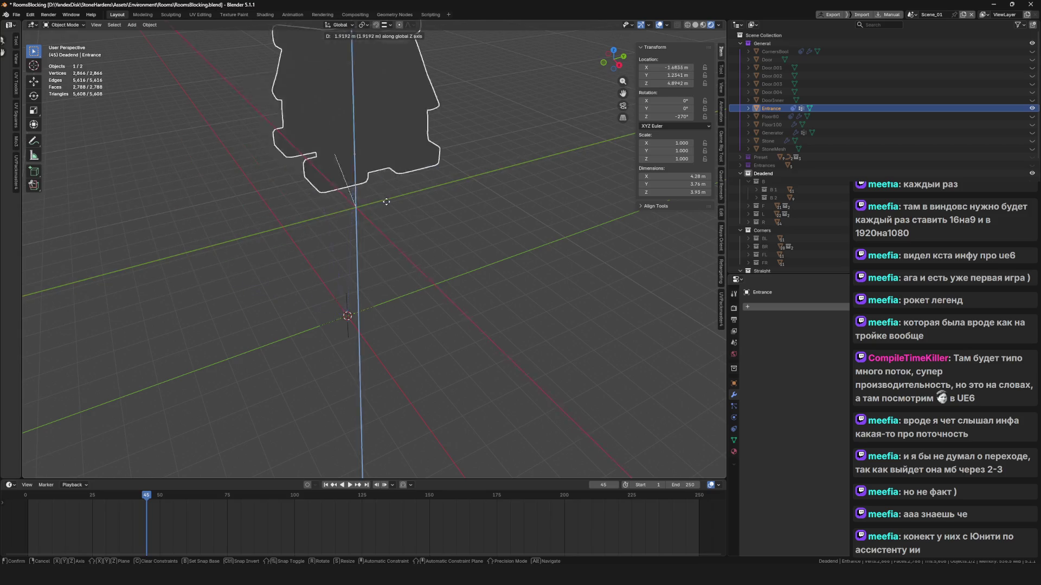
pyautogui.press('y')
pyautogui.press('Escape')
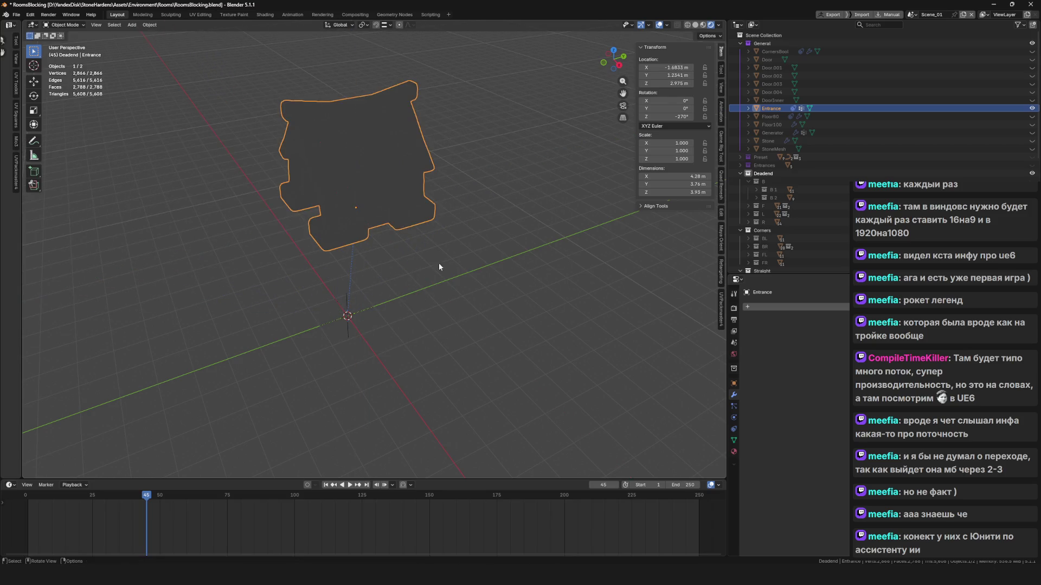
pyautogui.hotkey('alt', 'g')
# Toggle circle selection and check the viewport gizmo options in Blender
pyautogui.scroll(1, 373, 263)
pyautogui.press('w')
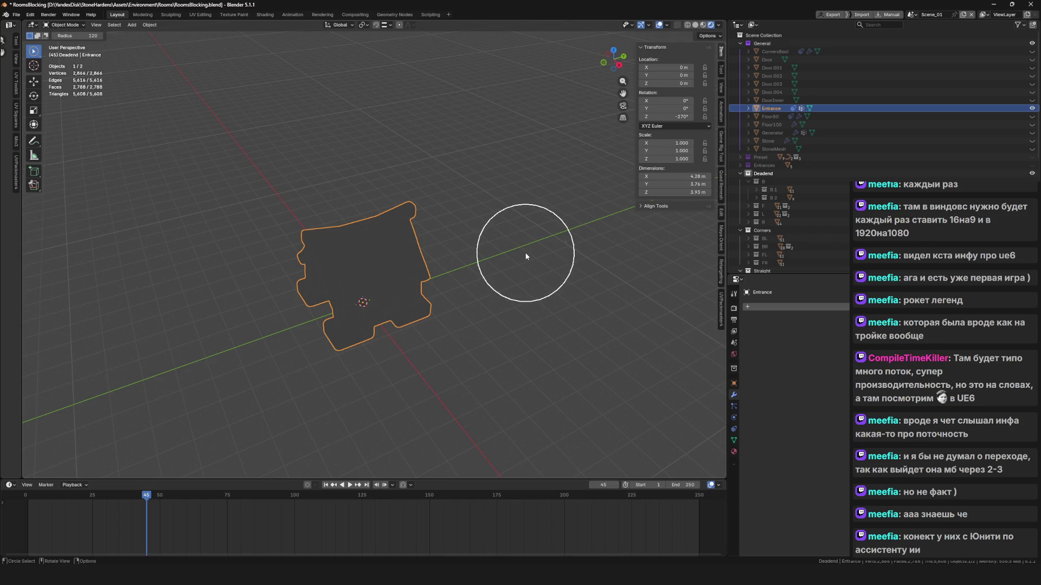
pyautogui.click(650, 25)
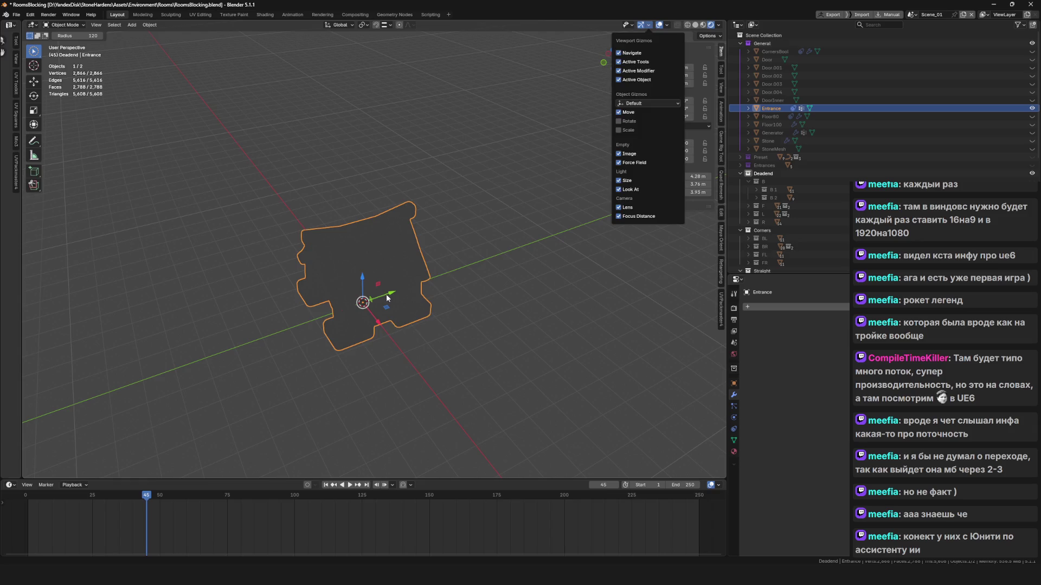
pyautogui.press('w')
pyautogui.press('w')
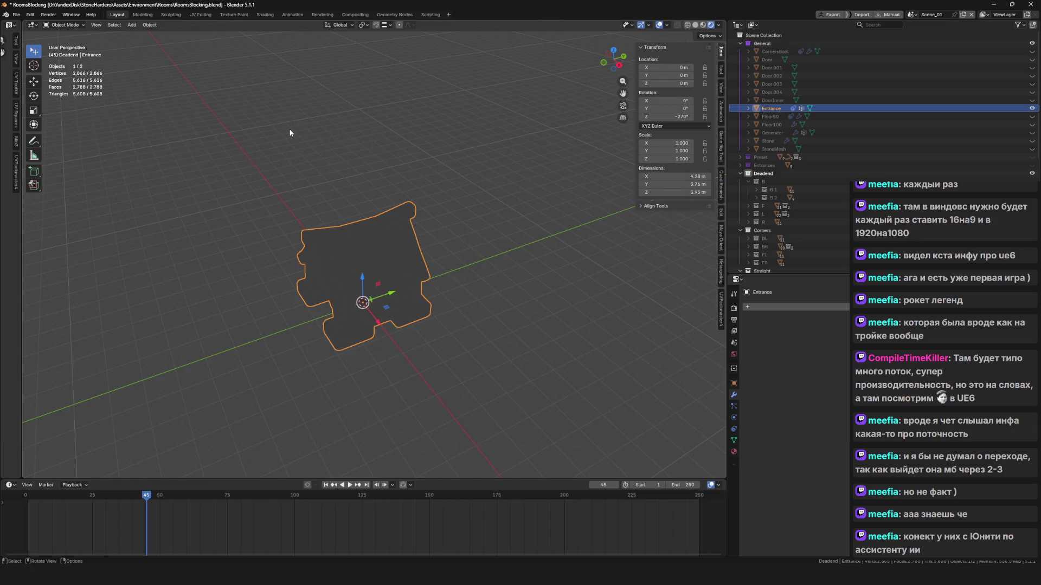
# Trial-slide Entrance along Y, then undo and reset it to the world origin
pyautogui.press('w')
pyautogui.moveTo(389, 296)
pyautogui.mouseDown()
pyautogui.moveTo(464, 274)
pyautogui.moveTo(379, 206)
pyautogui.moveTo(453, 182)
pyautogui.mouseUp()
pyautogui.hotkey('ctrl', 'z')
pyautogui.scroll(4, 461, 232)
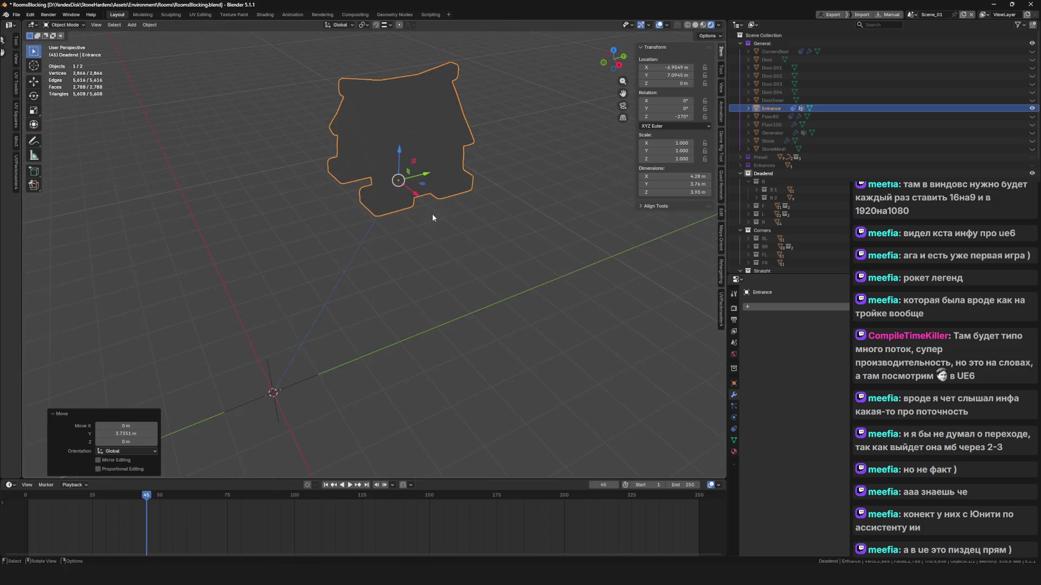
pyautogui.hotkey('alt', 'g')
pyautogui.scroll(-4, 497, 285)
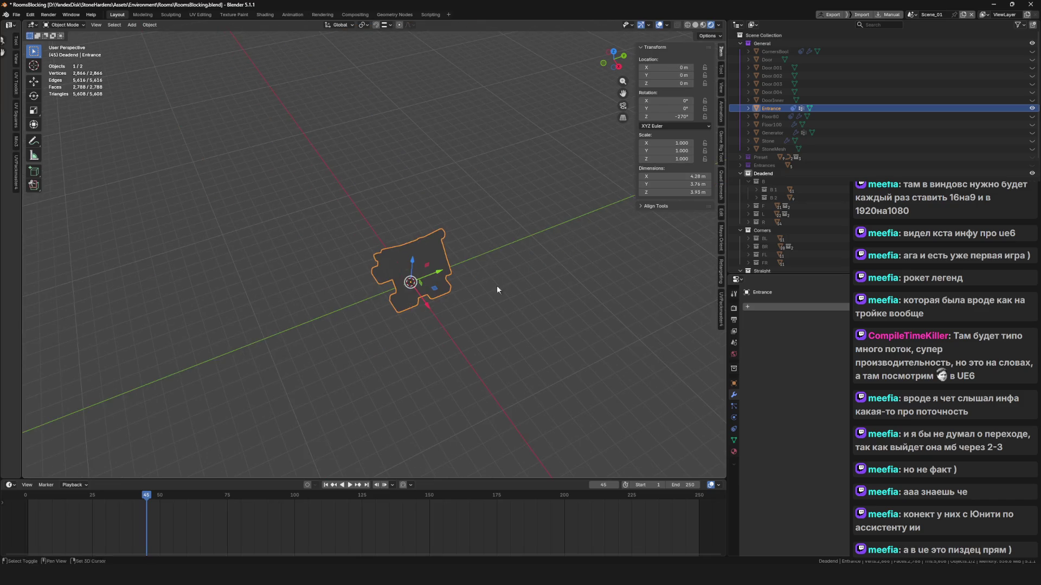
pyautogui.scroll(5, 398, 303)
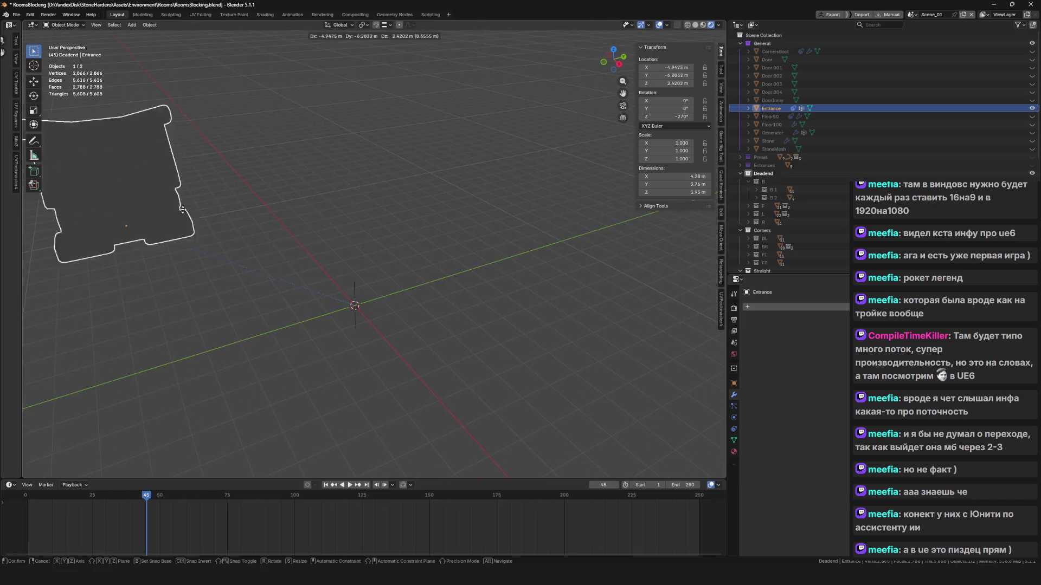
# Test another move of Entrance from a top view, then cancel it back to the origin
pyautogui.moveTo(347, 251)
pyautogui.mouseDown()
pyautogui.moveTo(384, 334)
pyautogui.moveTo(447, 329)
pyautogui.moveTo(375, 344)
pyautogui.moveTo(483, 340)
pyautogui.mouseUp()
pyautogui.scroll(-3, 385, 334)
pyautogui.press('g')
pyautogui.click(291, 319)
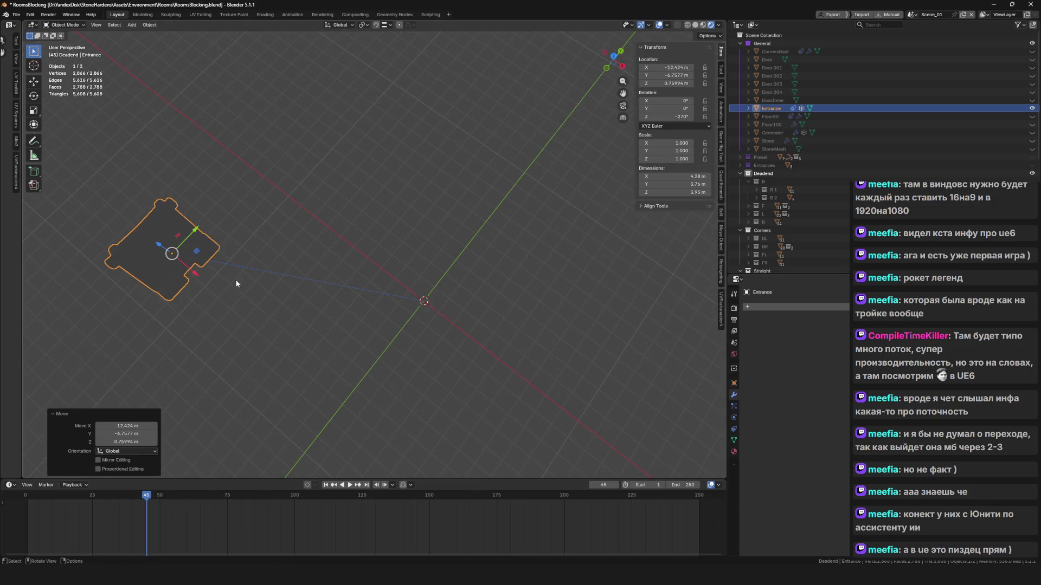
pyautogui.press('g')
pyautogui.press('Escape')
pyautogui.hotkey('ctrl', 'z')
pyautogui.moveTo(449, 236)
pyautogui.mouseDown()
pyautogui.moveTo(408, 253)
pyautogui.moveTo(416, 272)
pyautogui.mouseUp()
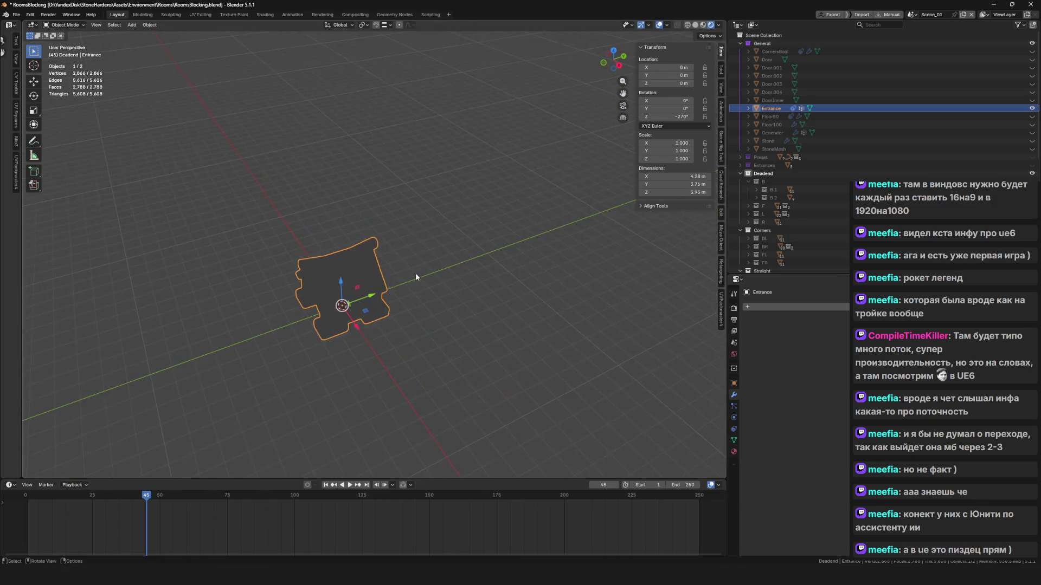
# Try one more Entrance move, then undo and cancel so it stays at the origin
pyautogui.click(649, 25)
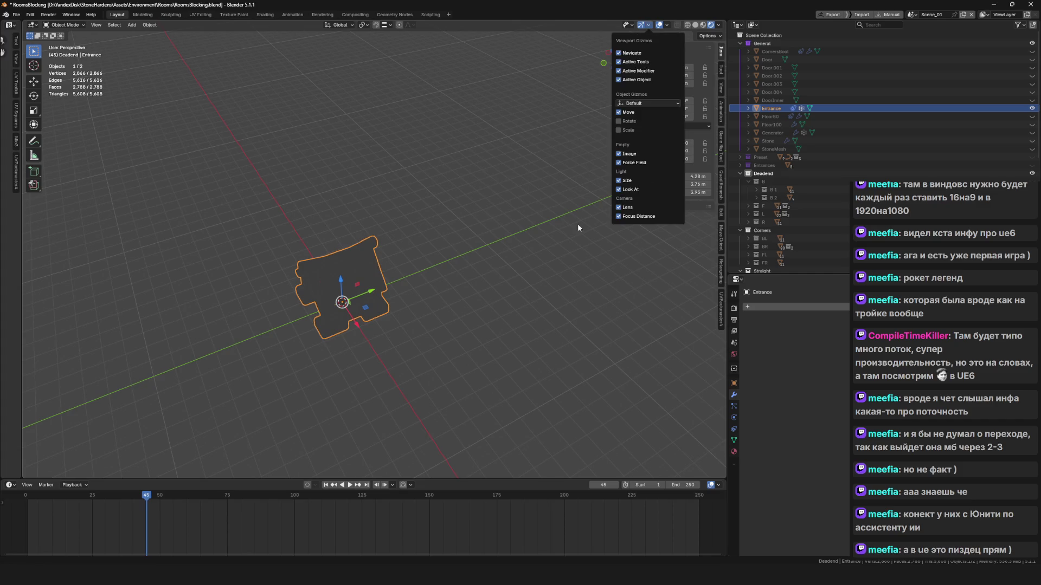
pyautogui.moveTo(373, 302)
pyautogui.mouseDown()
pyautogui.moveTo(414, 321)
pyautogui.moveTo(405, 312)
pyautogui.moveTo(394, 356)
pyautogui.mouseUp()
pyautogui.press('g')
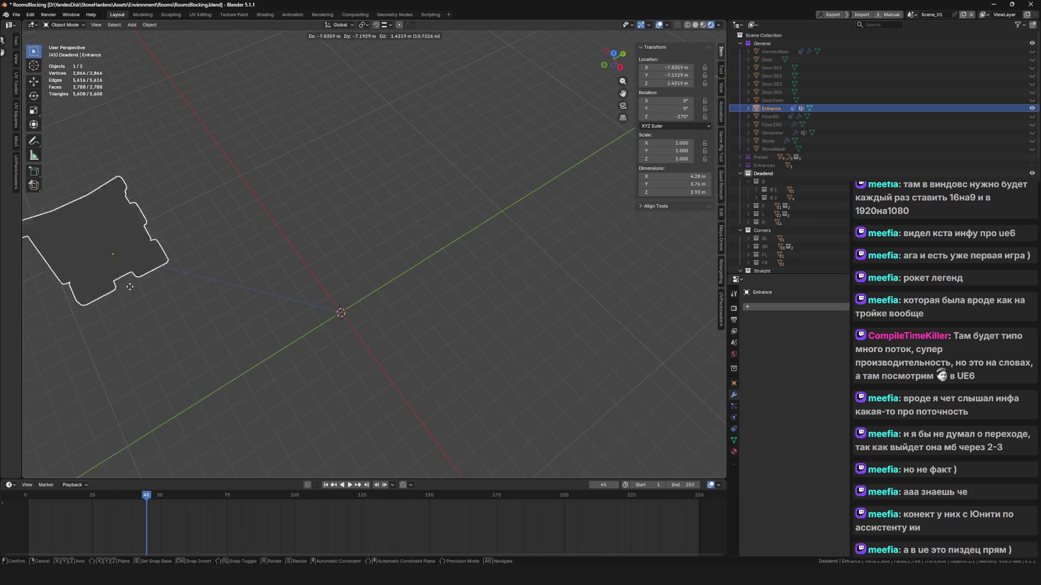
pyautogui.click(203, 249)
pyautogui.hotkey('ctrl', 'z')
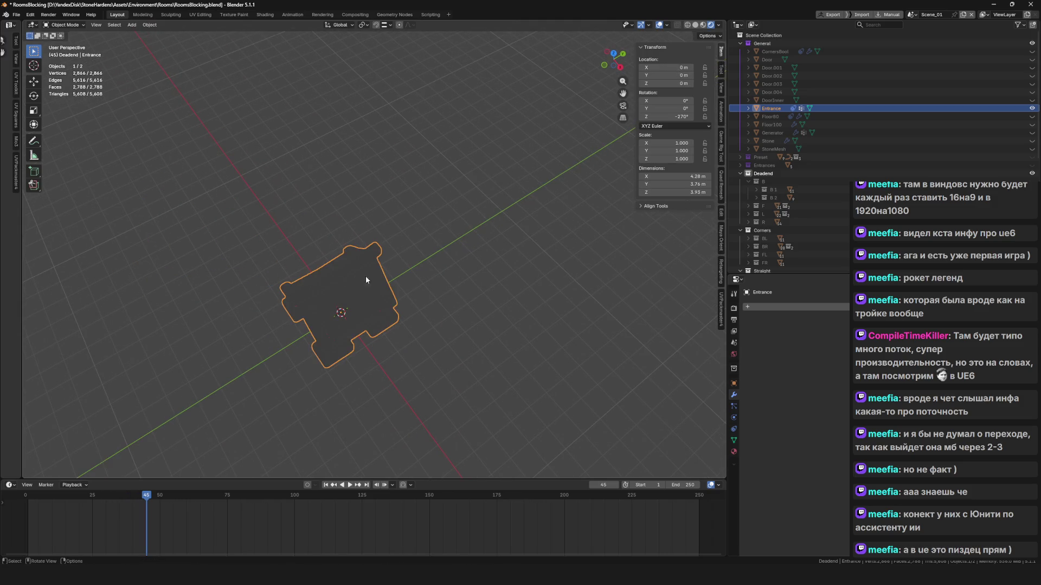
pyautogui.press('g')
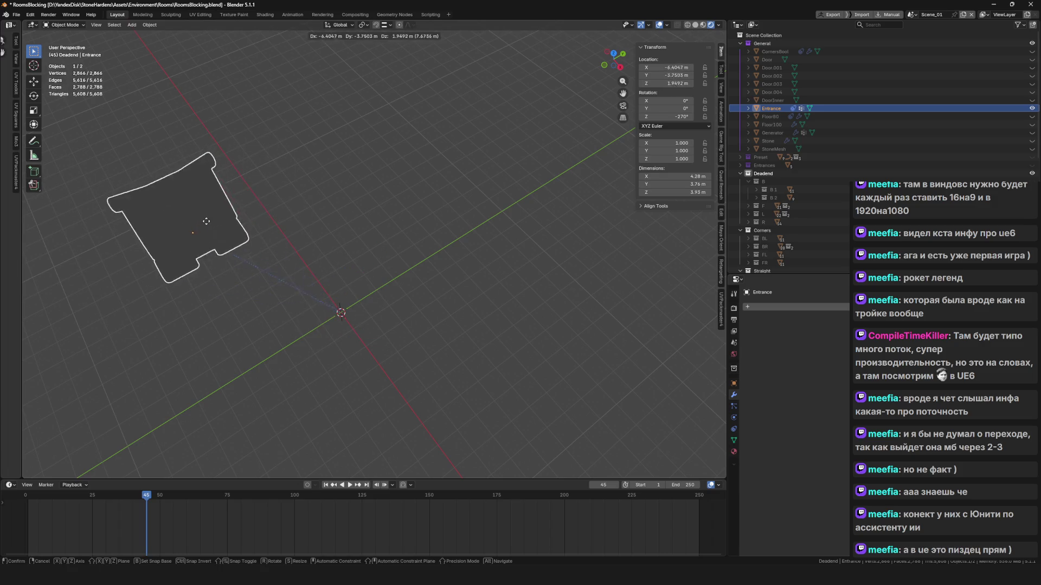
pyautogui.press('Escape')
pyautogui.moveTo(362, 263)
pyautogui.mouseDown()
pyautogui.moveTo(412, 287)
pyautogui.moveTo(388, 330)
pyautogui.mouseUp()
# Trial-move Entrance and rotate it -60.9°, undo both, then return to Unreal's L_Cavern
pyautogui.click(648, 25)
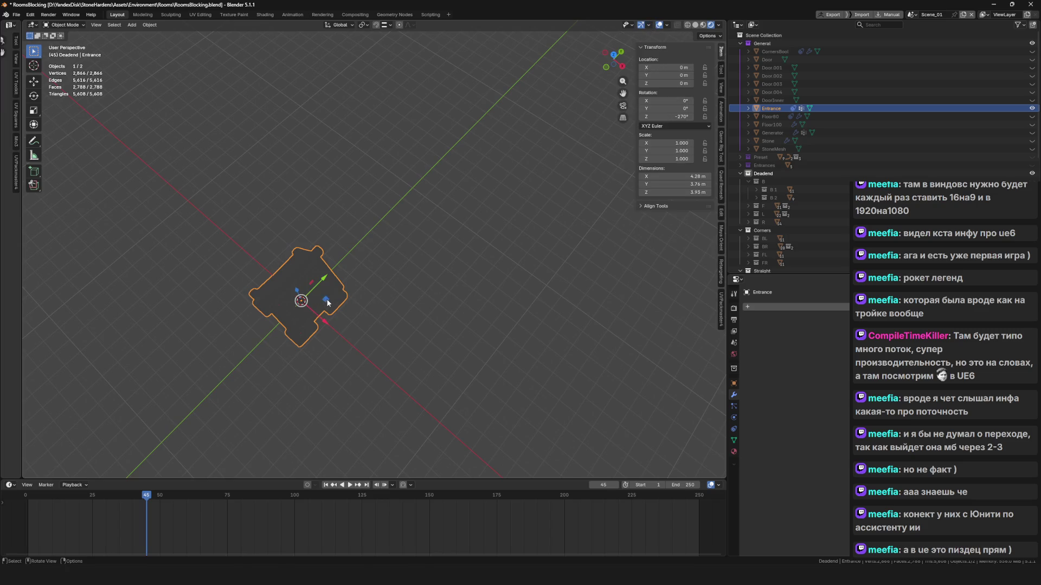
pyautogui.hscroll(5, 463, 274)
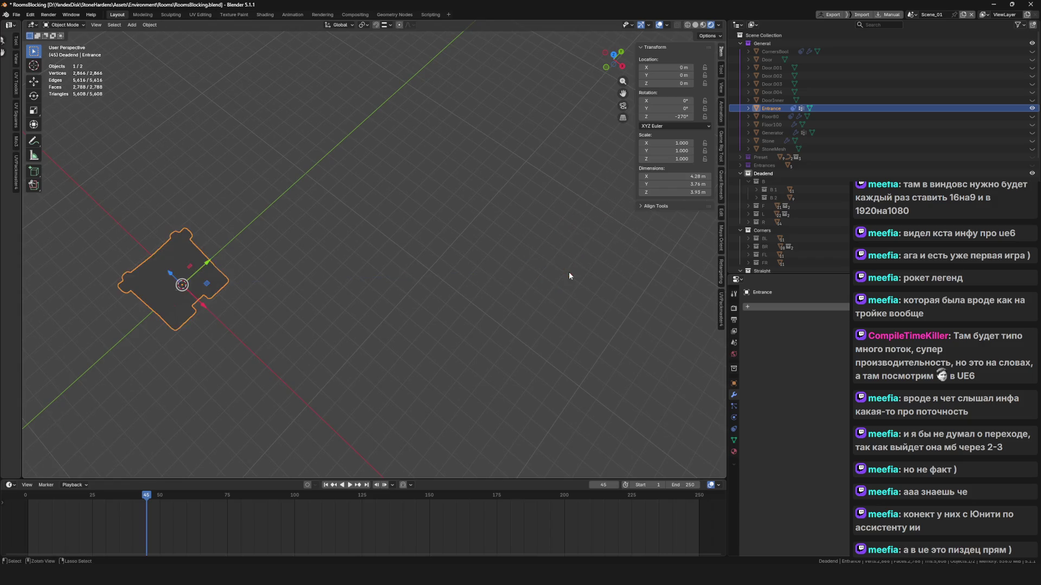
pyautogui.hscroll(-5, 568, 272)
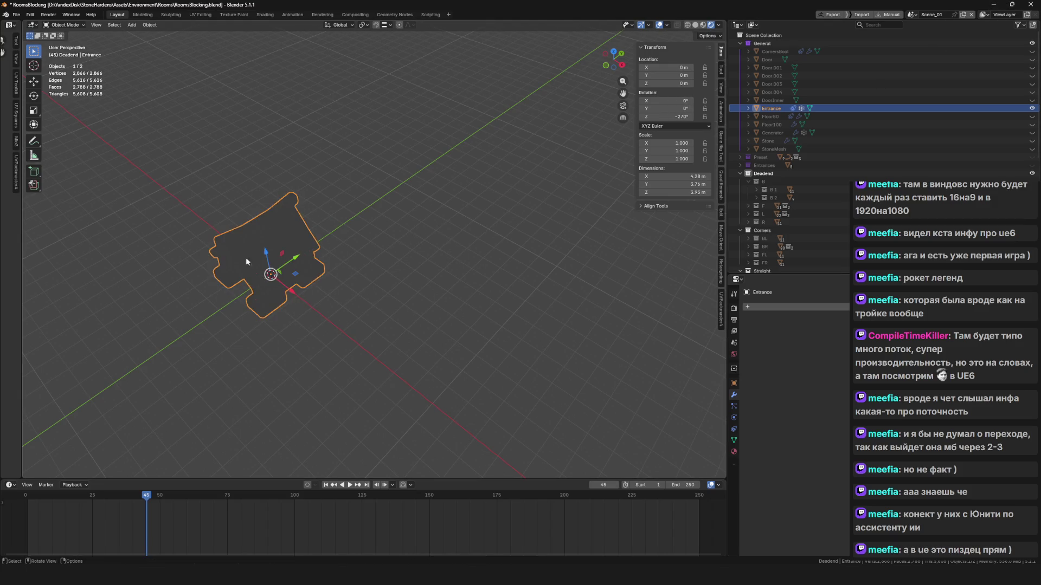
pyautogui.press('g')
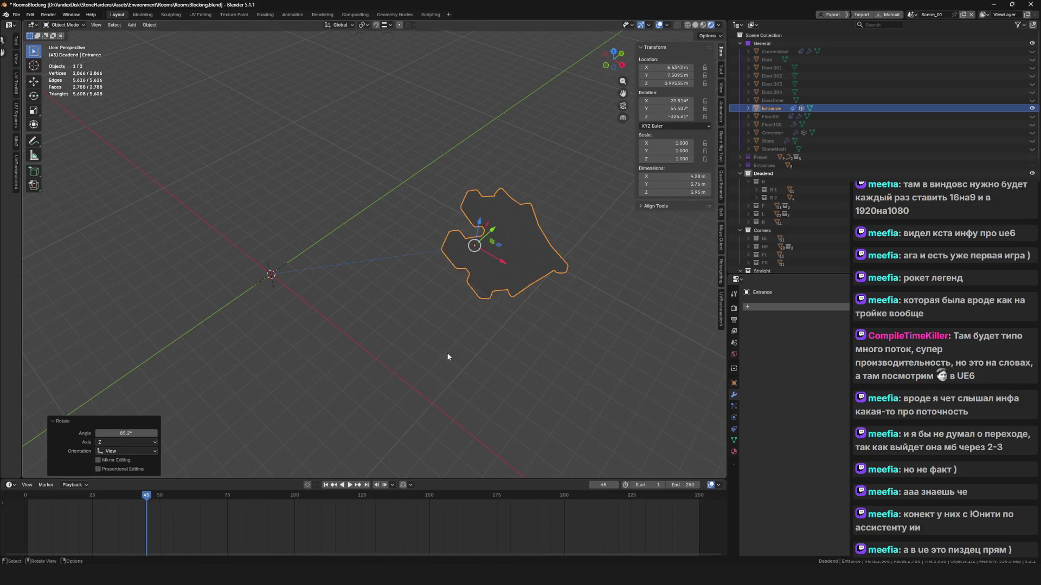
pyautogui.click(438, 130)
pyautogui.press('r')
pyautogui.click(393, 307)
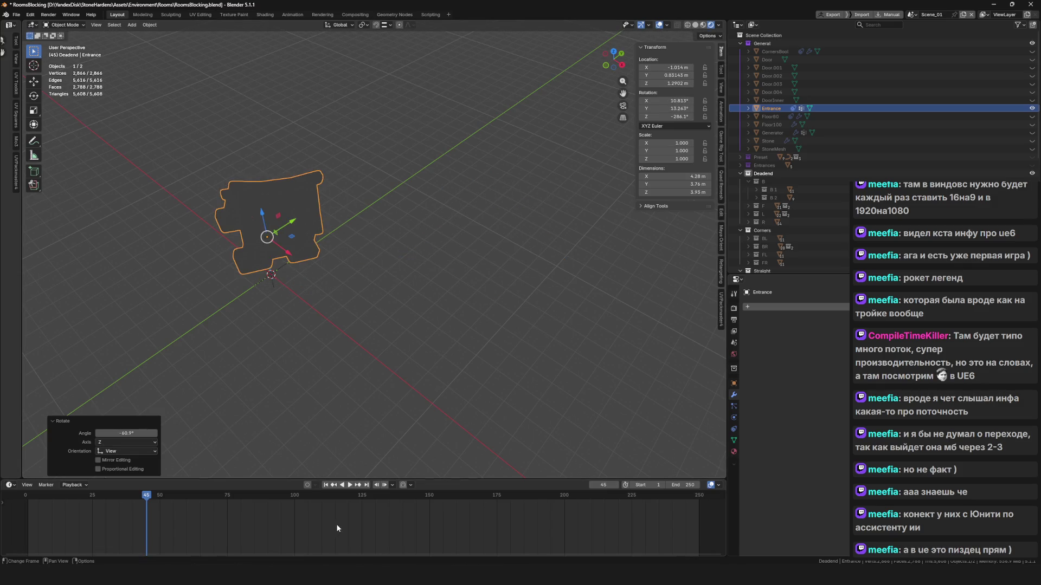
pyautogui.hotkey('ctrl', 'z')
pyautogui.hotkey('ctrl', 'z')
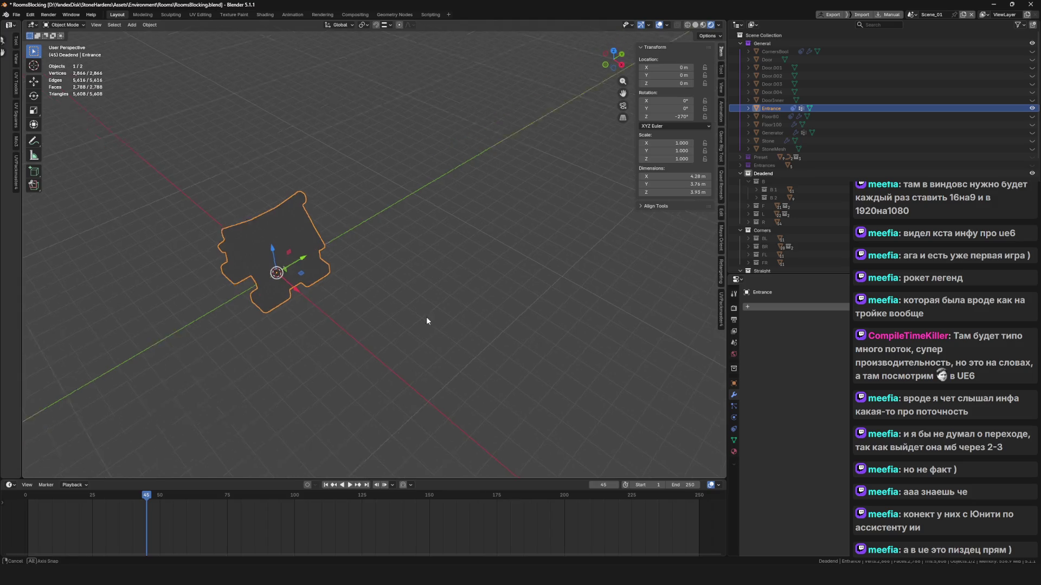
pyautogui.click(998, 4)
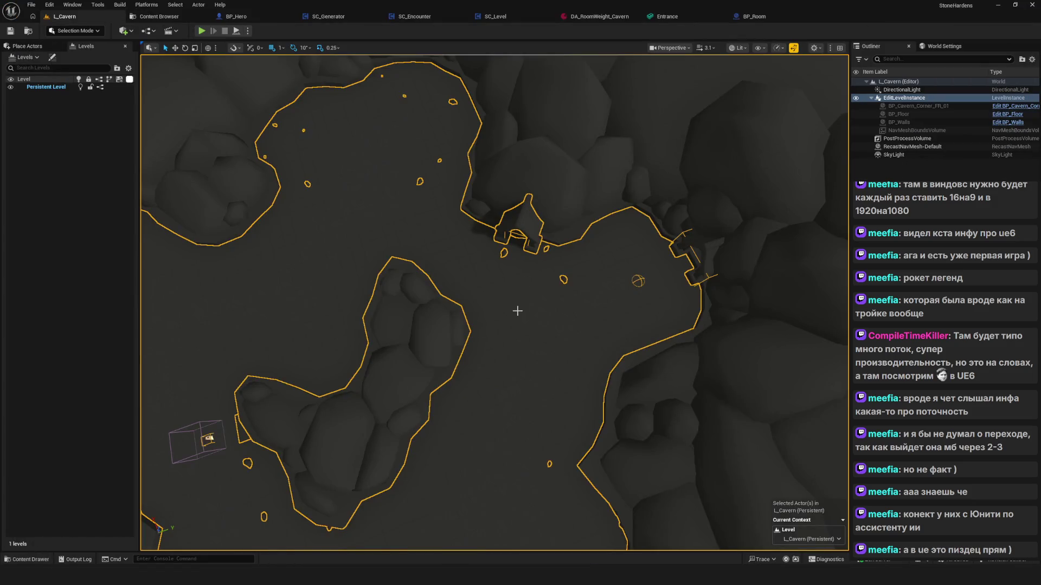
# Fly the camera through the cavern, then delete the Cavern_Corner_FR_01 room contents and save L_Cavern
pyautogui.scroll(5, 517, 310)
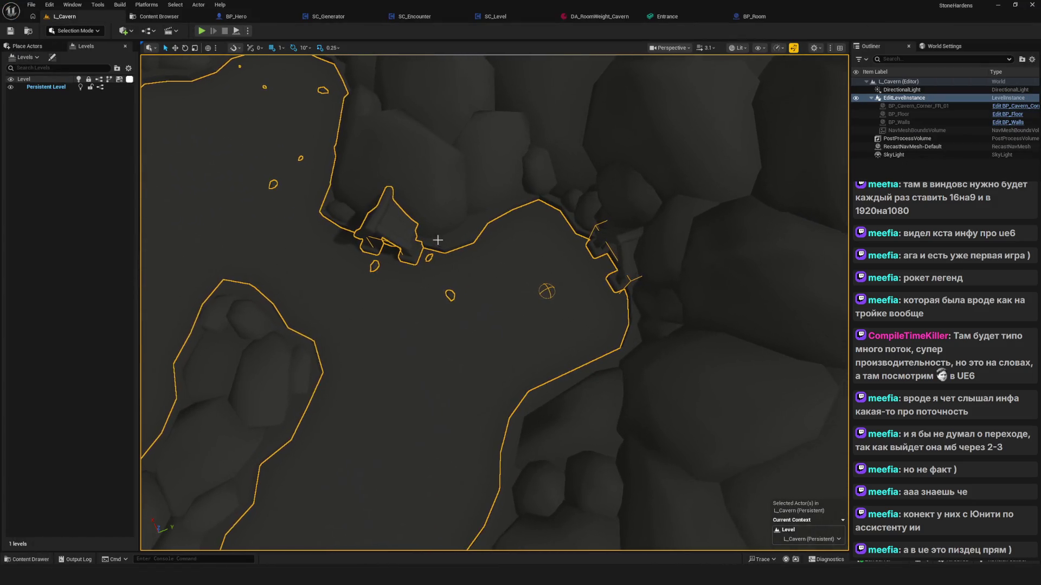
pyautogui.press('Up')
pyautogui.press('Left')
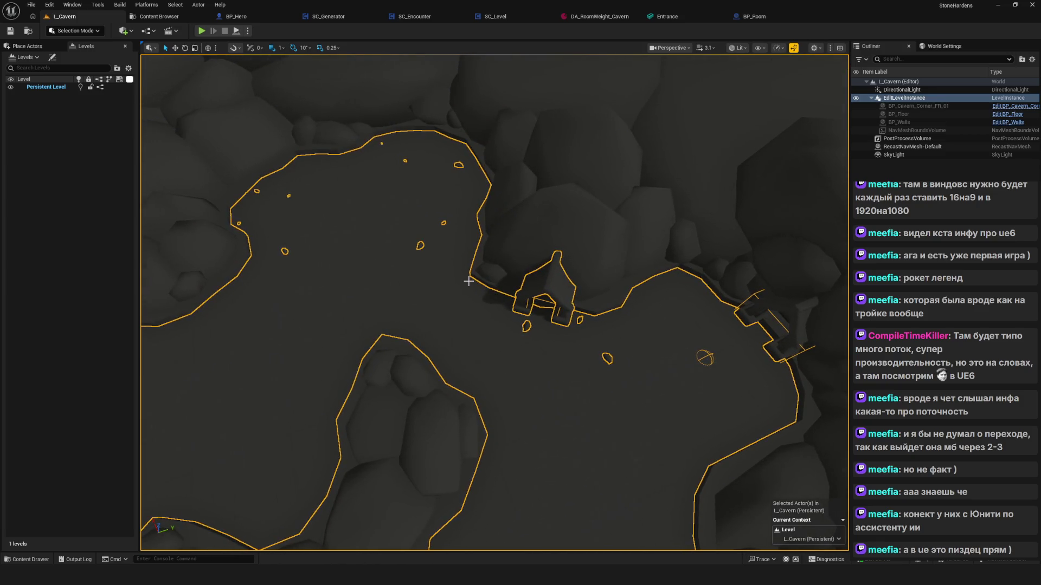
pyautogui.press('Up')
pyautogui.press('Right')
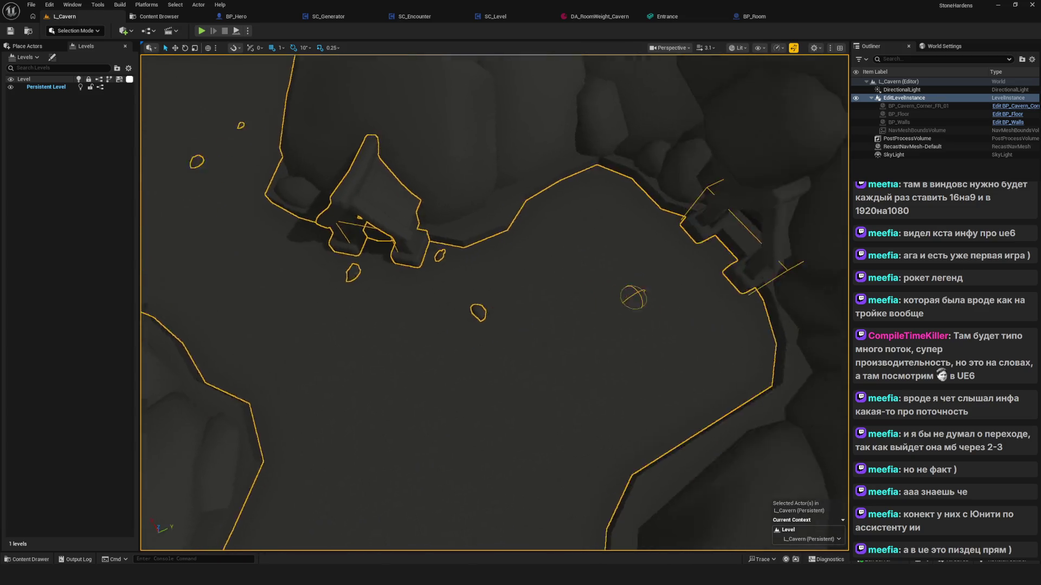
pyautogui.press('Down')
pyautogui.press('Up')
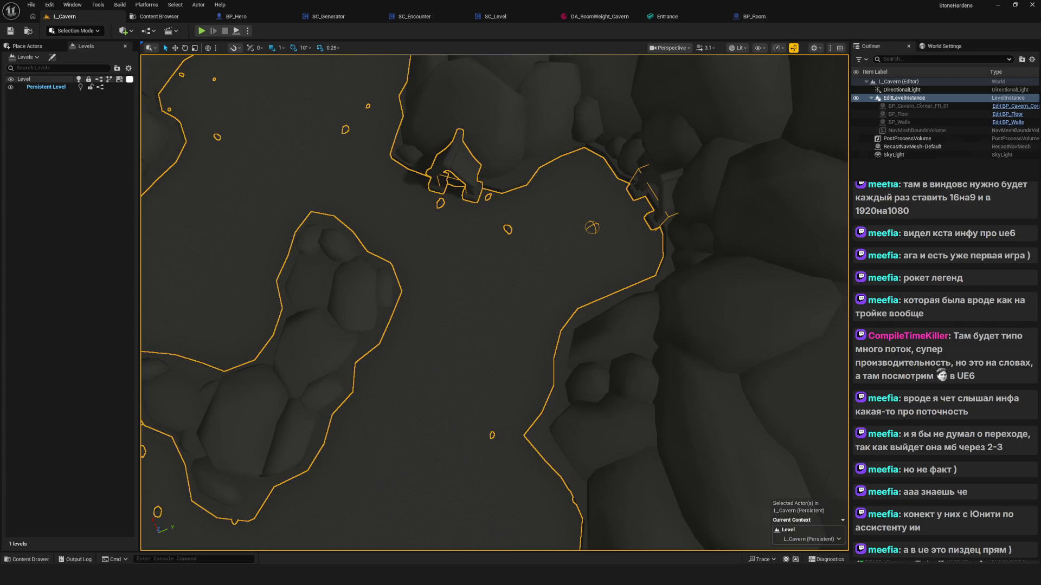
pyautogui.press('Delete')
pyautogui.click(9, 31)
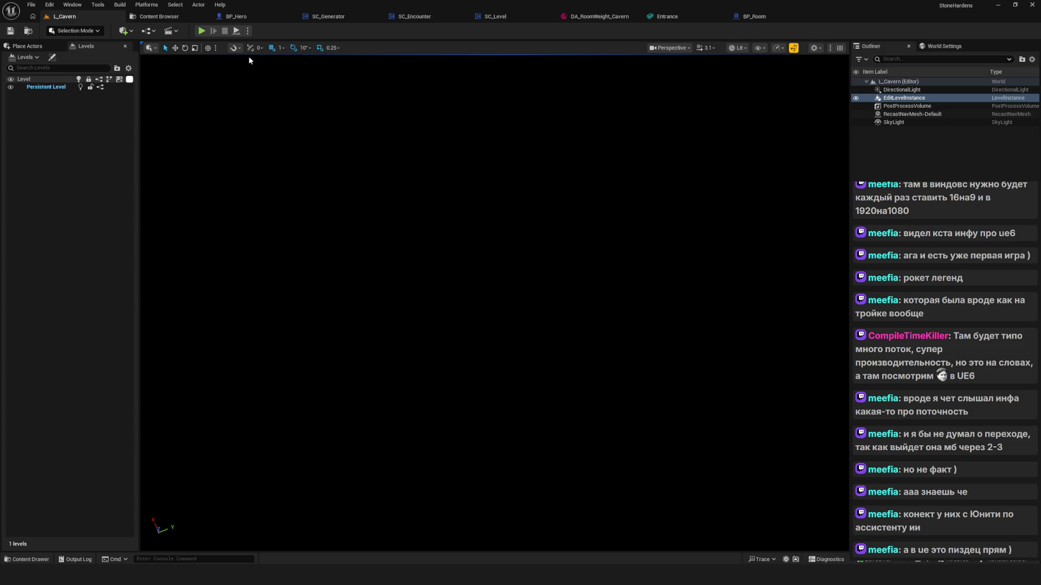
# Open BP_Room and review its components, including EntranceBossTrigger at Y 74.0, X scale 0.5
pyautogui.click(758, 18)
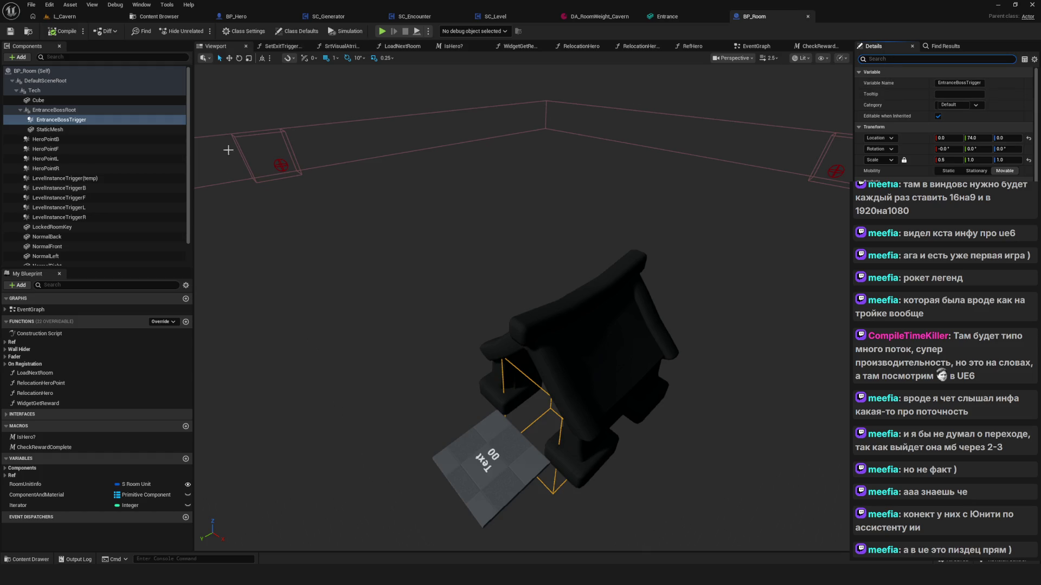
pyautogui.scroll(-1, 76, 172)
pyautogui.scroll(1, 96, 191)
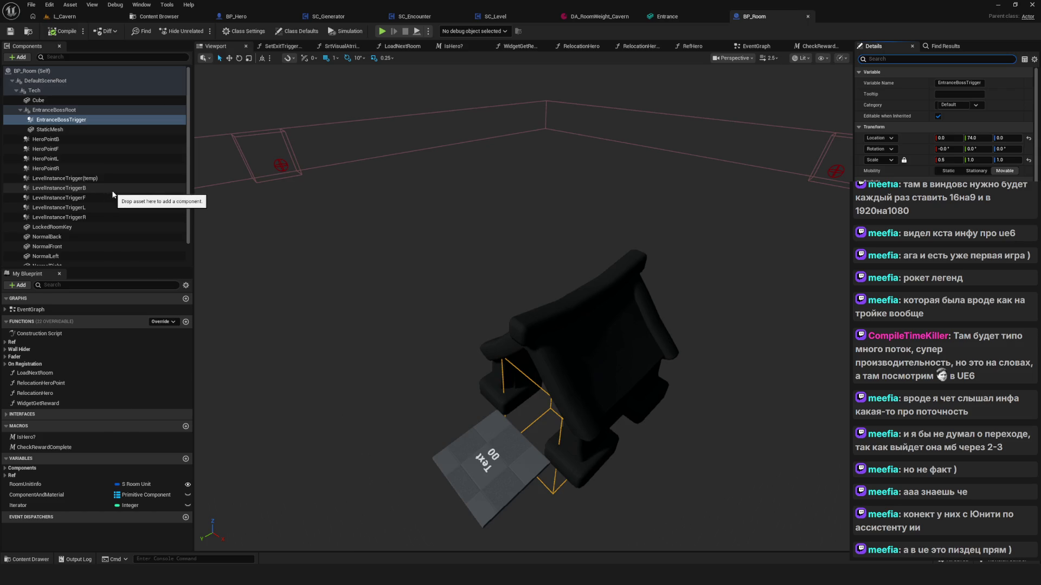
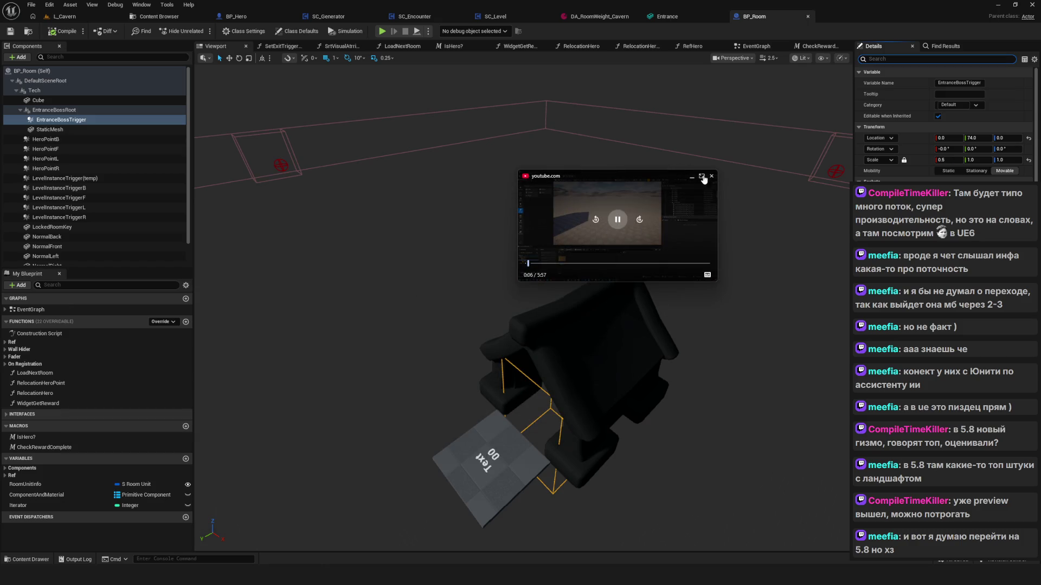
# Enlarge the floating video player and move it up so it covers most of the editor
pyautogui.moveTo(713, 281); pyautogui.dragTo(1035, 486)
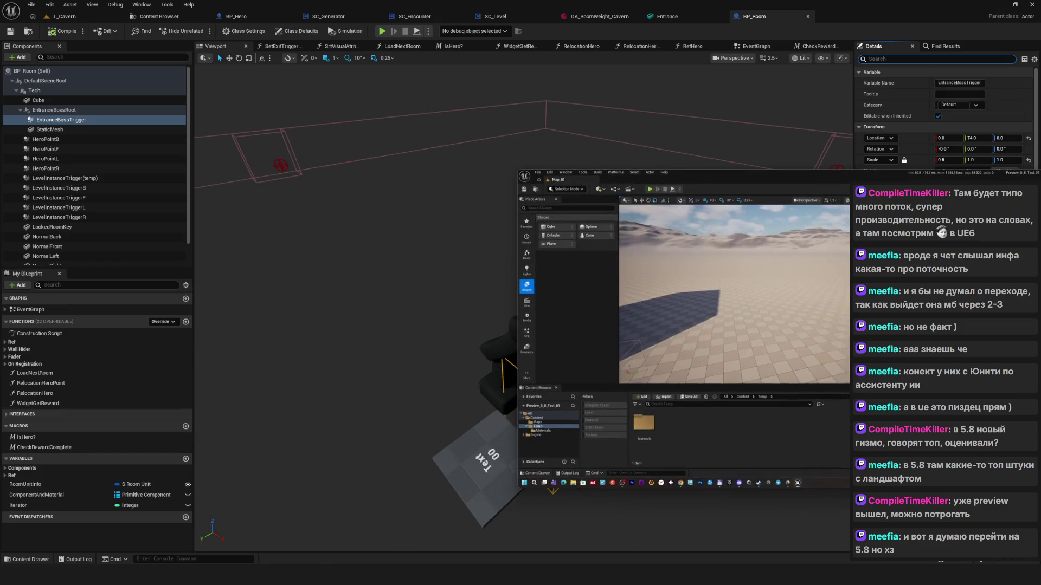
pyautogui.moveTo(746, 177); pyautogui.dragTo(499, 43)
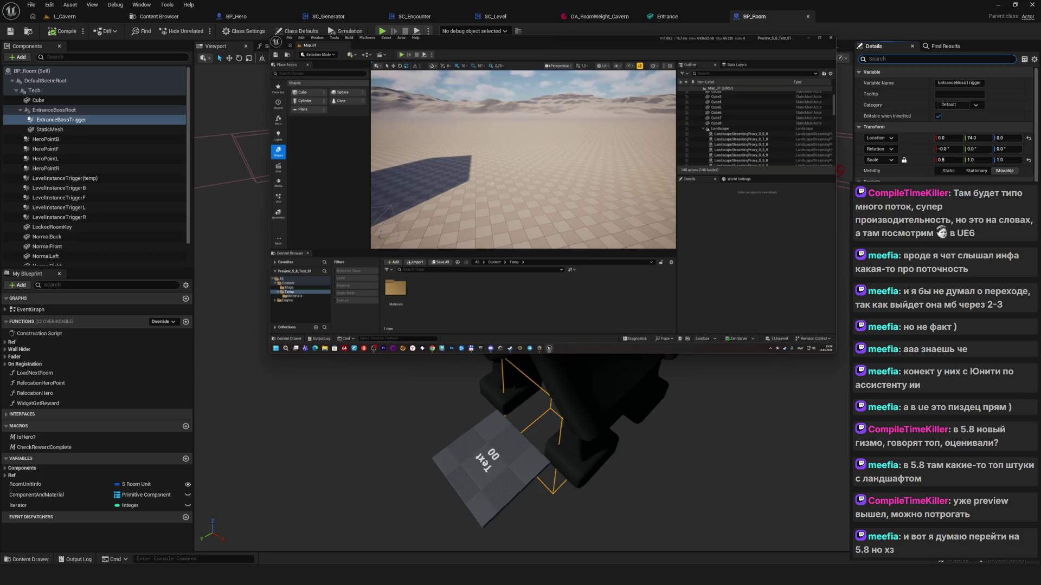
pyautogui.moveTo(269, 353)
pyautogui.mouseDown()
pyautogui.moveTo(38, 482)
pyautogui.moveTo(144, 471)
pyautogui.mouseUp()
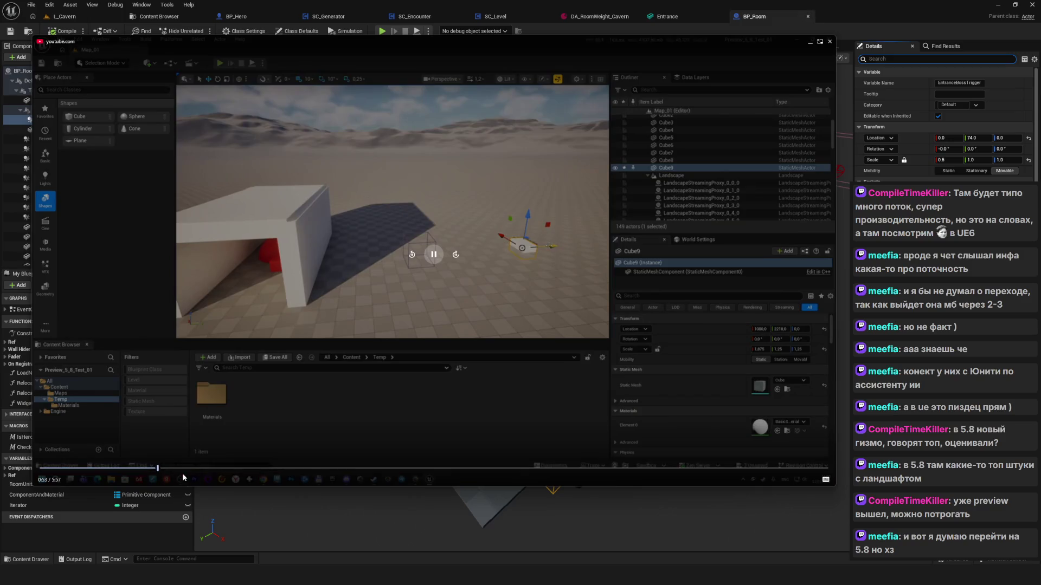
# Skim the demos from 1:03 through the fog demo to about 4:16, then return near the start
pyautogui.click(180, 469)
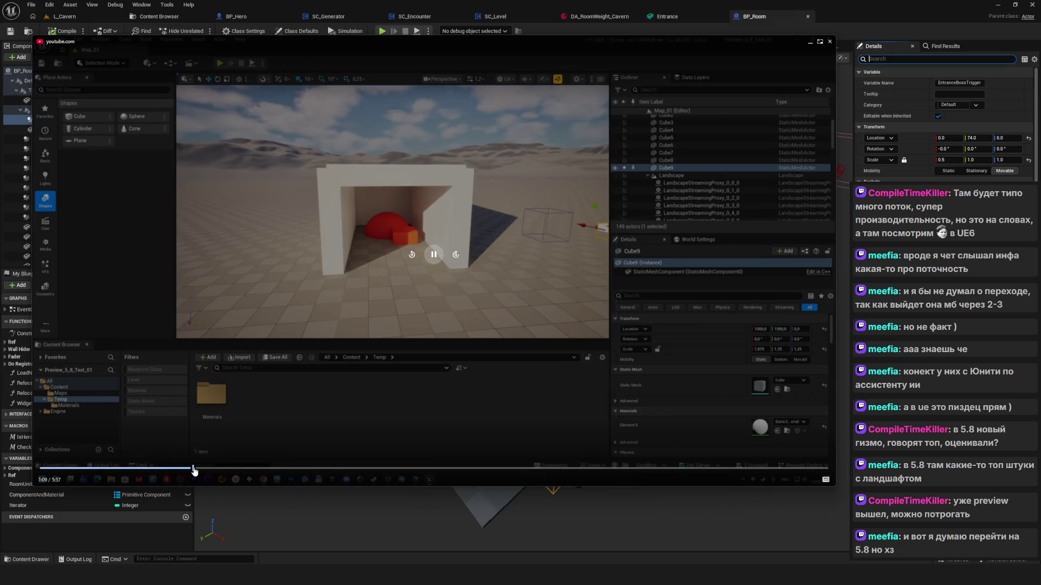
pyautogui.moveTo(193, 471); pyautogui.dragTo(212, 471)
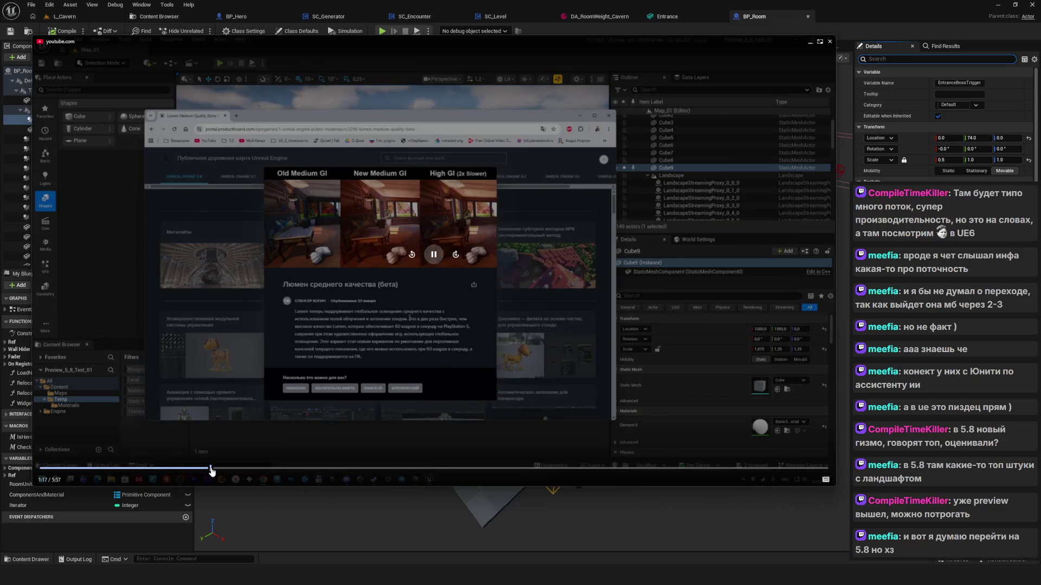
pyautogui.click(257, 470)
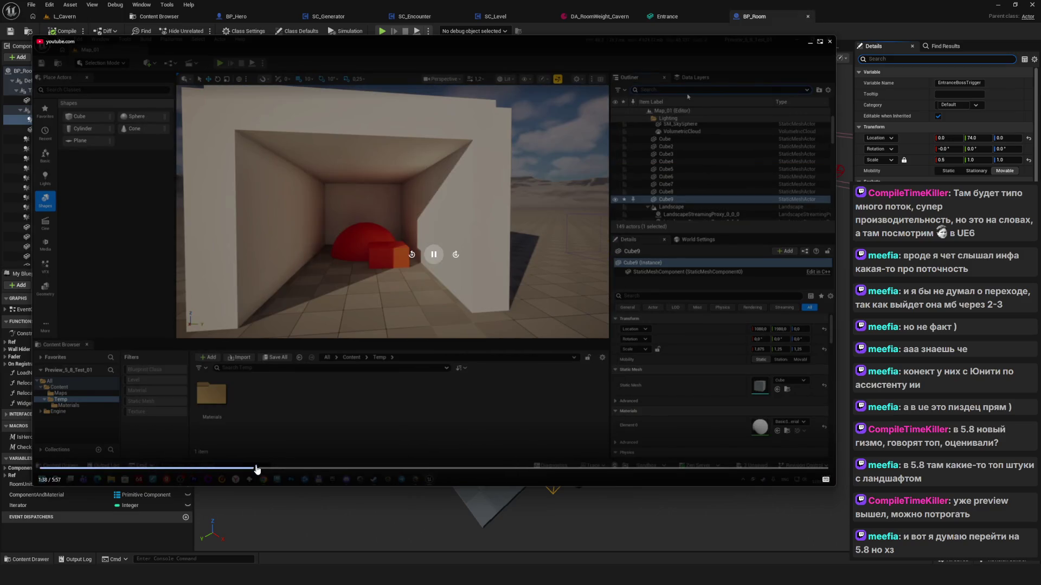
pyautogui.click(291, 470)
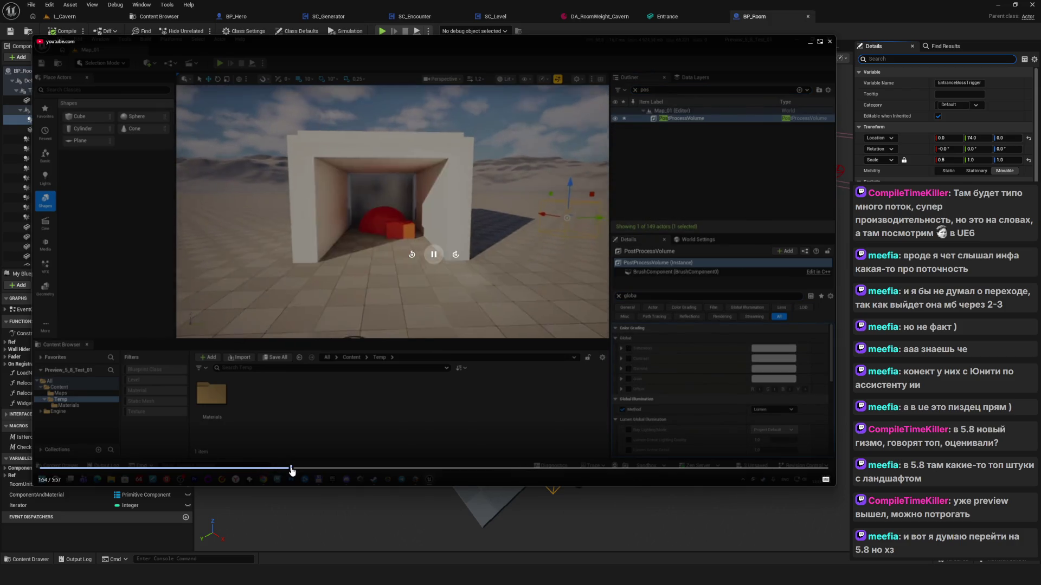
pyautogui.moveTo(298, 472); pyautogui.dragTo(437, 476)
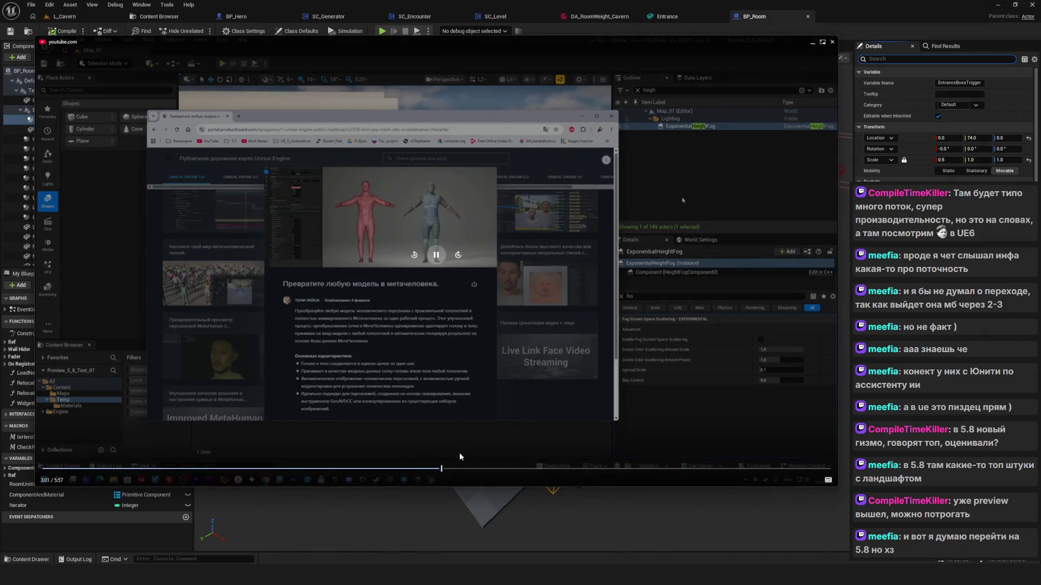
pyautogui.click(459, 470)
pyautogui.click(485, 470)
pyautogui.moveTo(509, 476); pyautogui.dragTo(764, 470)
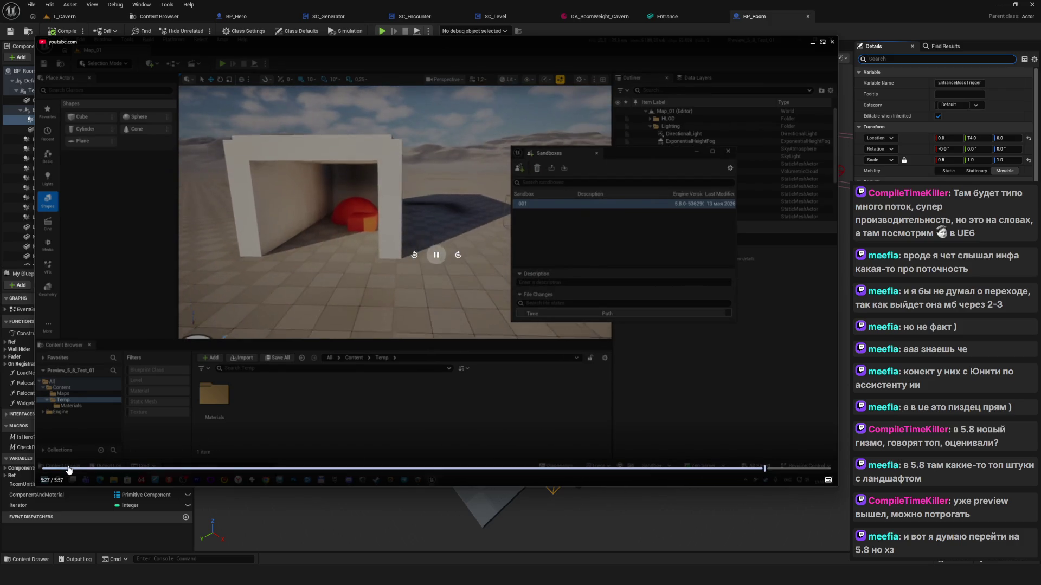
pyautogui.moveTo(70, 471); pyautogui.dragTo(95, 471)
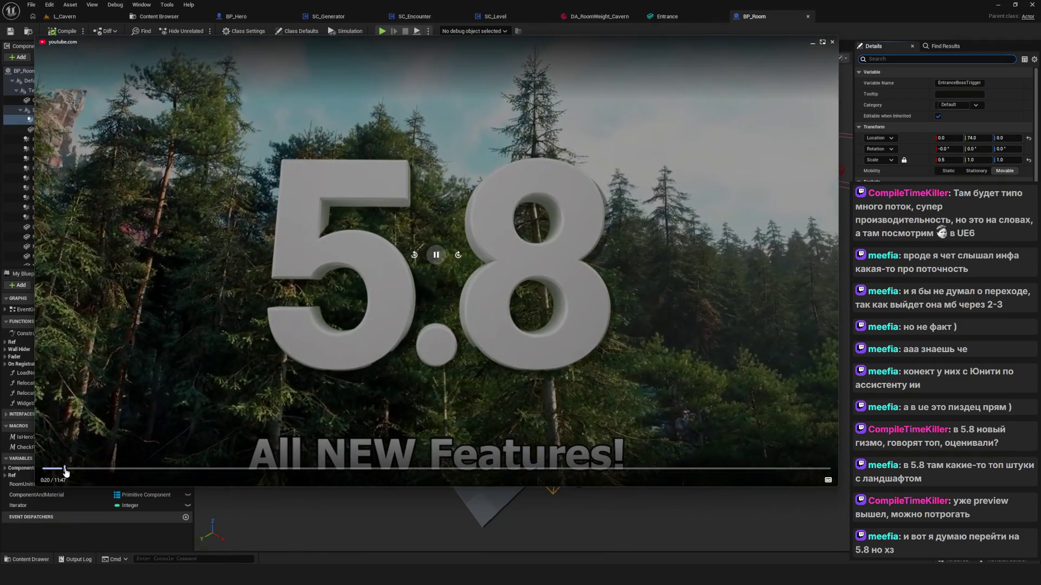
# Seek from 0:37 to the Substrate Toon Shading part, settling between 1:15 and 1:40
pyautogui.click(65, 469)
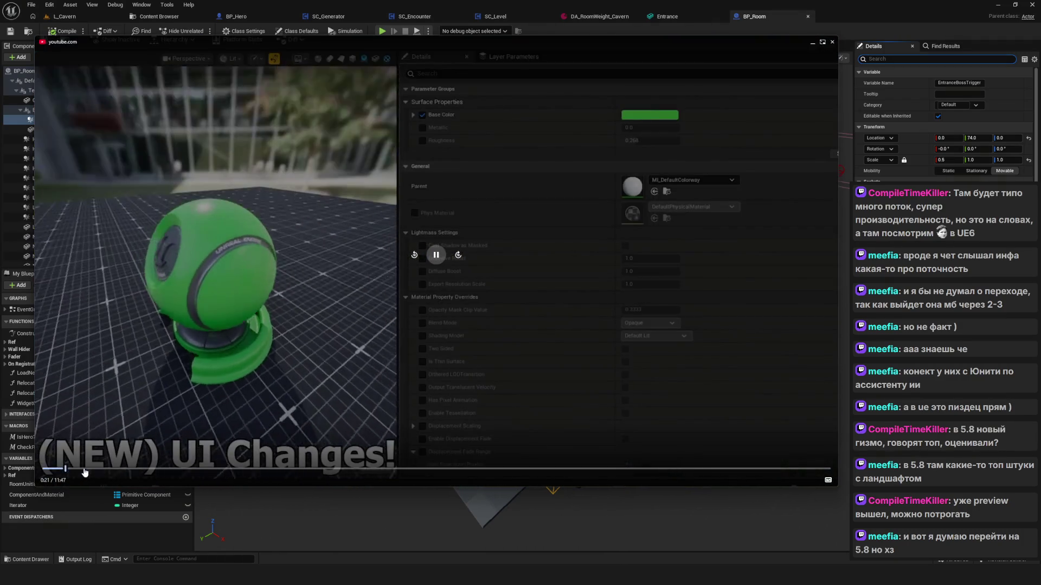
pyautogui.click(84, 469)
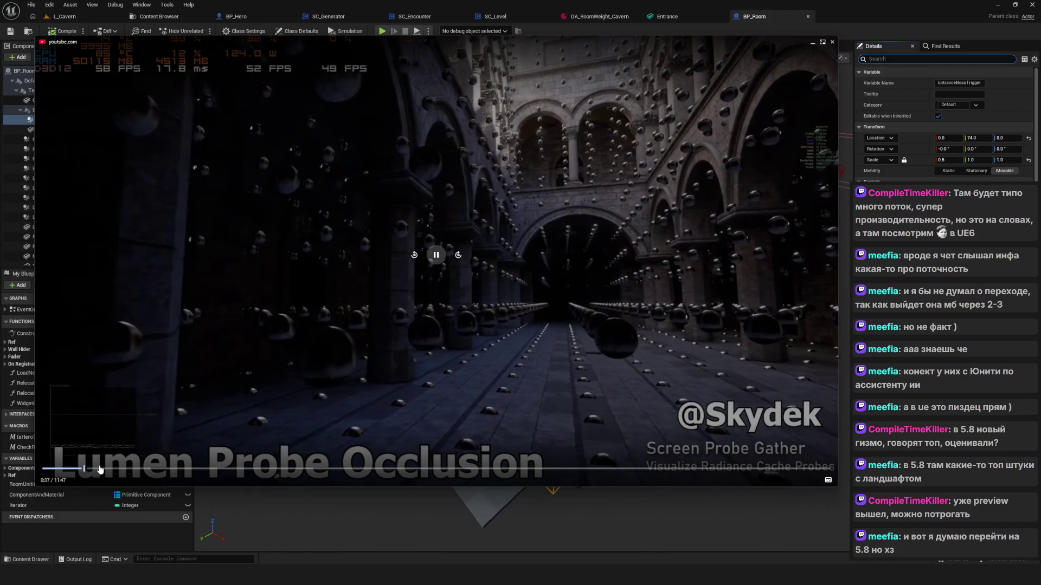
pyautogui.click(114, 469)
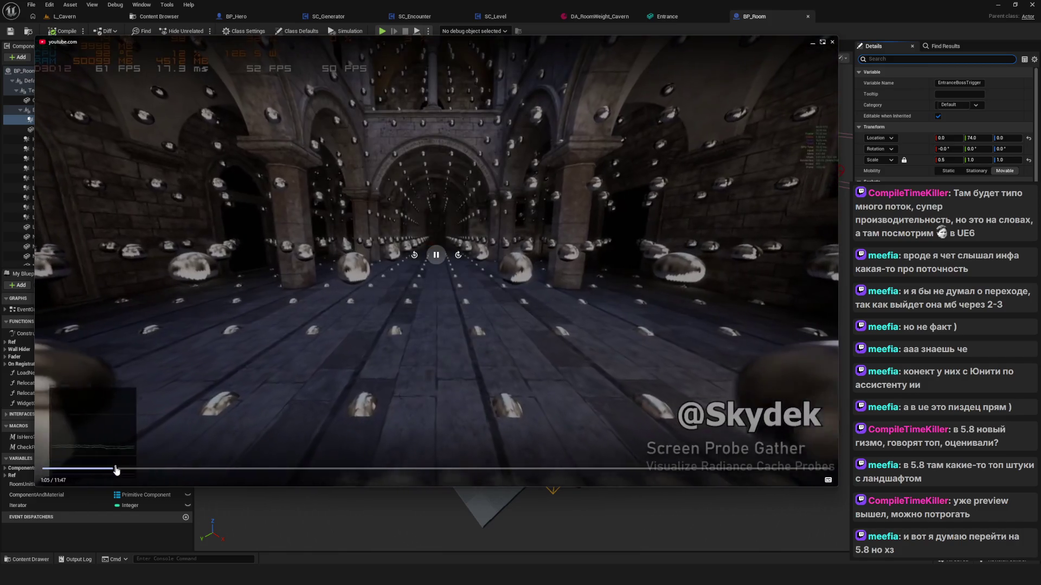
pyautogui.moveTo(115, 470); pyautogui.dragTo(148, 473)
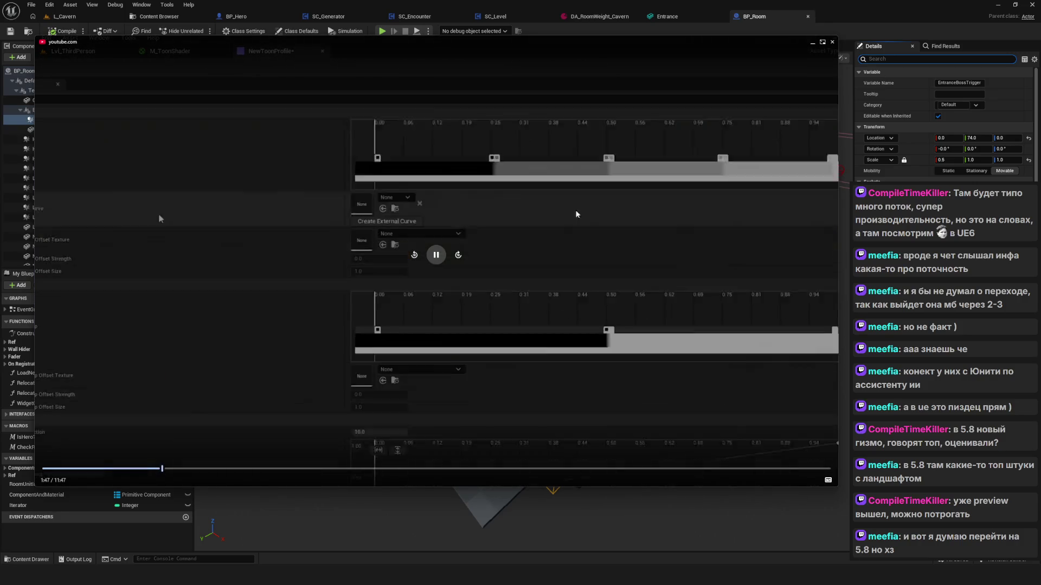
pyautogui.click(138, 474)
pyautogui.click(125, 472)
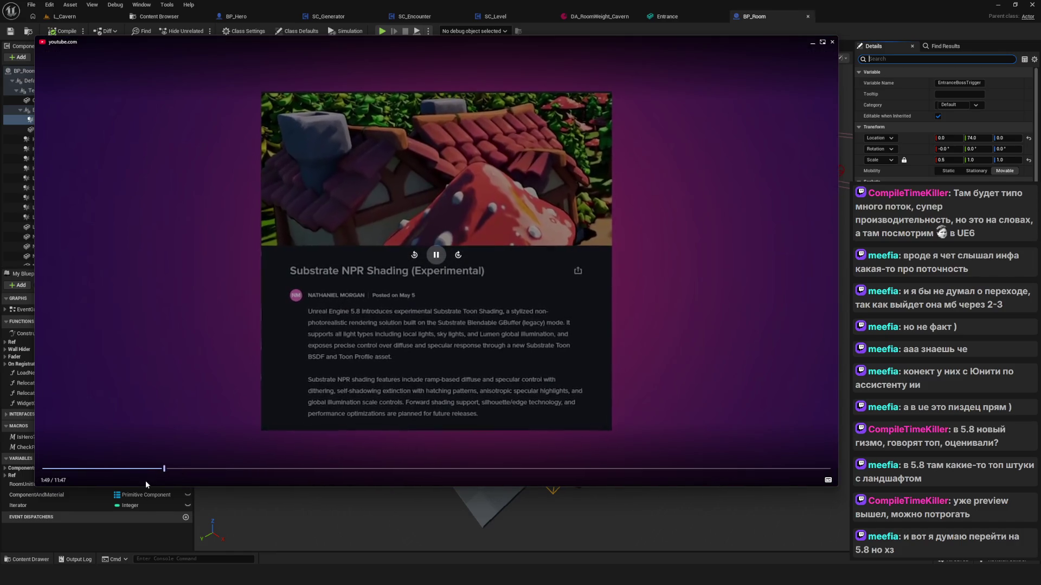
pyautogui.click(155, 470)
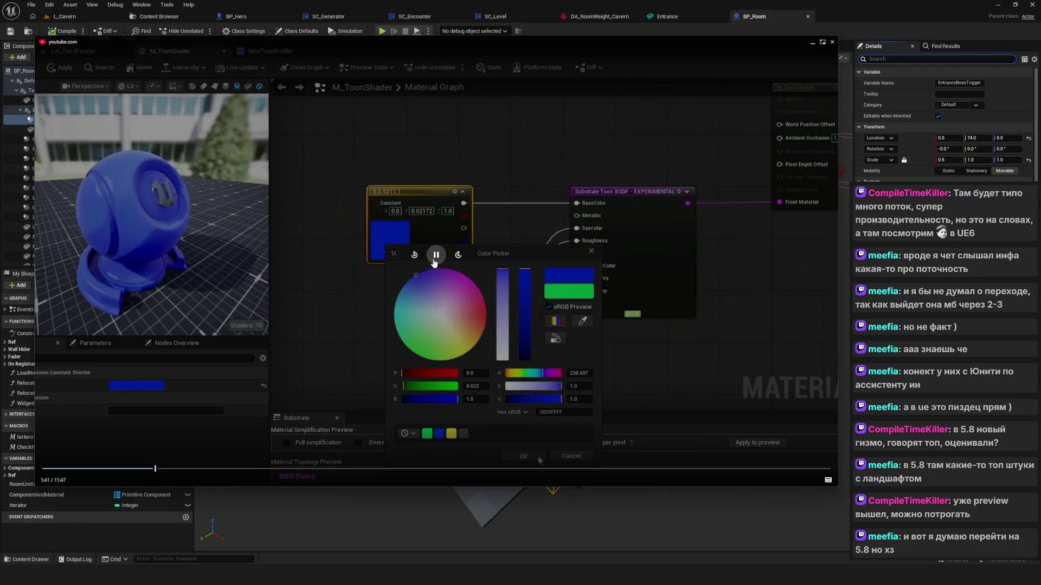
# Pause and resume the video to study the toon shading profile curves
pyautogui.click(467, 310)
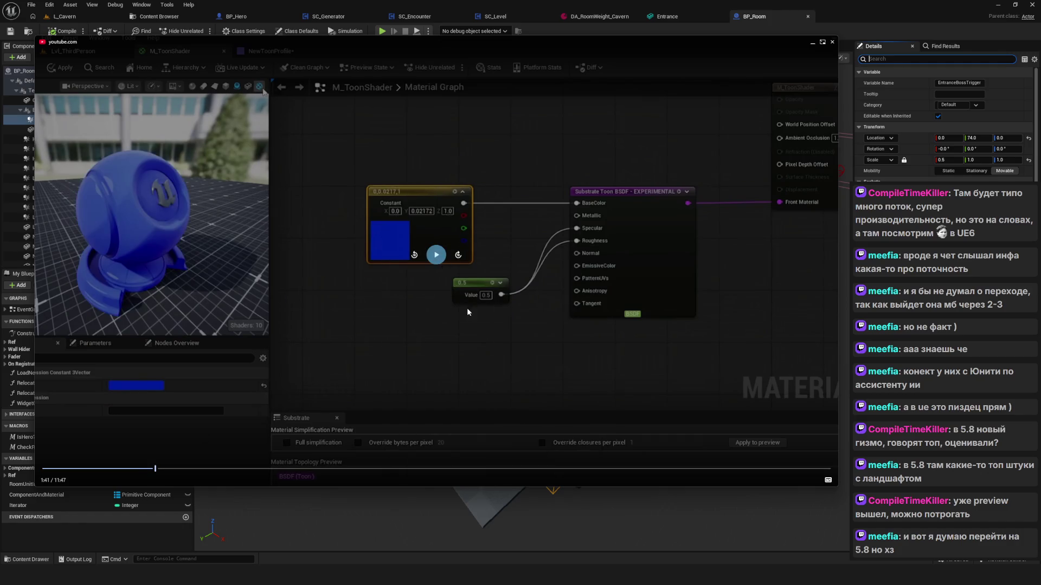
pyautogui.click(443, 267)
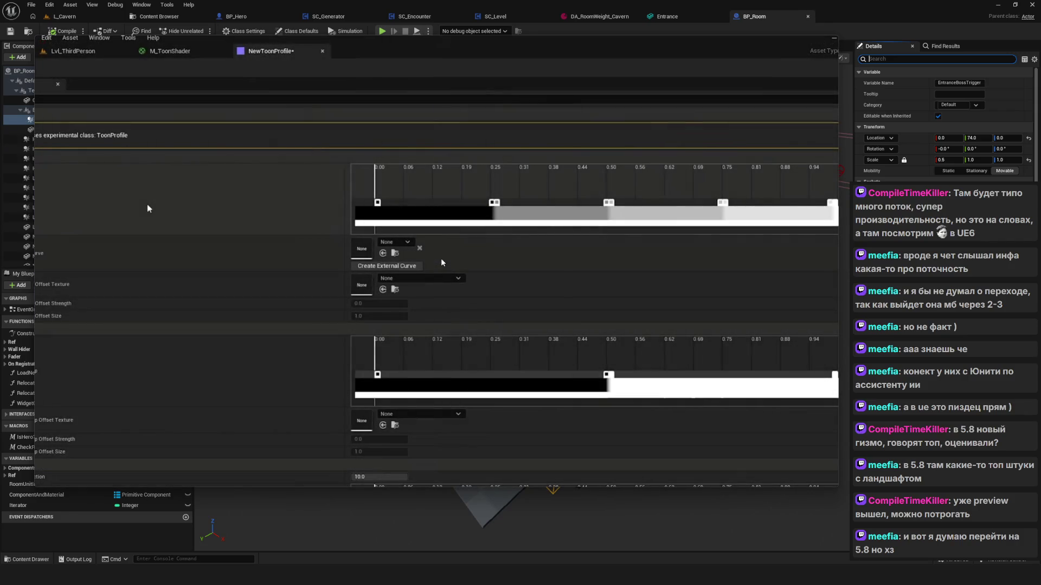
pyautogui.click(442, 262)
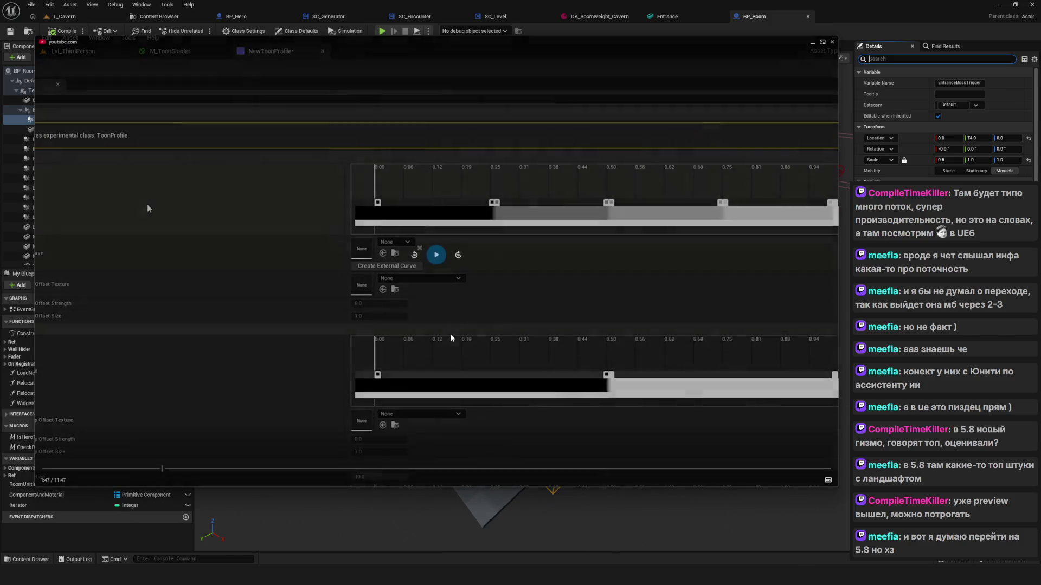
pyautogui.click(436, 255)
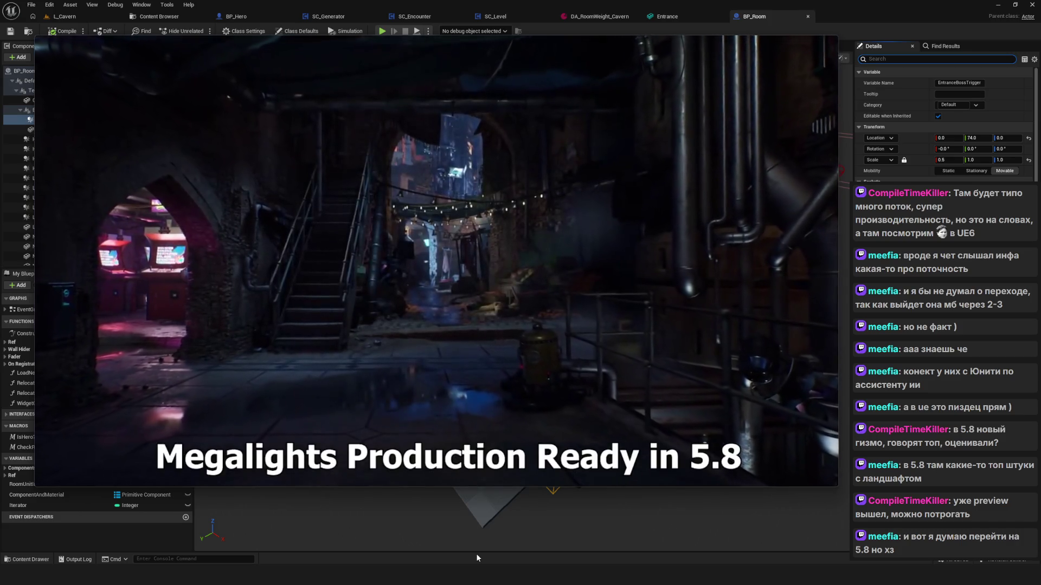
# Skip from 2:16 past Direct Mesh Controls and the MetaHuman segments to 6:09
pyautogui.moveTo(227, 436)
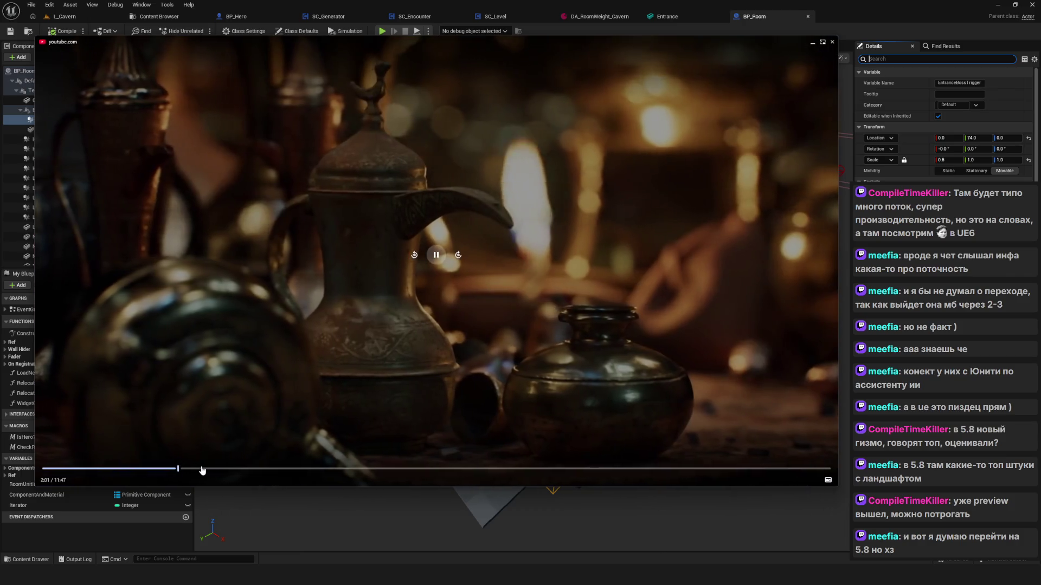
pyautogui.click(194, 471)
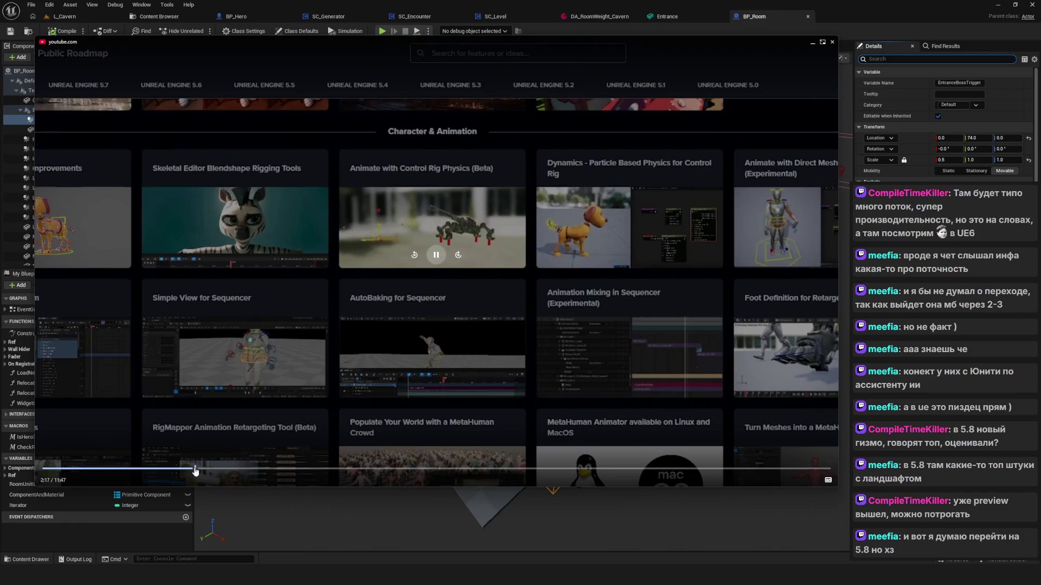
pyautogui.click(202, 471)
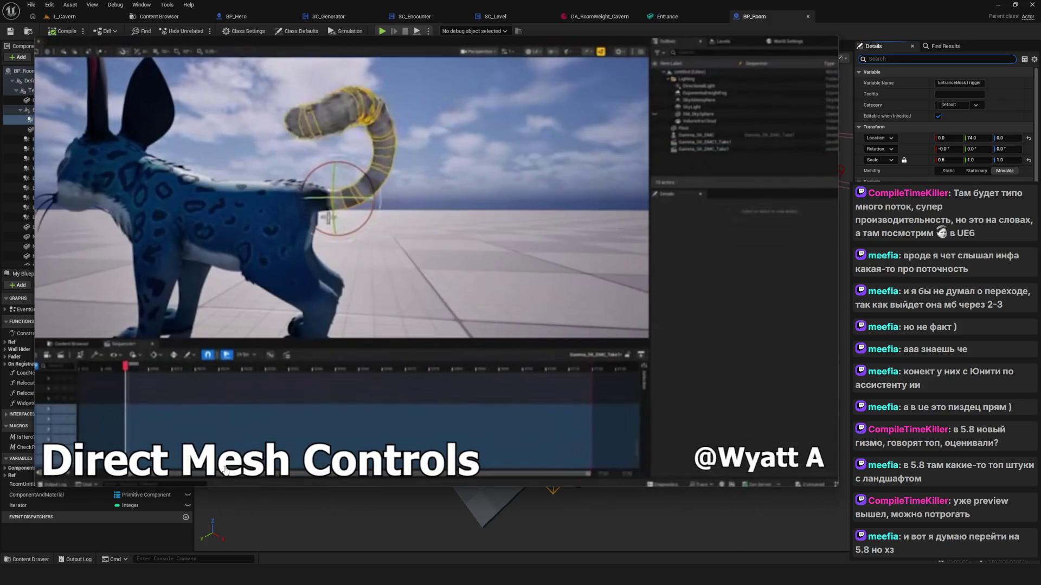
pyautogui.click(227, 470)
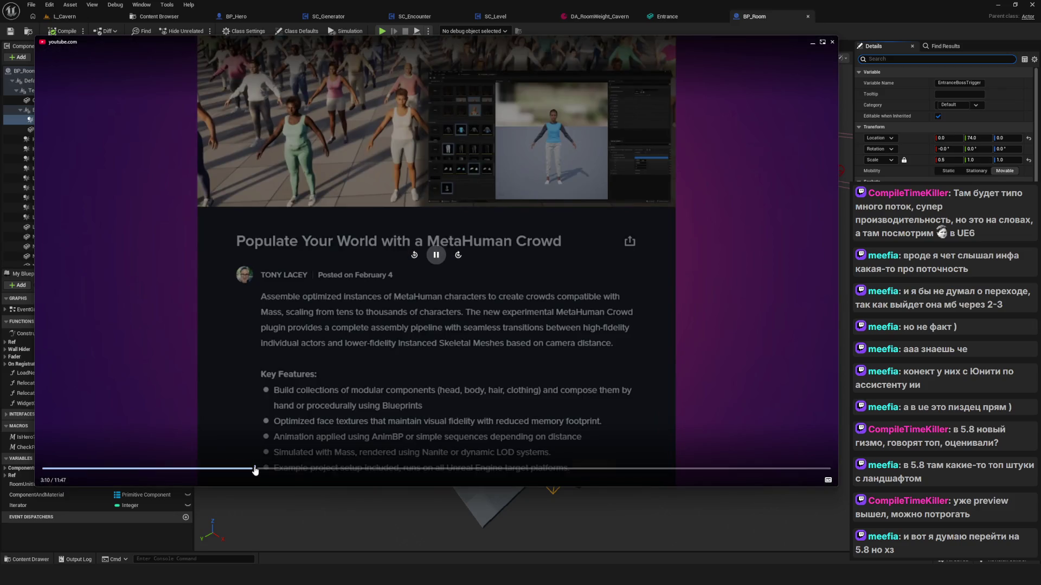
pyautogui.click(271, 471)
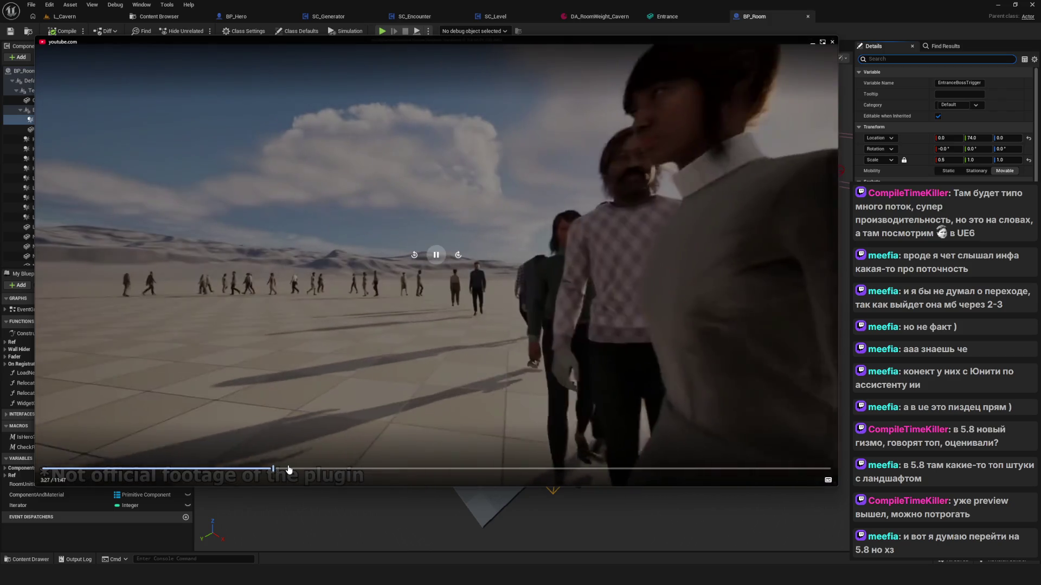
pyautogui.click(289, 470)
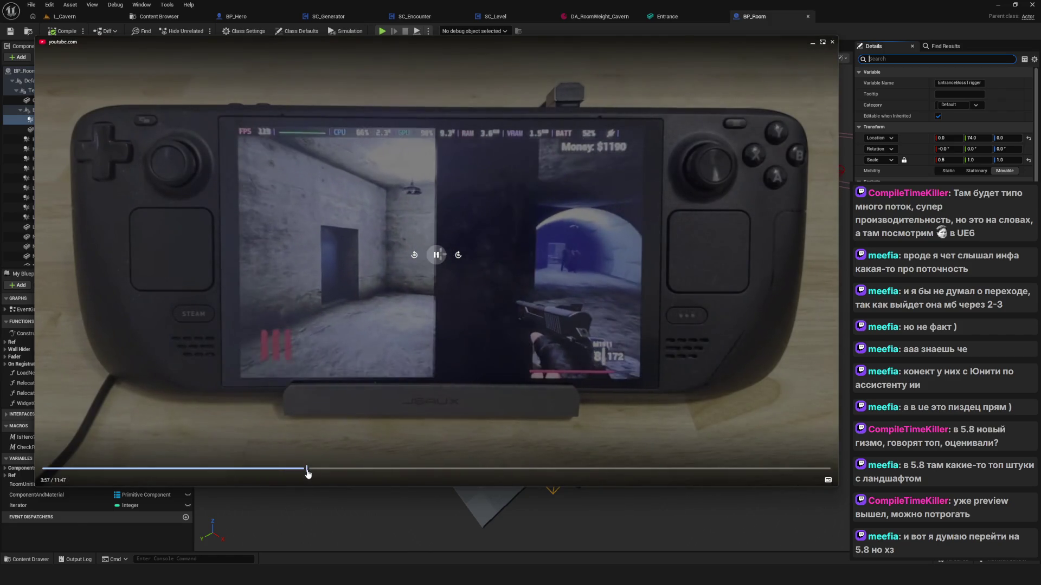
pyautogui.click(307, 470)
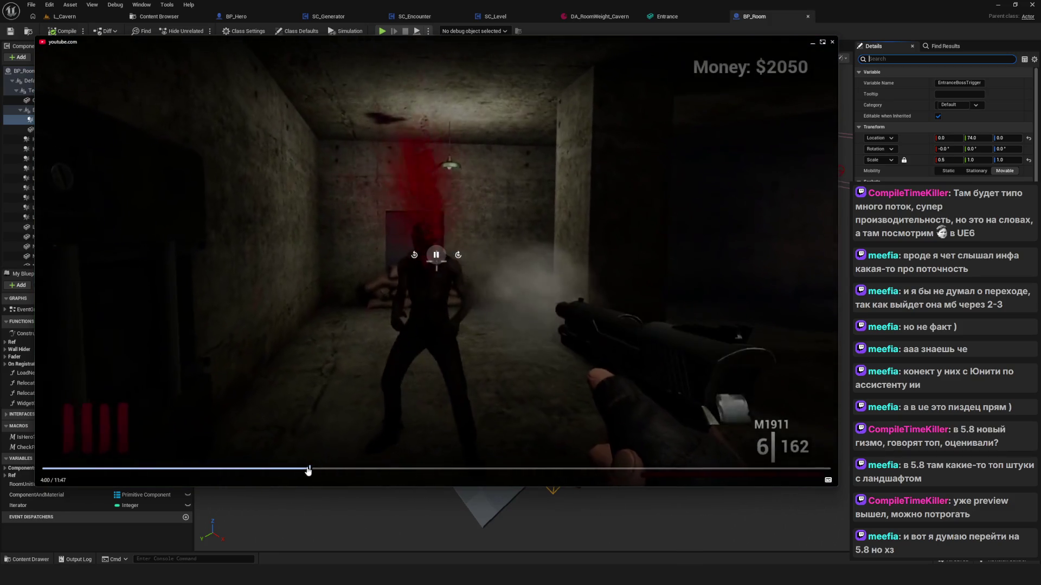
pyautogui.click(325, 470)
pyautogui.click(346, 470)
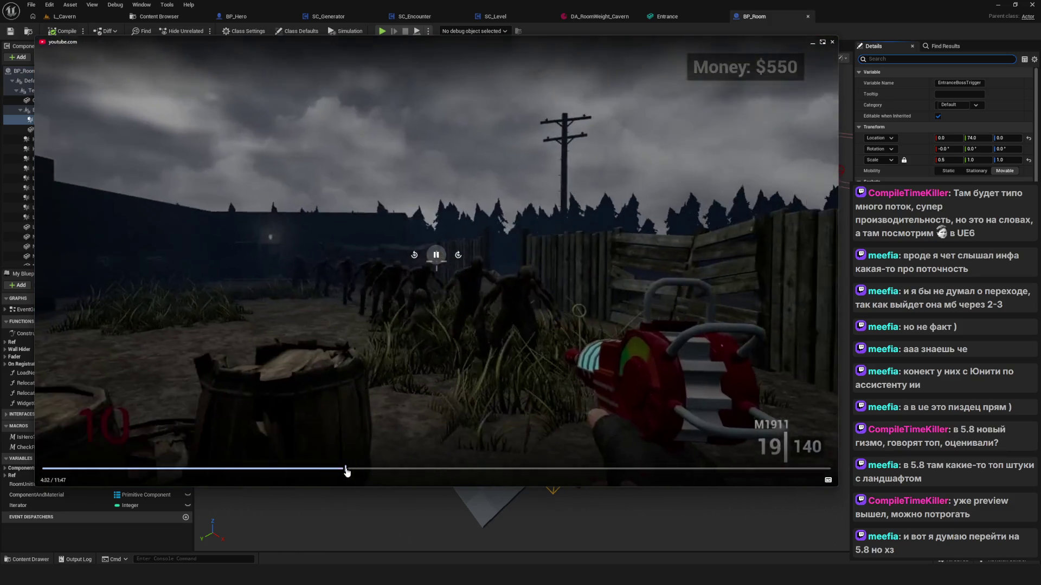
pyautogui.click(363, 470)
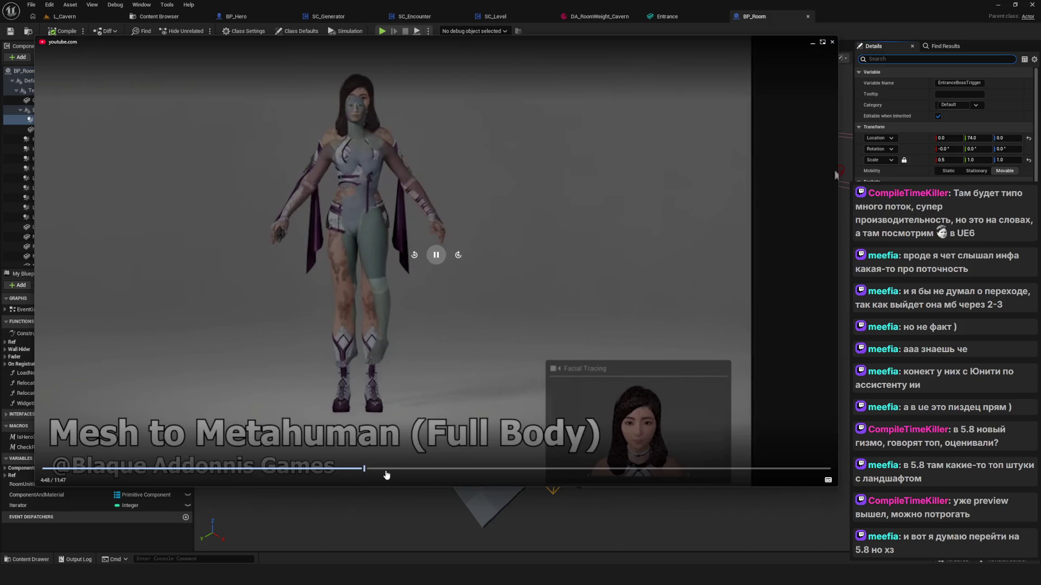
pyautogui.click(389, 471)
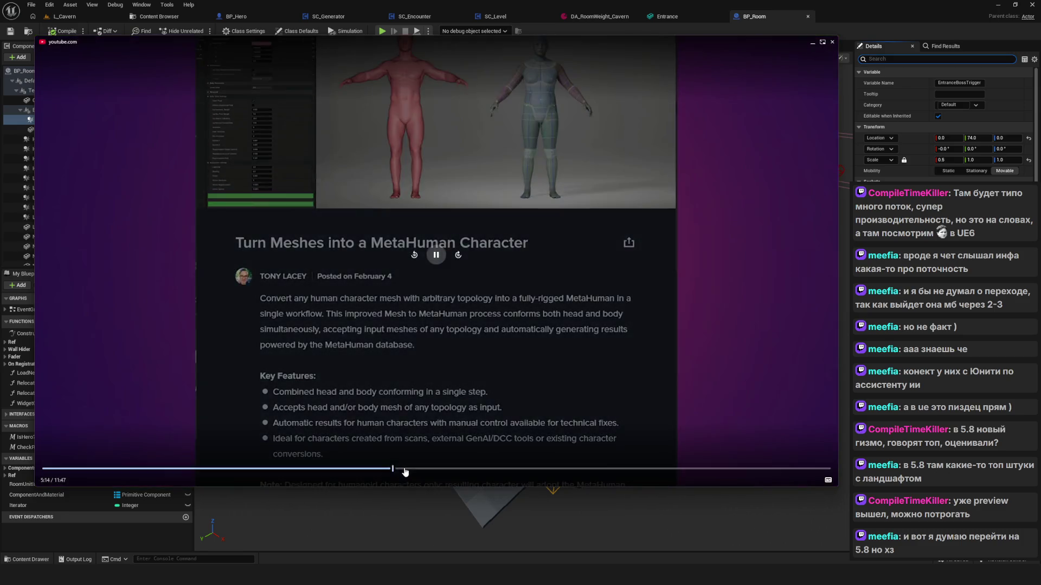
pyautogui.click(407, 470)
pyautogui.click(421, 470)
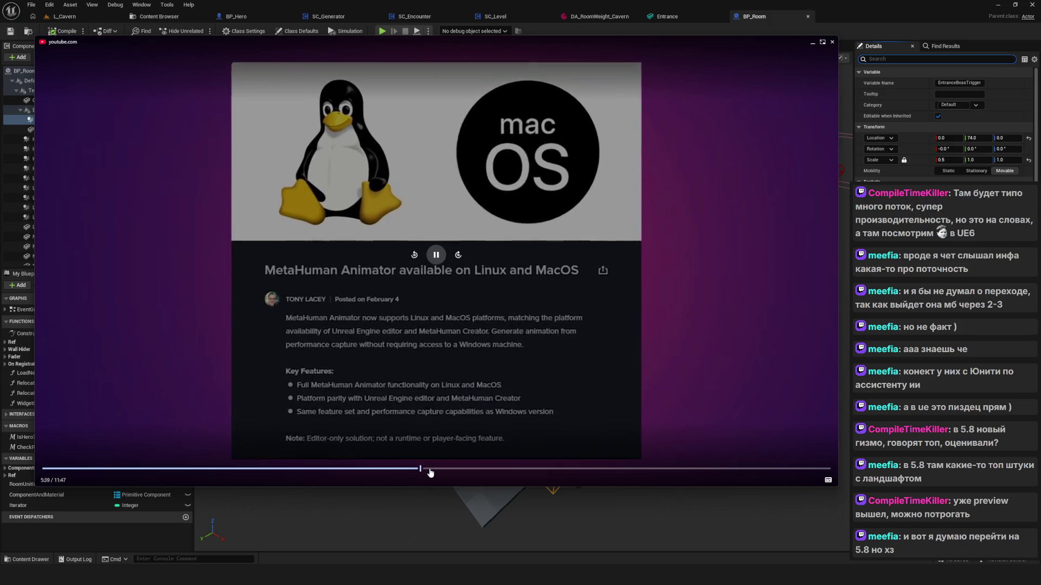
pyautogui.click(442, 472)
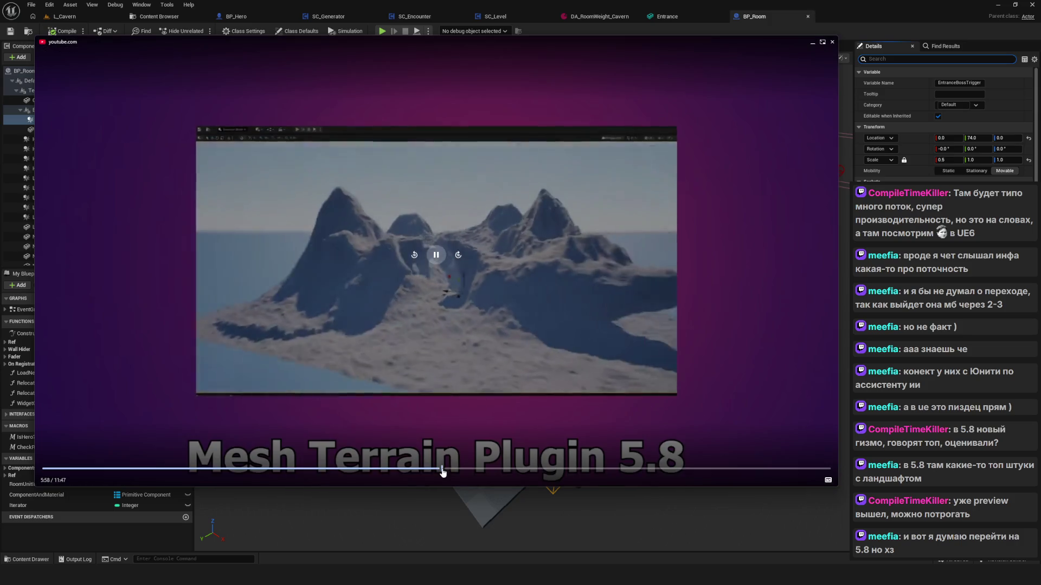
pyautogui.click(455, 470)
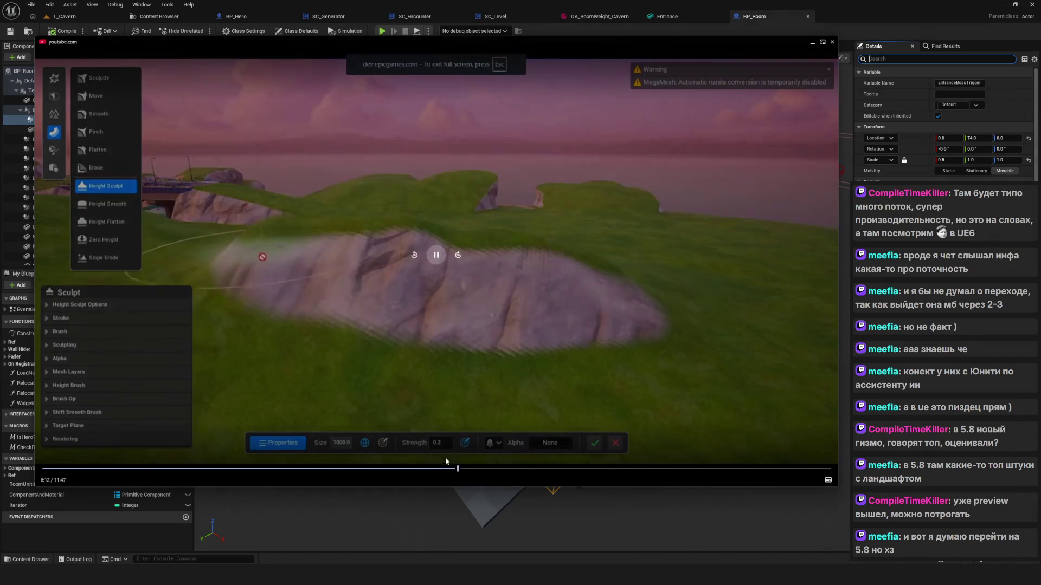
pyautogui.click(438, 470)
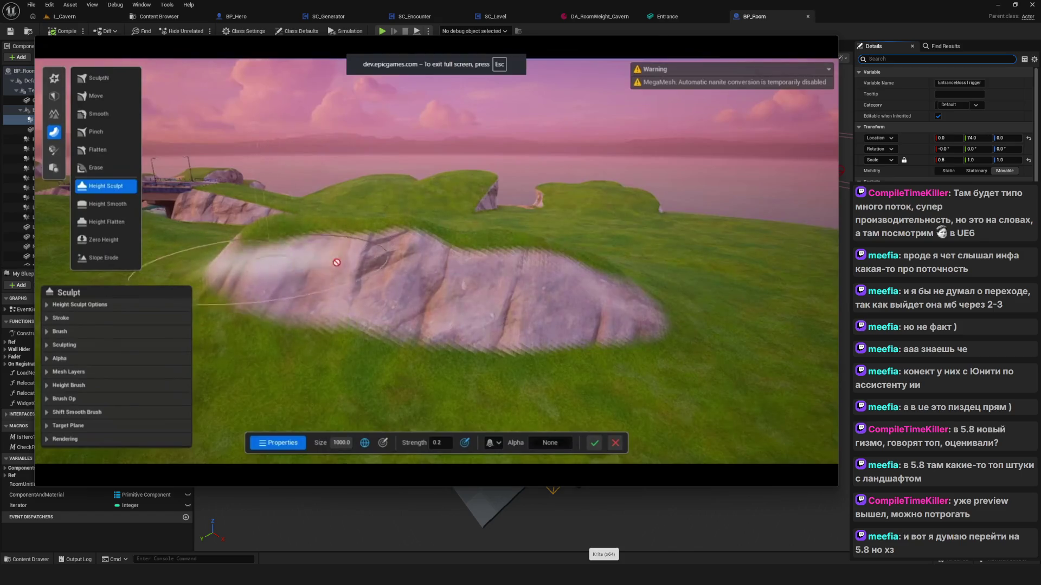
pyautogui.moveTo(609, 402)
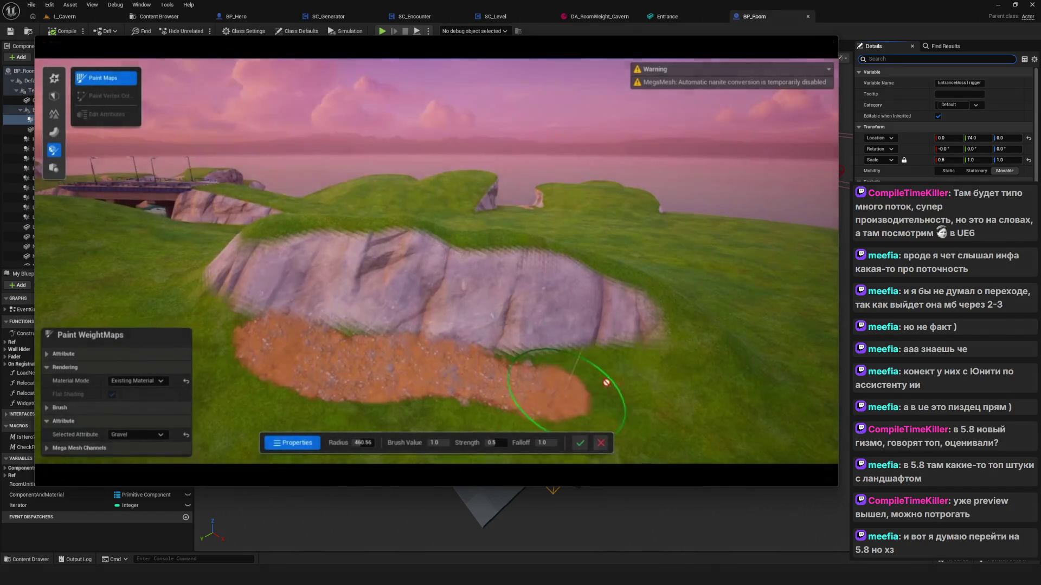
pyautogui.moveTo(690, 576)
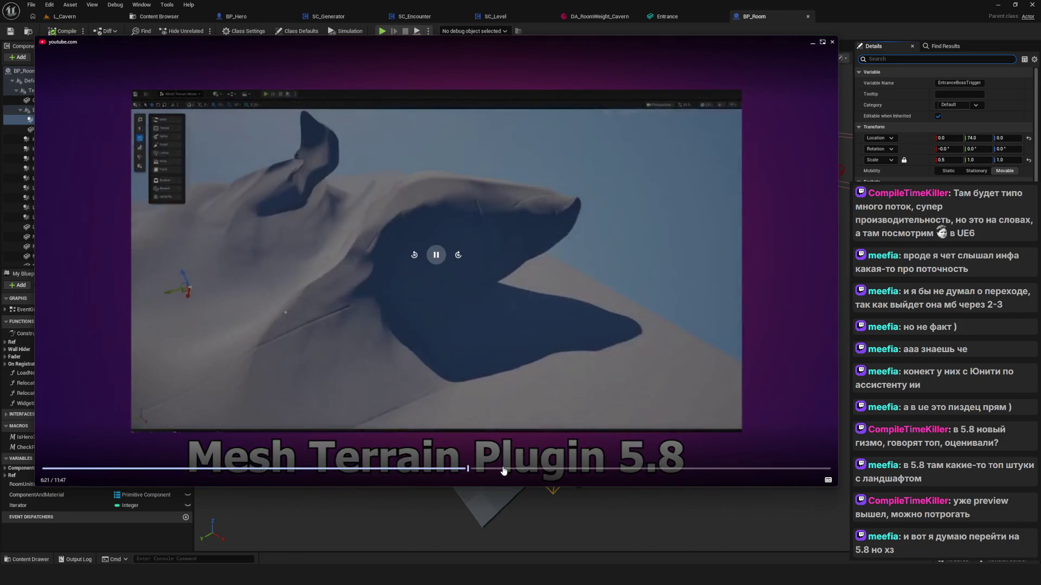
# Skip from 7:12 past Procedural Vegetation Editor and Steam Frame Support to about 10:05
pyautogui.click(525, 469)
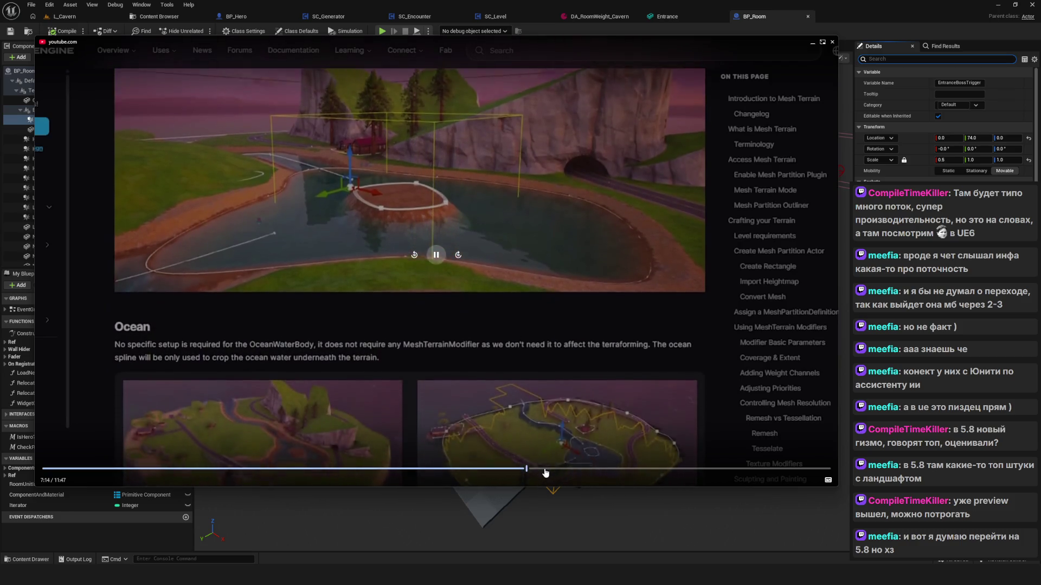
pyautogui.click(545, 470)
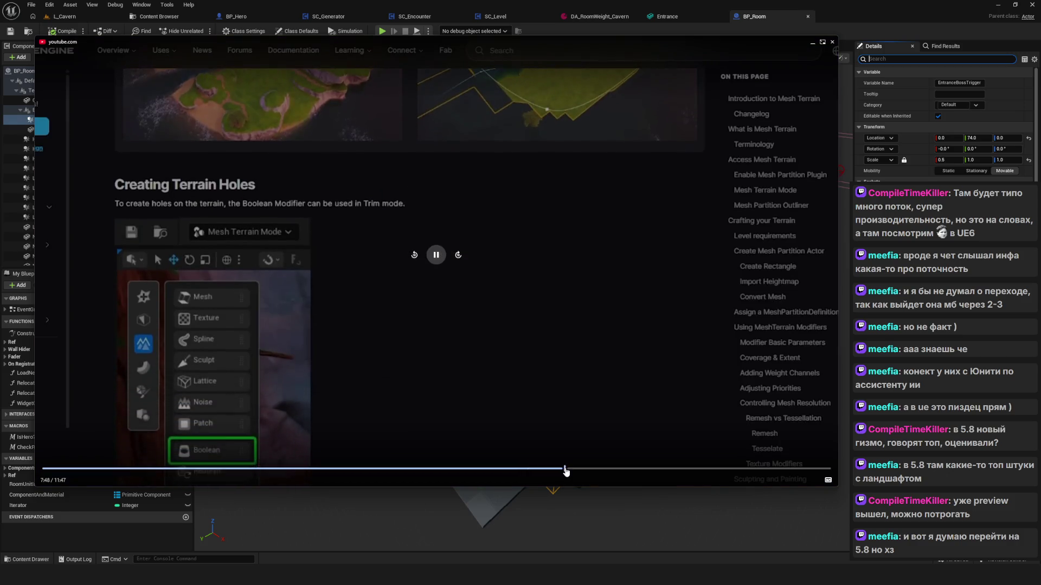
pyautogui.click(566, 469)
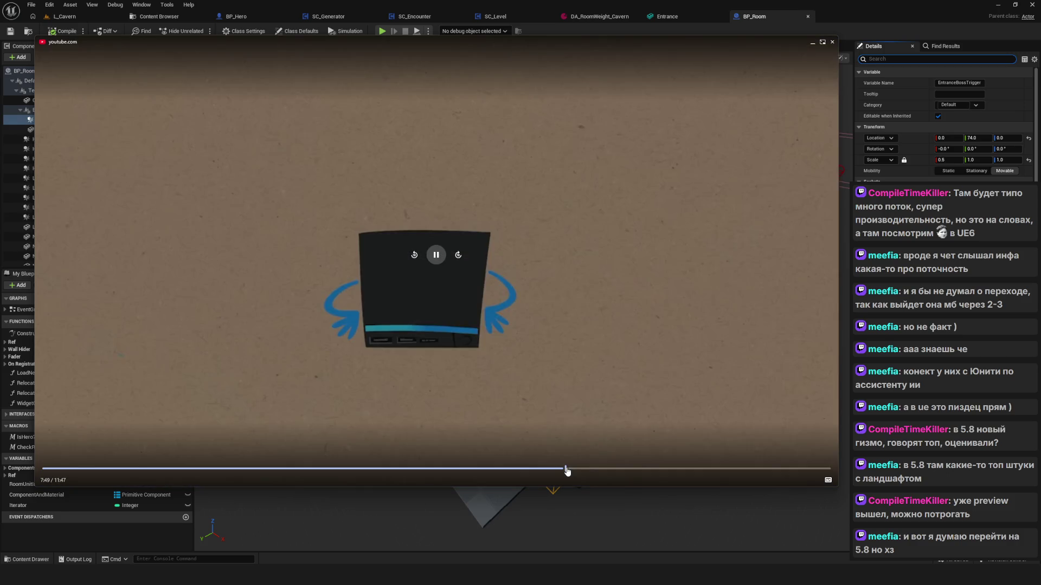
pyautogui.click(582, 469)
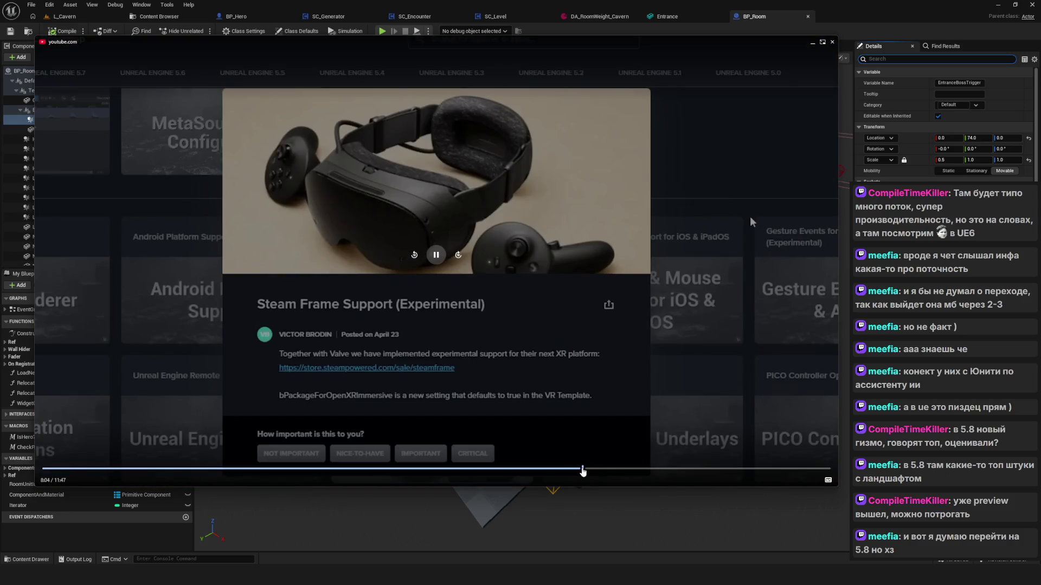
pyautogui.click(634, 469)
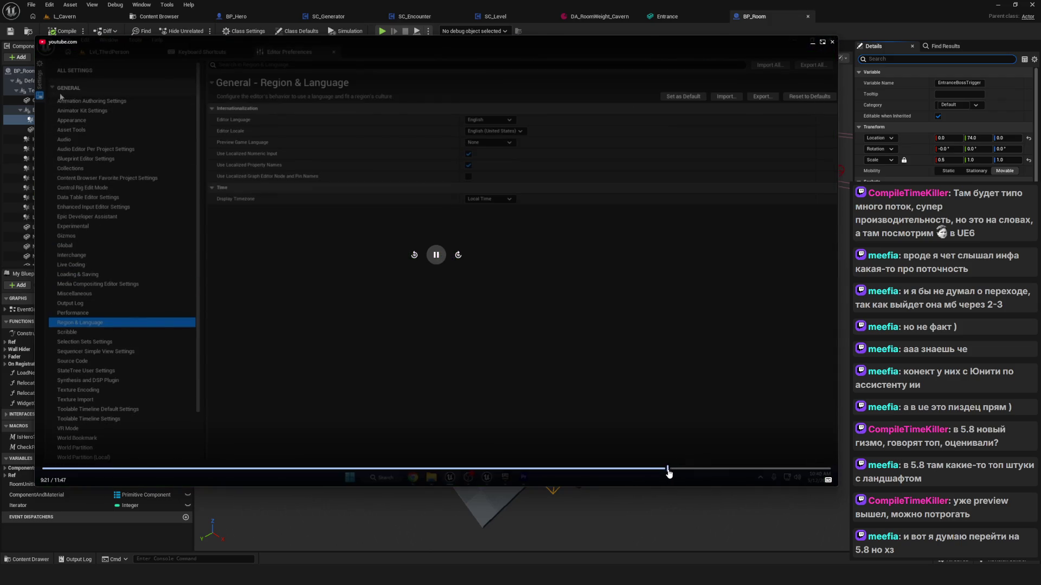
pyautogui.click(712, 475)
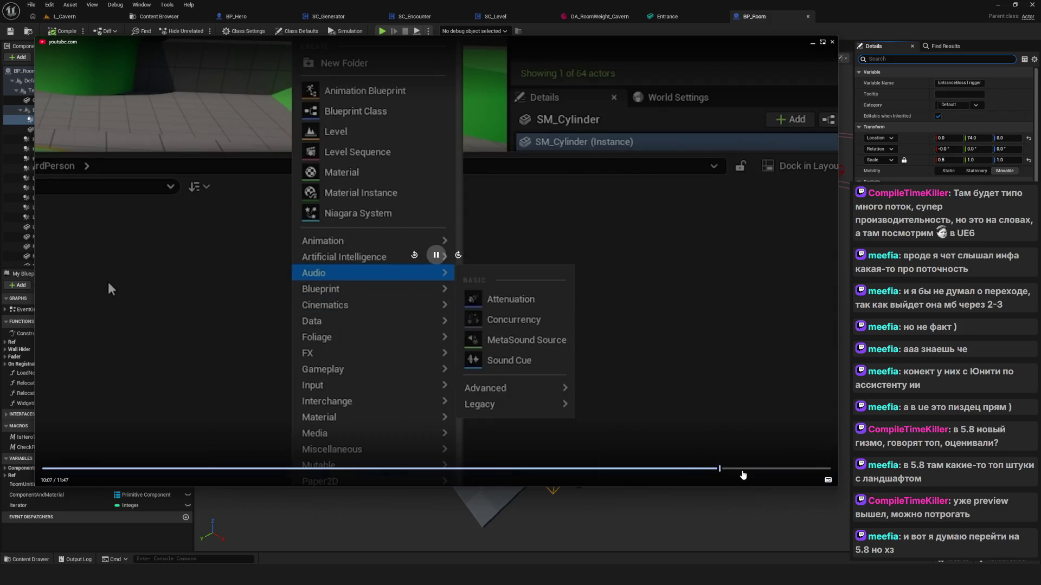
pyautogui.click(744, 474)
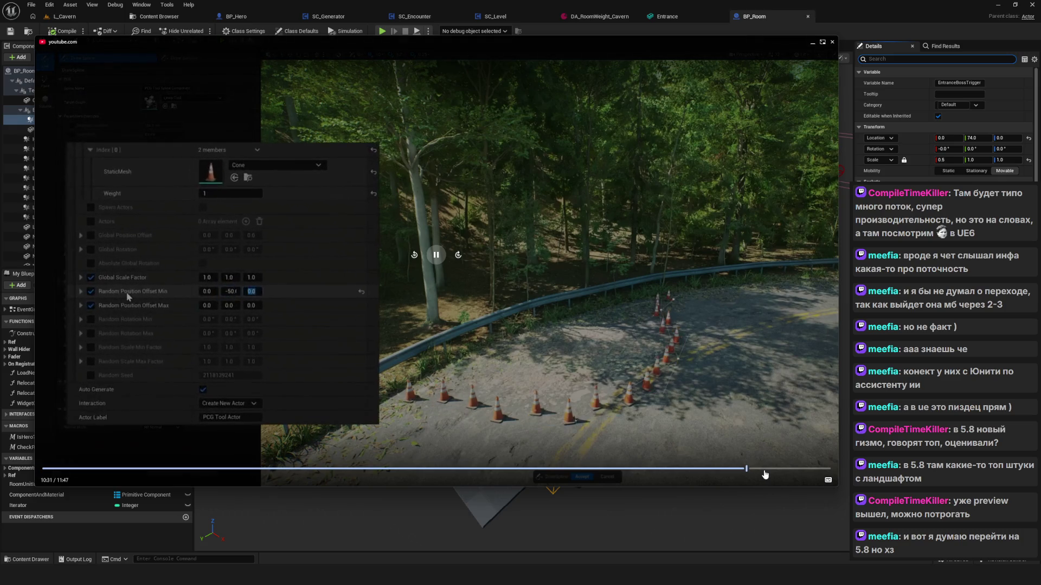
pyautogui.click(718, 475)
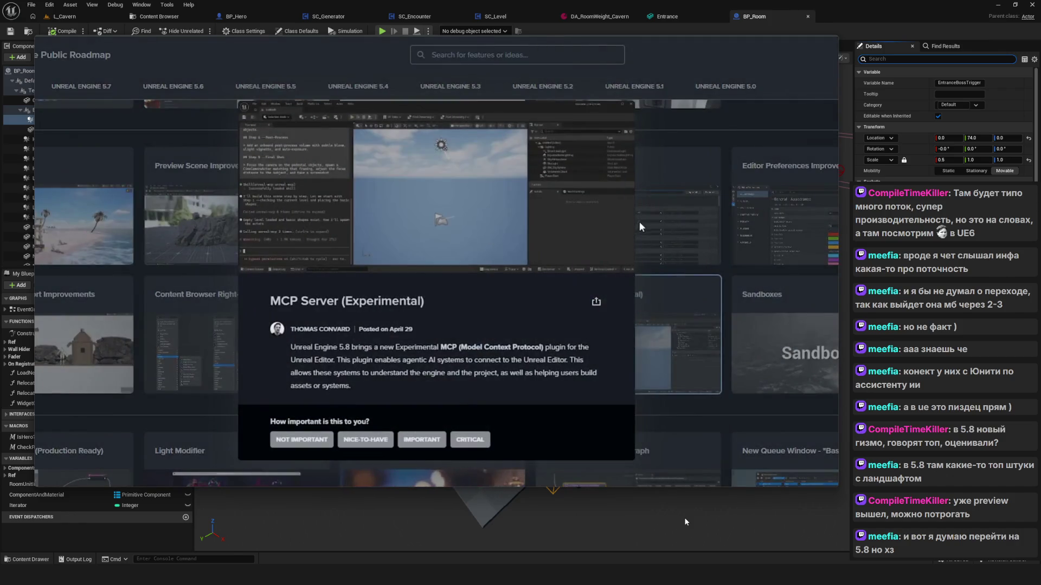
# Skip past the Roadmap part to the ending, pause at 11:11, and move the player aside
pyautogui.moveTo(668, 428)
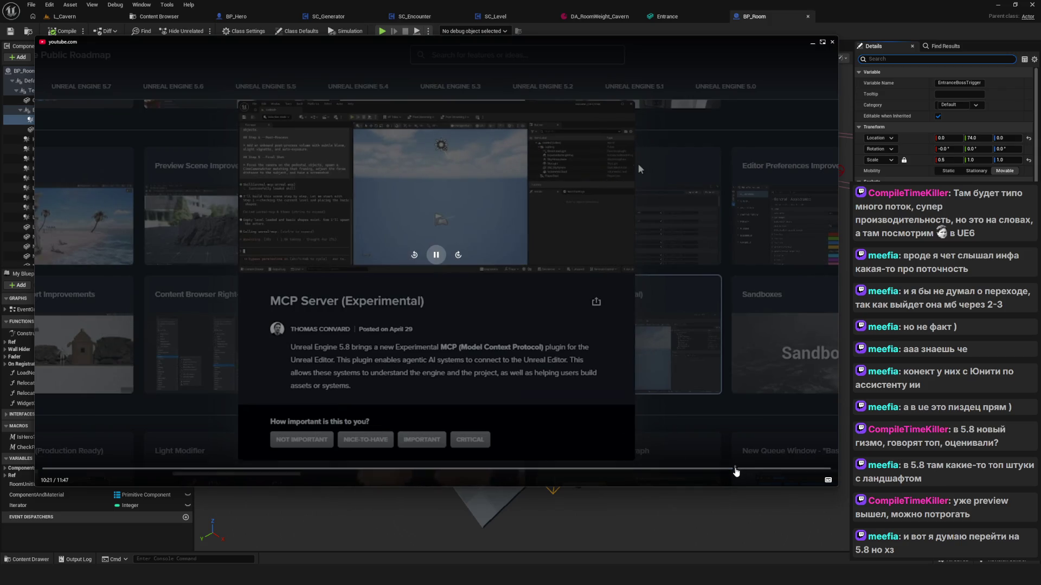
pyautogui.click(741, 473)
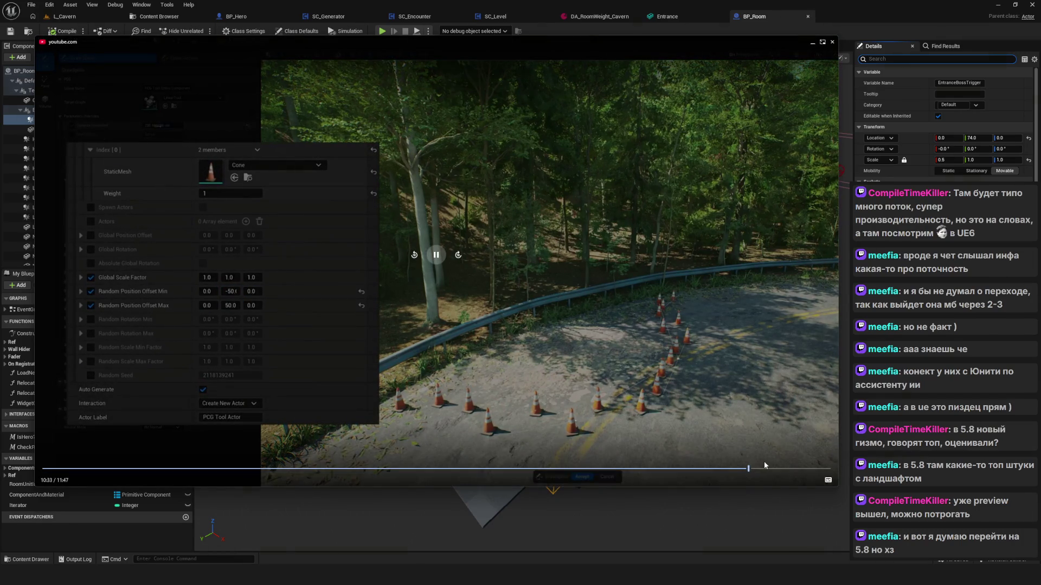
pyautogui.click(763, 468)
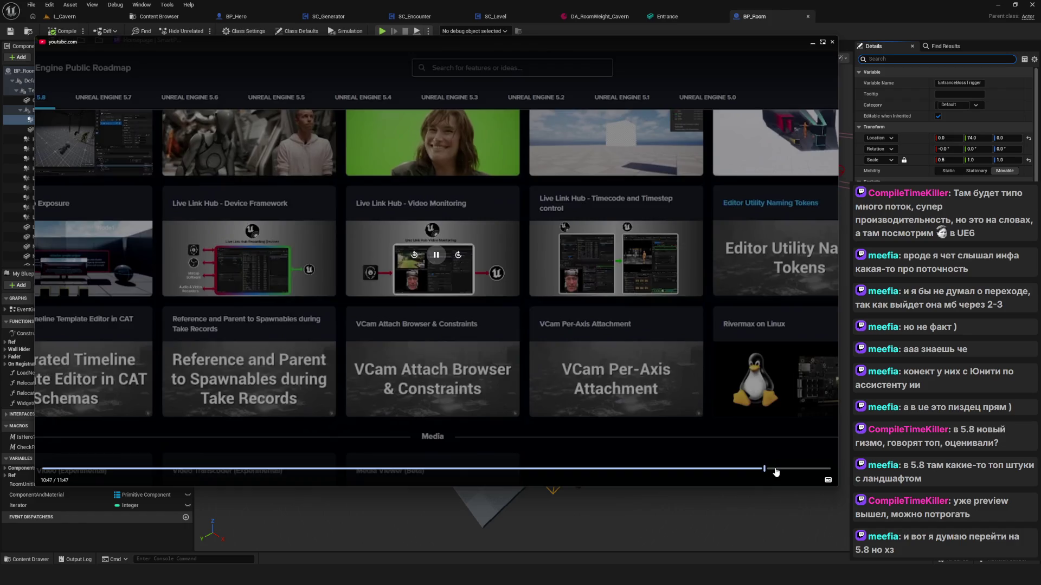
pyautogui.click(789, 469)
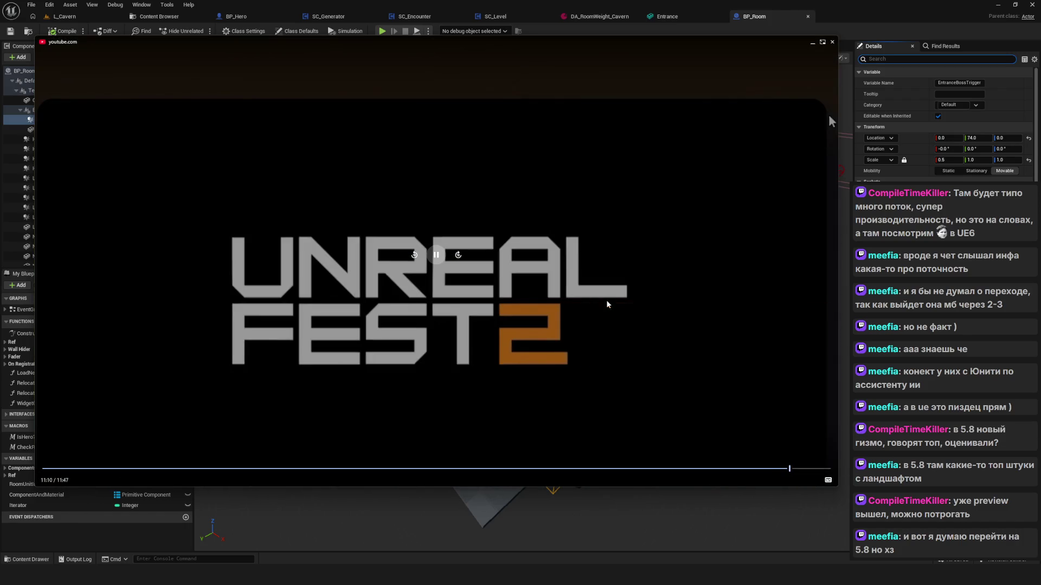
pyautogui.click(581, 262)
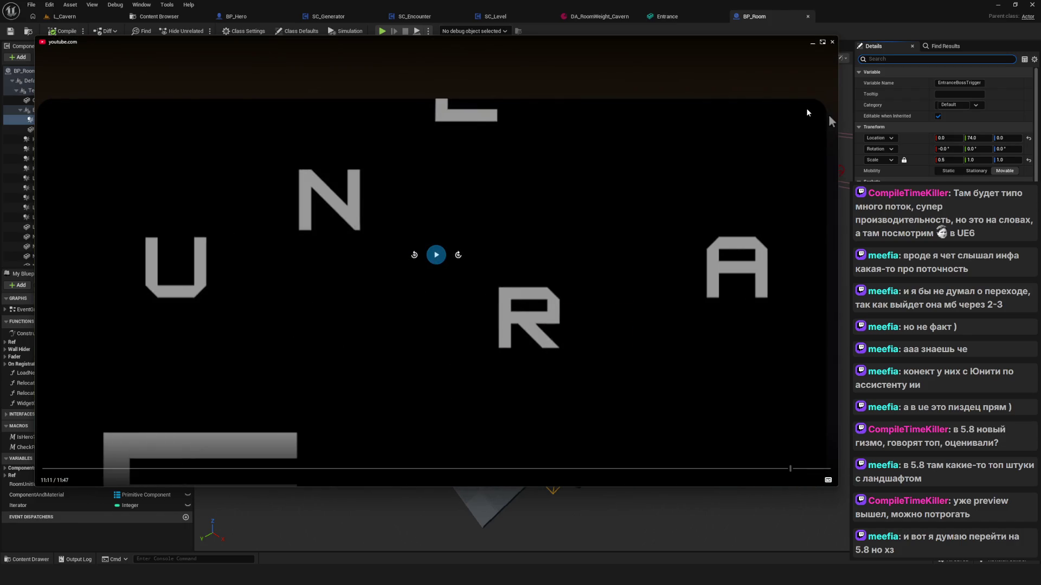
pyautogui.moveTo(806, 112); pyautogui.dragTo(908, 149)
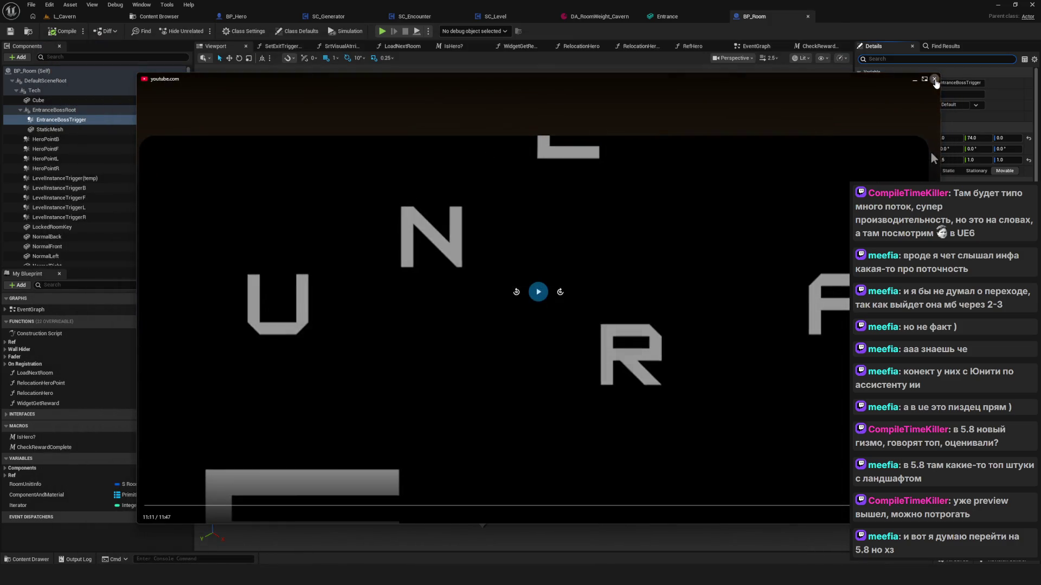
# Close the video, orbit the BP_Room viewport around the chair, and select the chair mesh
pyautogui.click(935, 80)
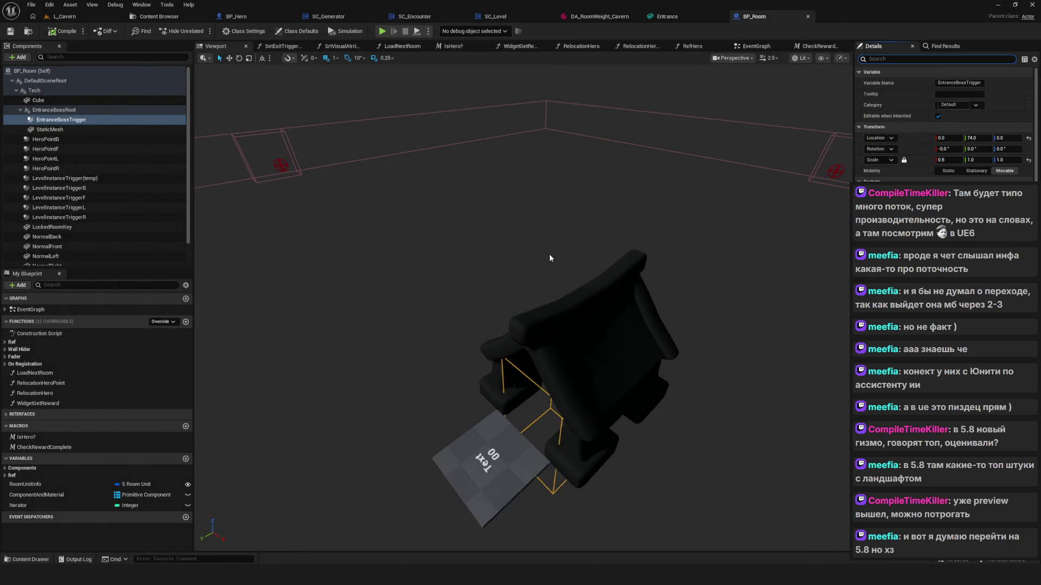
pyautogui.moveTo(567, 332)
pyautogui.mouseDown()
pyautogui.moveTo(567, 304)
pyautogui.moveTo(531, 358)
pyautogui.moveTo(505, 347)
pyautogui.moveTo(490, 374)
pyautogui.moveTo(450, 390)
pyautogui.moveTo(461, 387)
pyautogui.mouseUp()
pyautogui.moveTo(562, 352)
pyautogui.mouseDown()
pyautogui.moveTo(564, 325)
pyautogui.moveTo(542, 369)
pyautogui.moveTo(510, 336)
pyautogui.moveTo(570, 338)
pyautogui.mouseUp()
pyautogui.moveTo(589, 407)
pyautogui.mouseDown()
pyautogui.moveTo(618, 420)
pyautogui.moveTo(504, 374)
pyautogui.mouseUp()
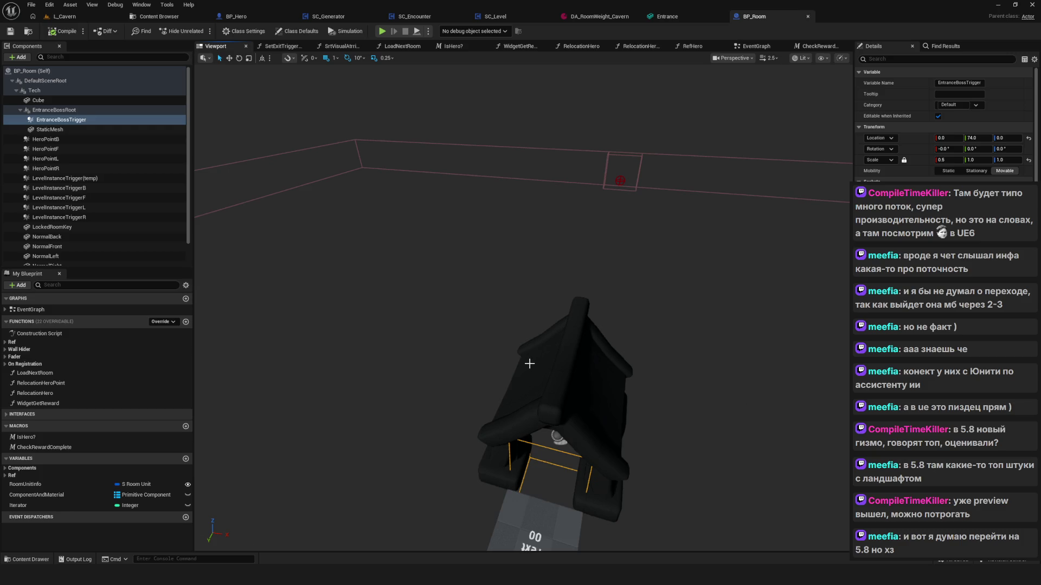
pyautogui.moveTo(527, 372); pyautogui.dragTo(492, 318)
pyautogui.moveTo(570, 379); pyautogui.dragTo(565, 421)
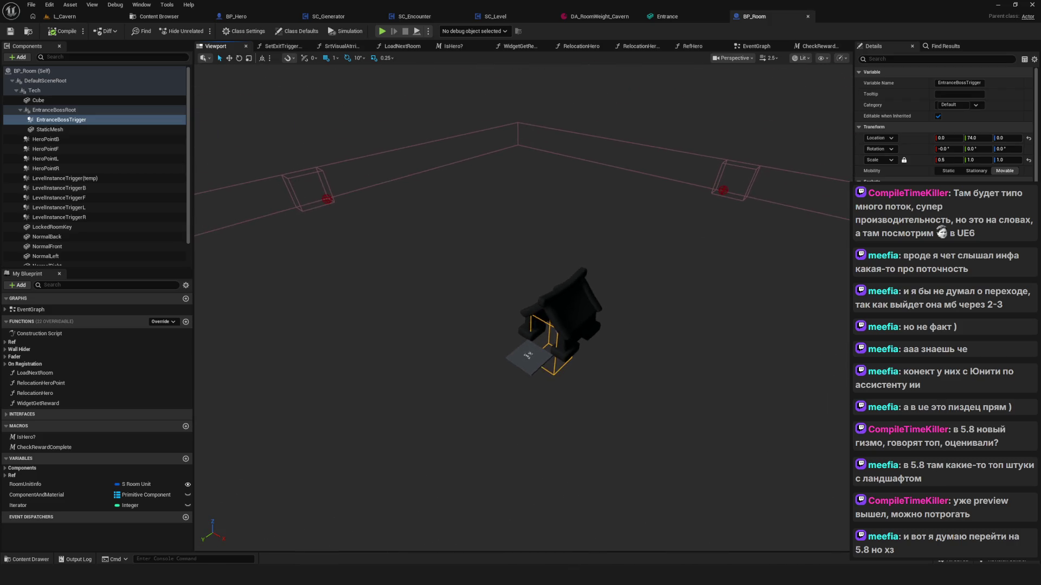
pyautogui.click(590, 298)
pyautogui.write('visi')
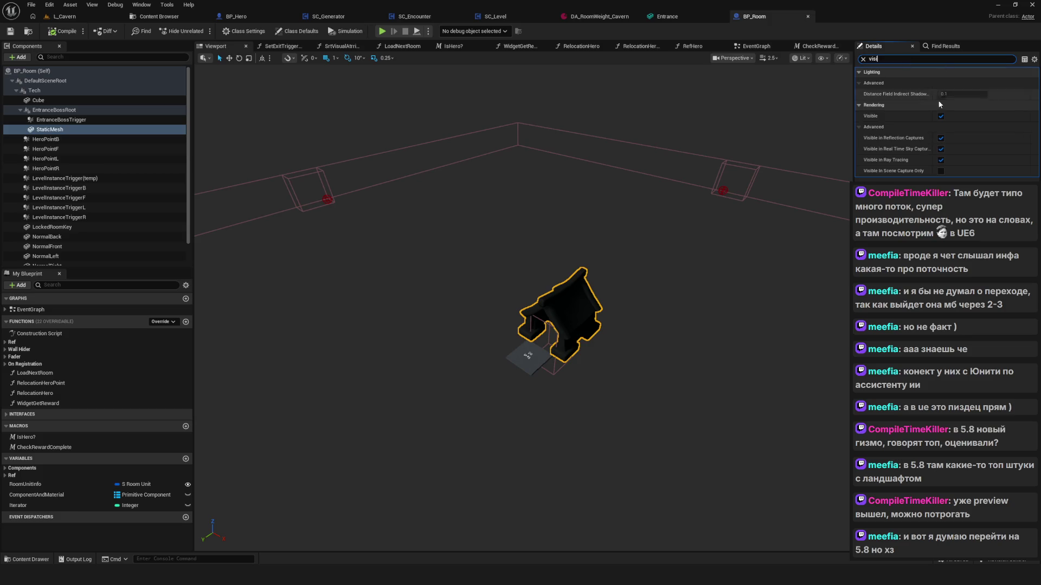
# Uncheck Visible on the chair mesh and compile BP_Room
pyautogui.click(941, 116)
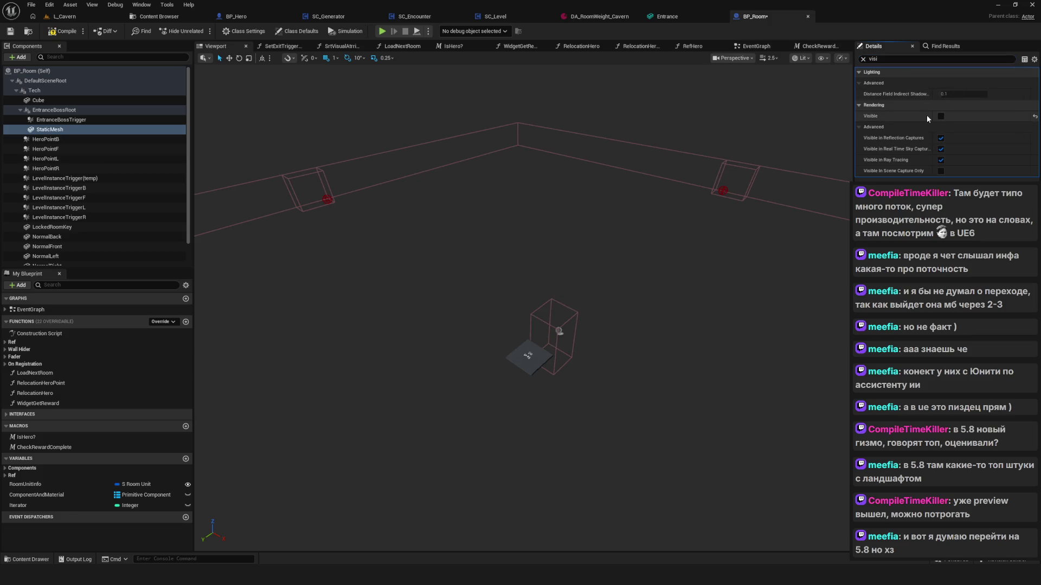
pyautogui.click(66, 33)
pyautogui.moveTo(487, 183)
pyautogui.mouseDown()
pyautogui.moveTo(466, 179)
pyautogui.moveTo(488, 195)
pyautogui.moveTo(477, 187)
pyautogui.moveTo(487, 184)
pyautogui.mouseUp()
pyautogui.click(162, 21)
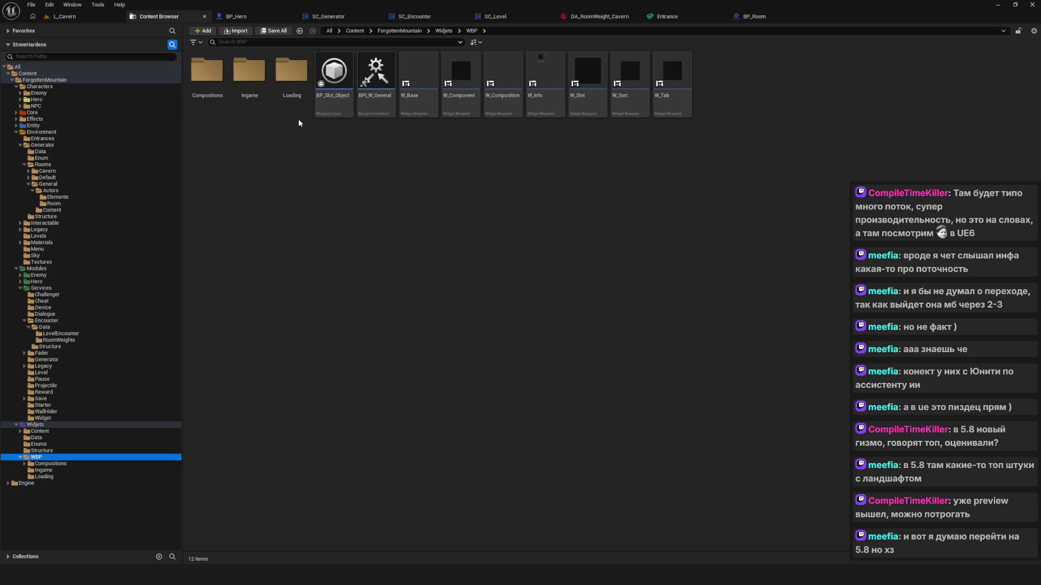
# Open W_Reward from the Compositions/Reward folder and select its On Click (W_Continue) event
pyautogui.doubleClick(224, 88)
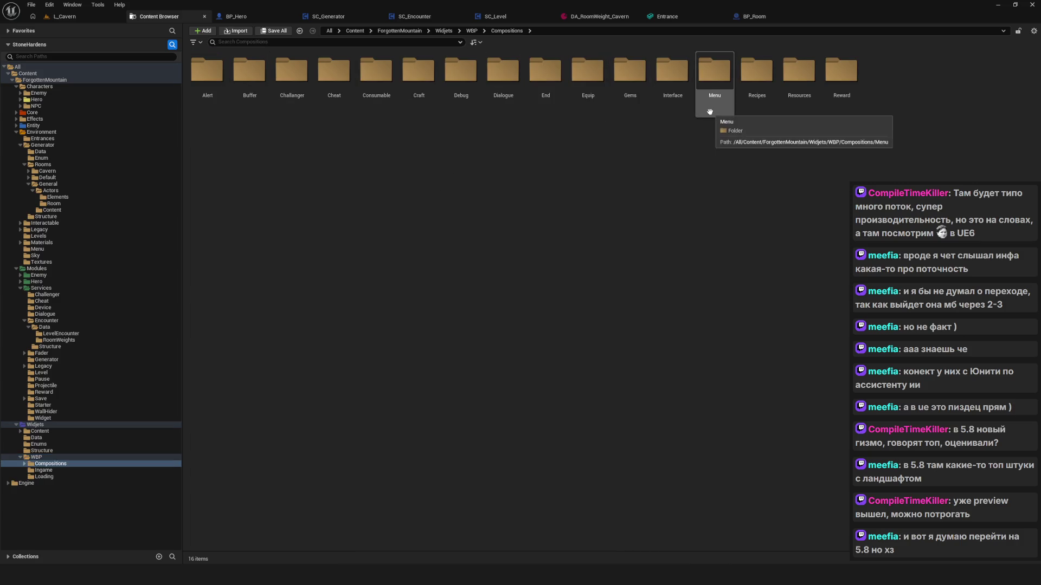
pyautogui.doubleClick(856, 71)
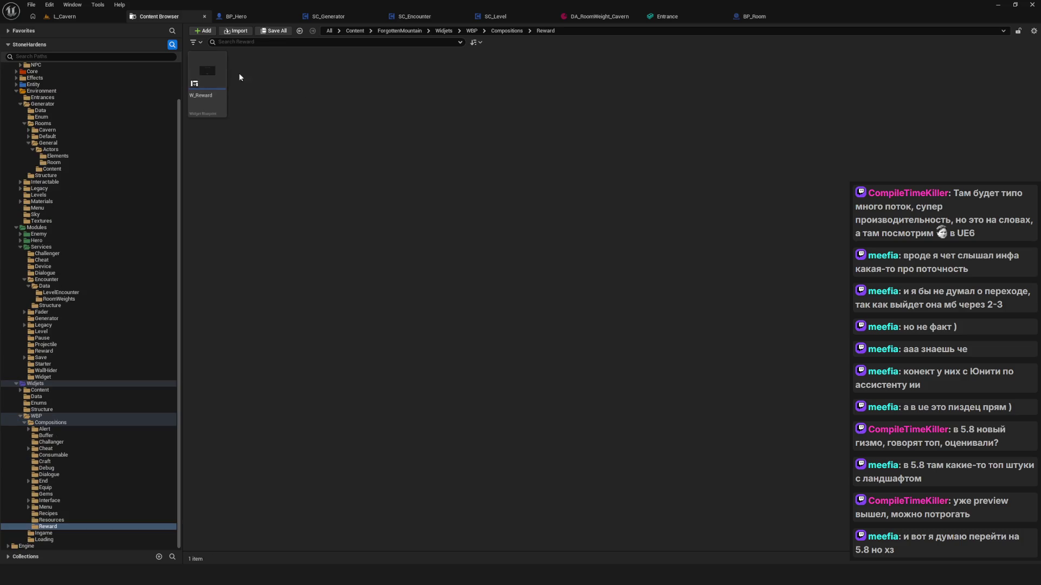
pyautogui.press('Return')
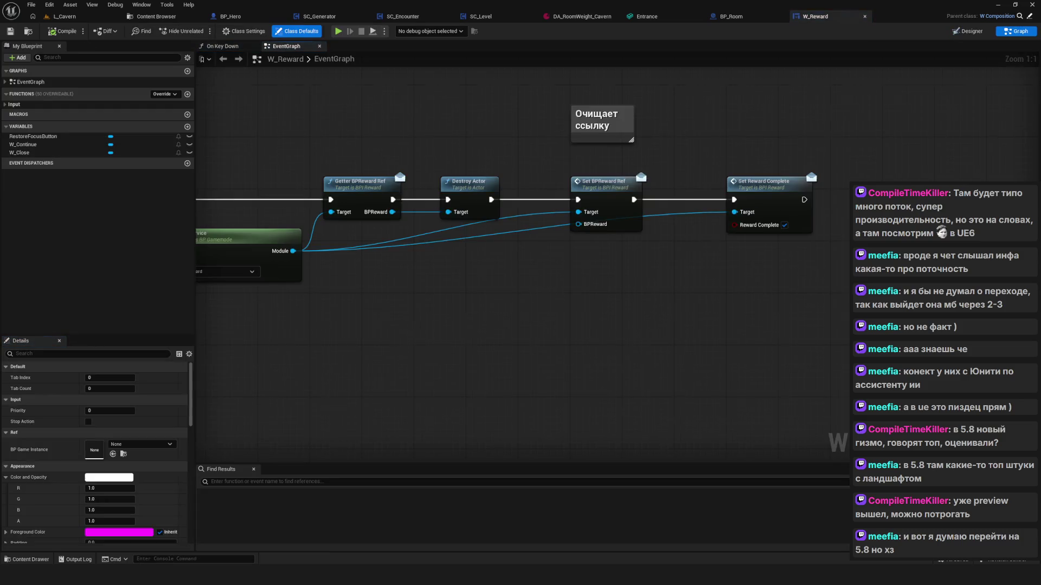
pyautogui.click(360, 250)
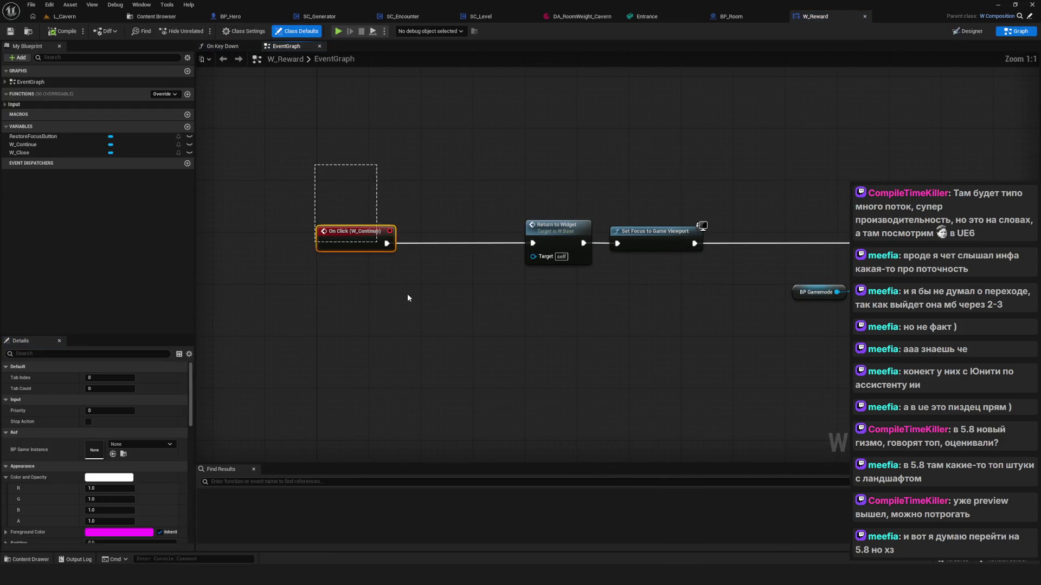
pyautogui.scroll(-5, 359, 250)
pyautogui.scroll(5, 461, 265)
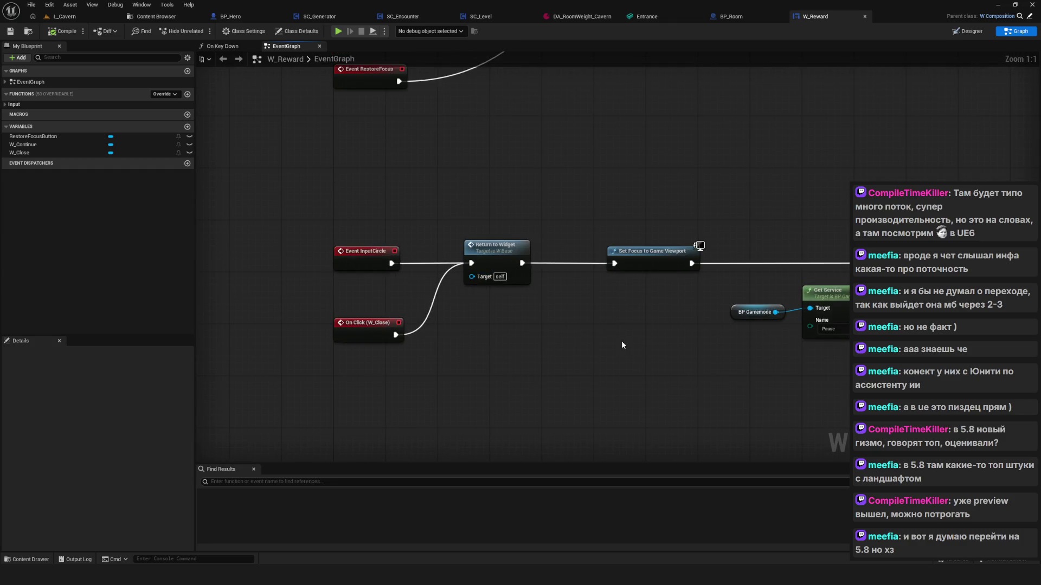
pyautogui.moveTo(623, 342); pyautogui.dragTo(617, 343)
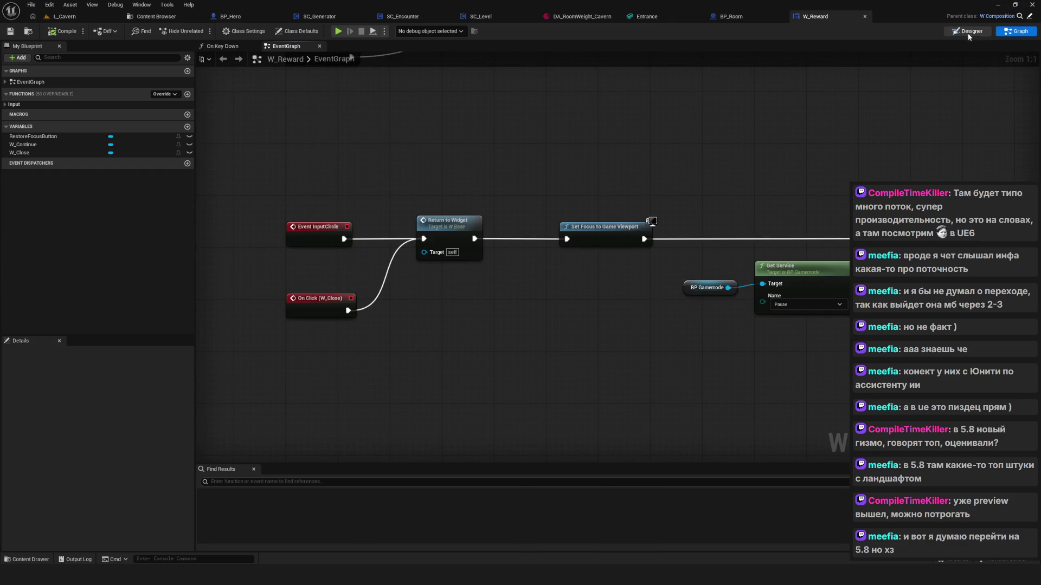
# Select the W_Continue button in the widget layout view
pyautogui.click(970, 31)
pyautogui.click(490, 287)
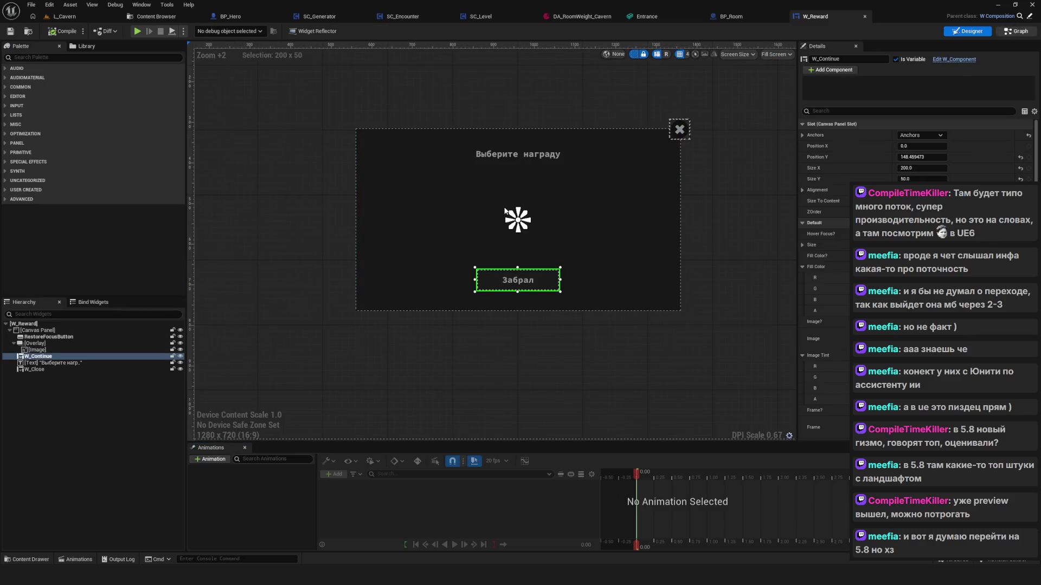
pyautogui.scroll(-4, 541, 223)
pyautogui.scroll(4, 534, 255)
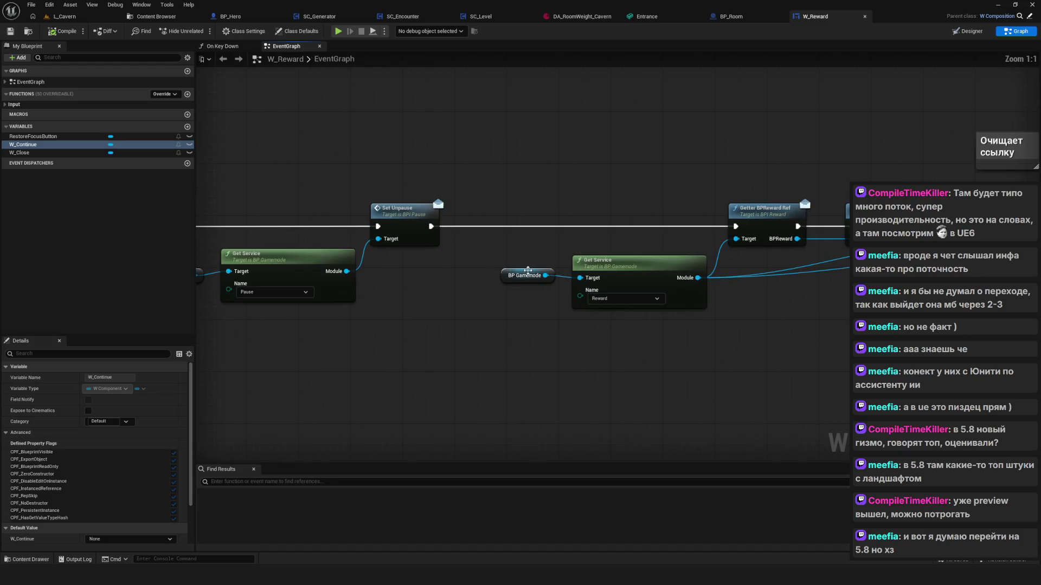
# Select the Set BPReward Ref and Set Reward Complete nodes, then locate W_Reward with Ctrl+B
pyautogui.moveTo(527, 270)
pyautogui.mouseDown()
pyautogui.moveTo(383, 290)
pyautogui.moveTo(531, 231)
pyautogui.moveTo(411, 226)
pyautogui.moveTo(313, 265)
pyautogui.moveTo(147, 287)
pyautogui.mouseUp()
pyautogui.moveTo(585, 99); pyautogui.dragTo(591, 339)
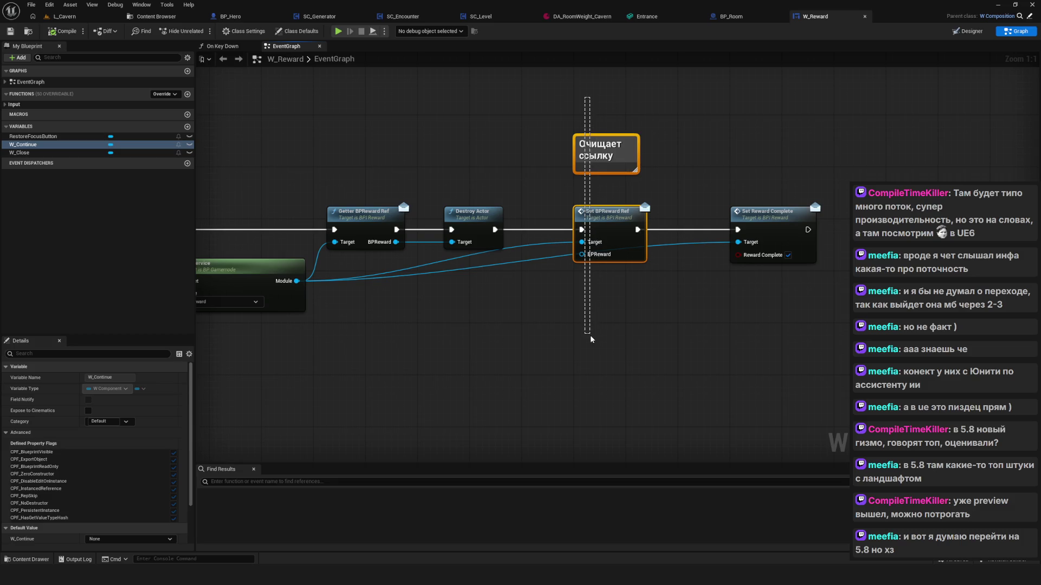
pyautogui.moveTo(591, 340); pyautogui.dragTo(592, 340)
pyautogui.moveTo(754, 134); pyautogui.dragTo(825, 349)
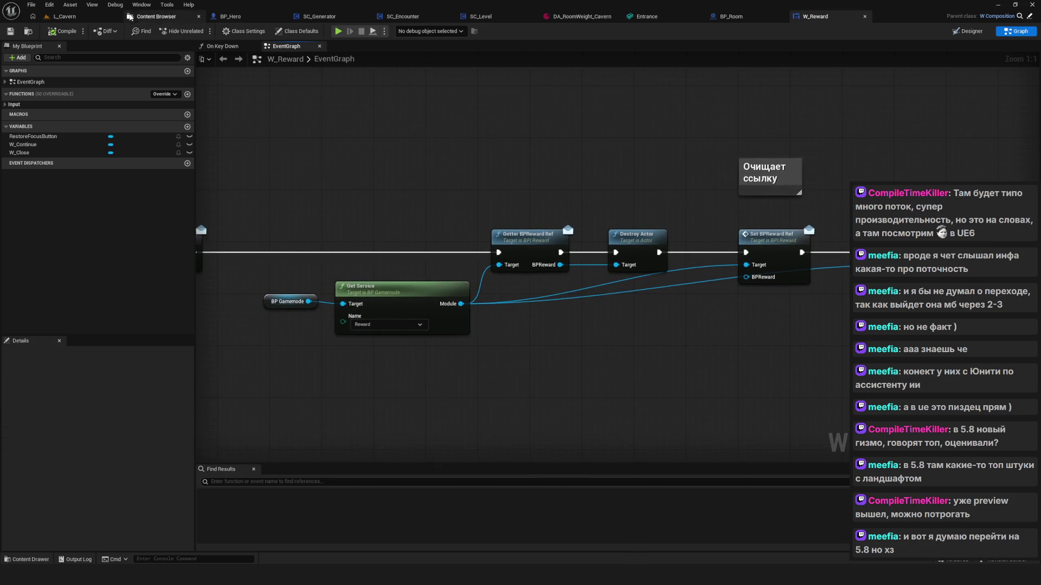
pyautogui.hotkey('ctrl', 'b')
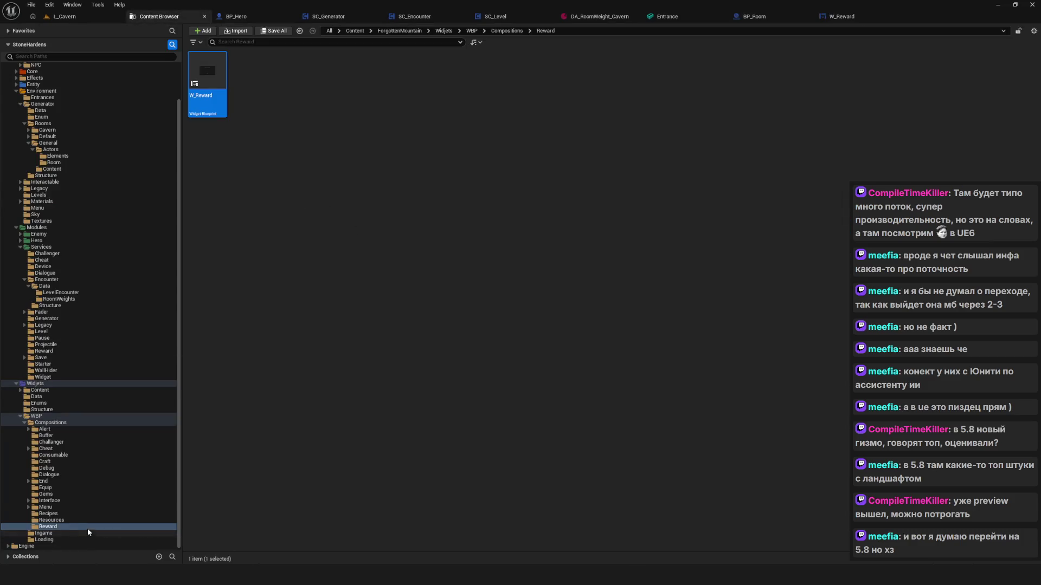
# Browse to Modules/Services/Reward and open the SC_Reward blueprint graph
pyautogui.scroll(3, 79, 487)
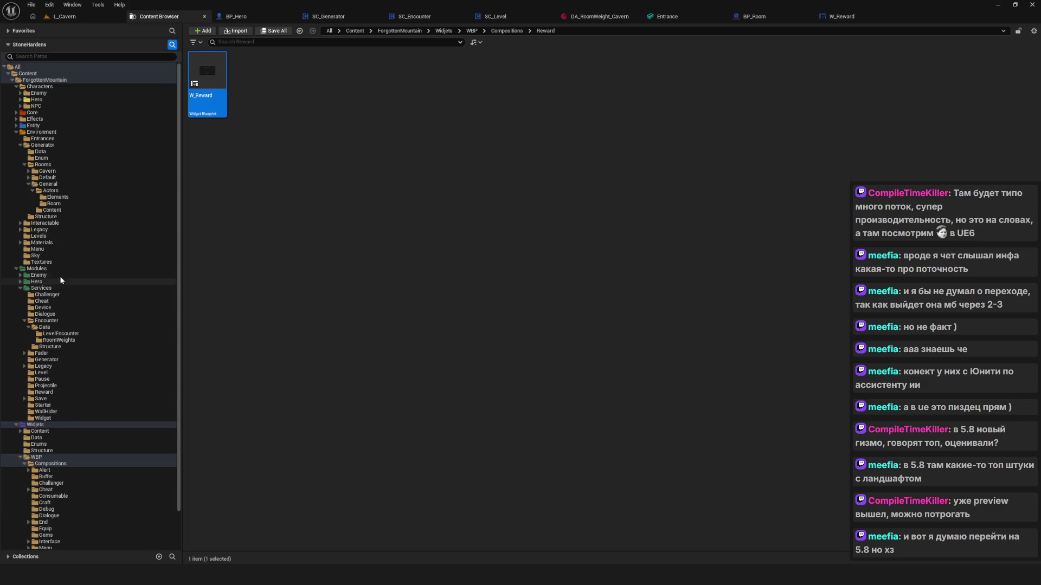
pyautogui.click(54, 392)
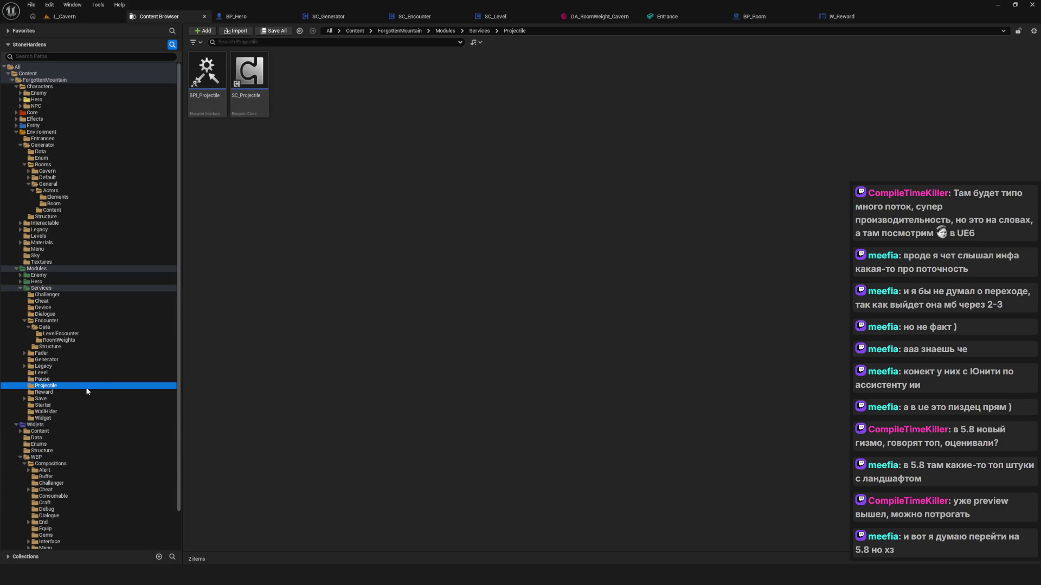
pyautogui.click(247, 85)
pyautogui.doubleClick(247, 85)
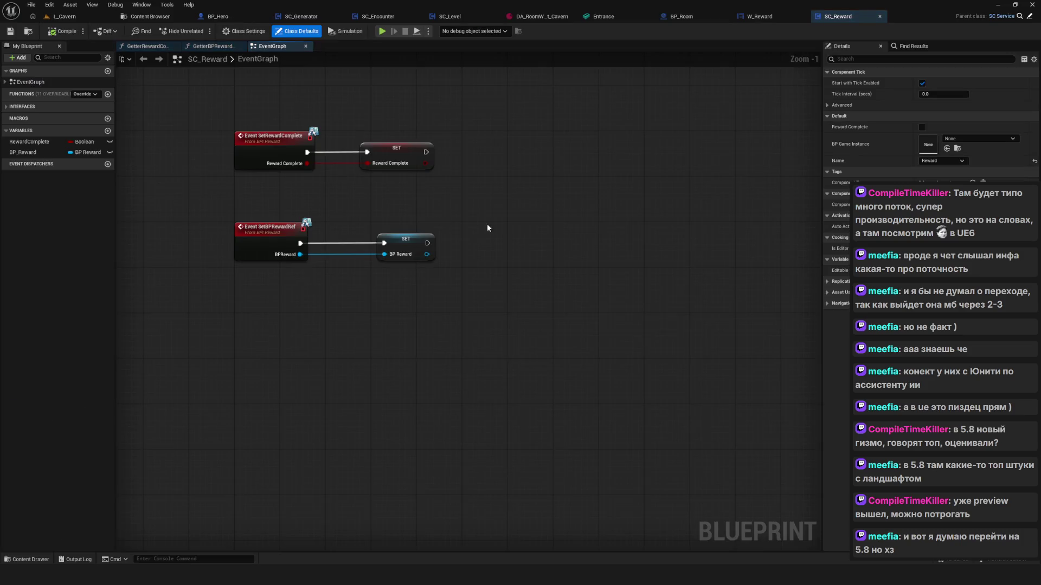
pyautogui.moveTo(411, 216); pyautogui.dragTo(620, 307)
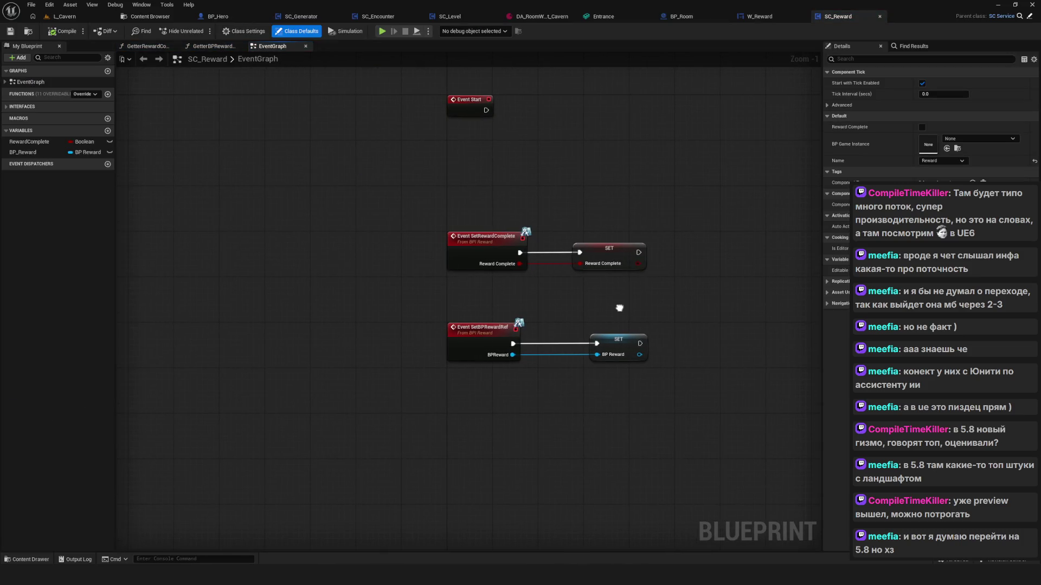
# Move the SetBPRewardRef event and its SET node further down
pyautogui.moveTo(299, 298); pyautogui.dragTo(741, 418)
pyautogui.click(172, 107)
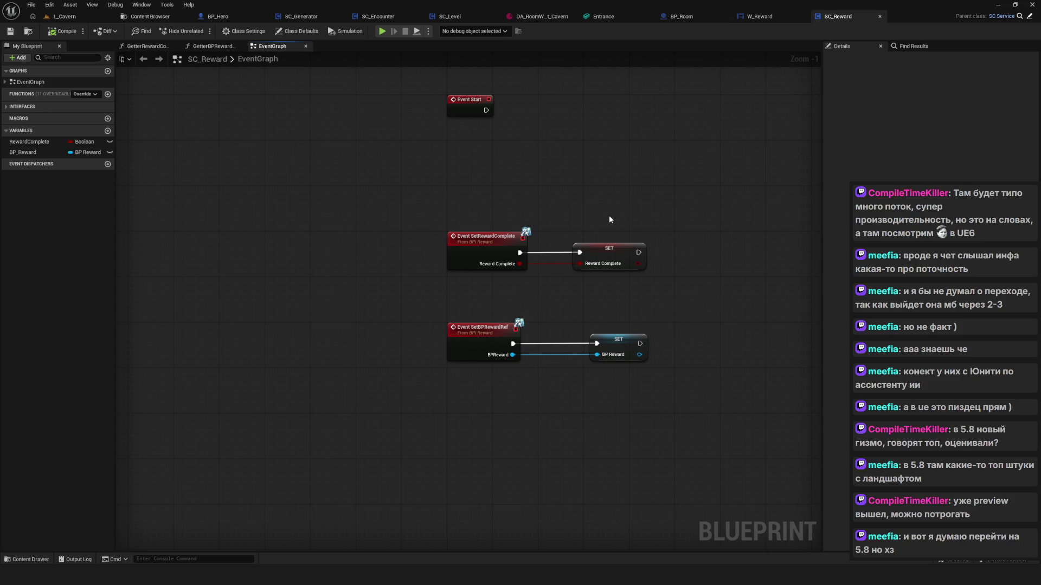
pyautogui.moveTo(408, 312); pyautogui.dragTo(707, 406)
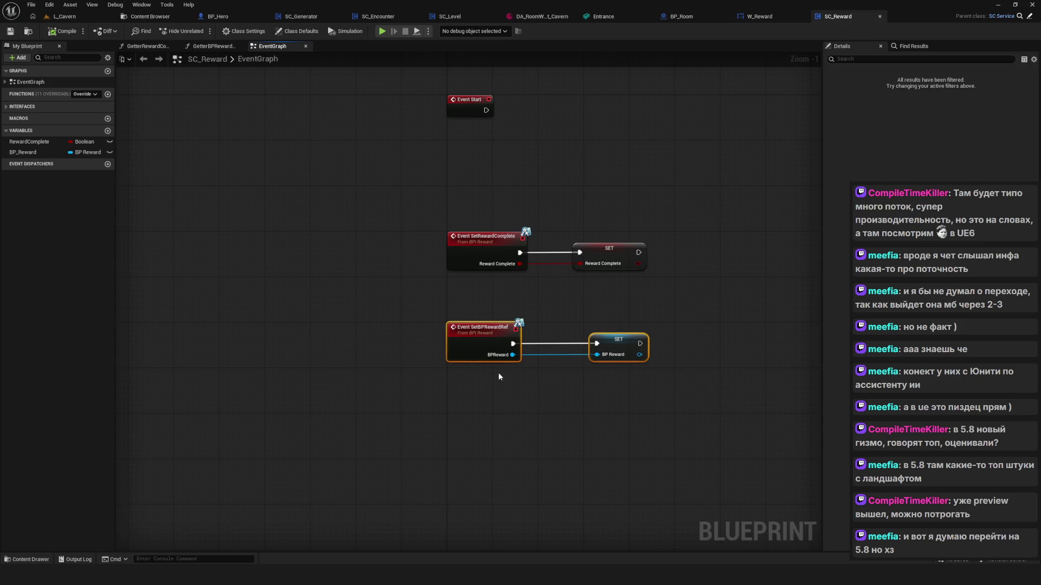
pyautogui.moveTo(469, 338)
pyautogui.mouseDown()
pyautogui.moveTo(470, 419)
pyautogui.moveTo(470, 383)
pyautogui.mouseUp()
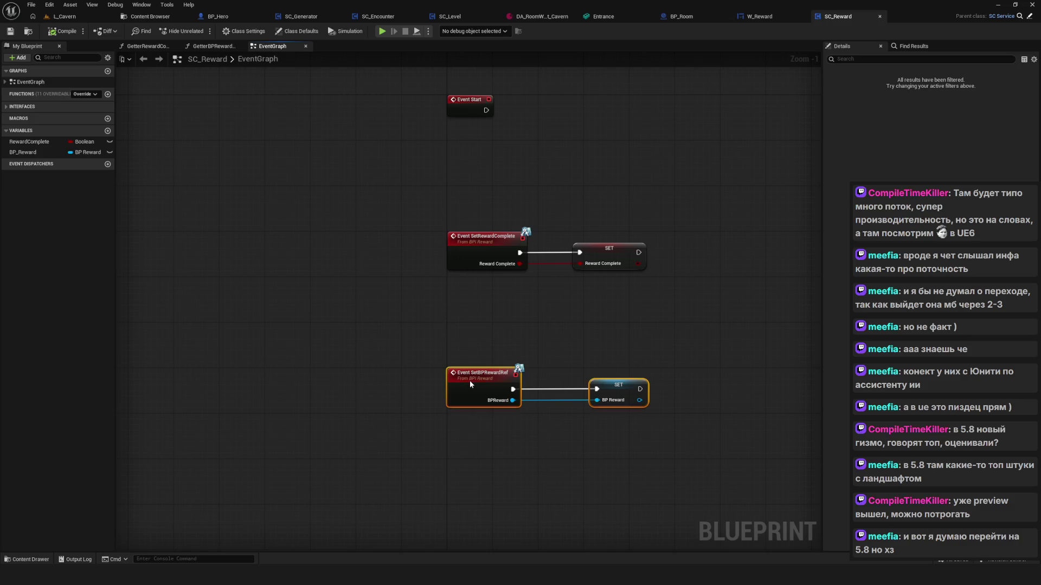
# Inspect the SetRewardComplete event and its Reward Complete SET node
pyautogui.moveTo(472, 184)
pyautogui.mouseDown()
pyautogui.moveTo(490, 212)
pyautogui.moveTo(767, 300)
pyautogui.mouseUp()
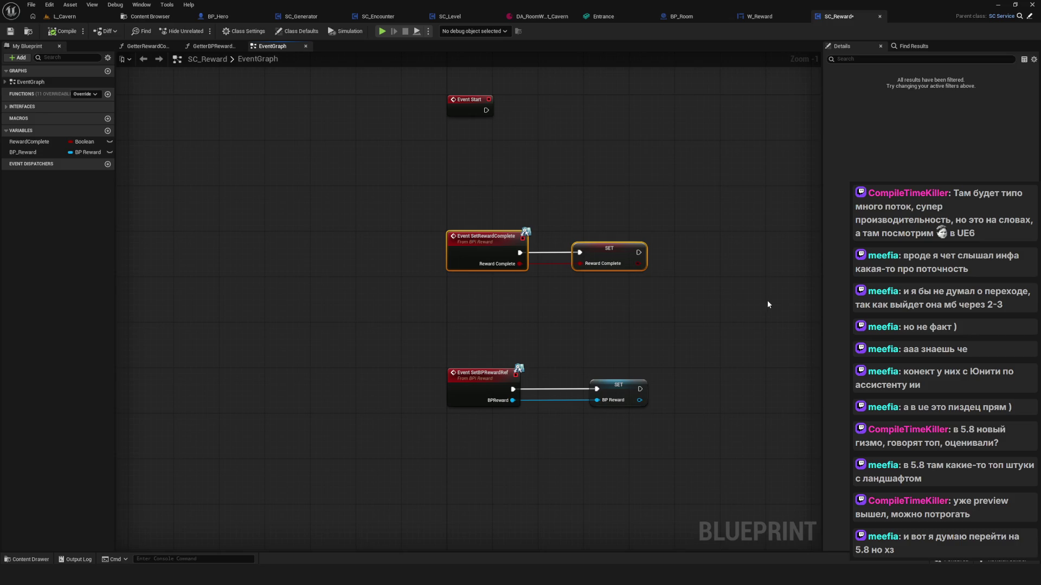
pyautogui.moveTo(535, 179)
pyautogui.mouseDown()
pyautogui.moveTo(733, 298)
pyautogui.moveTo(425, 274)
pyautogui.moveTo(733, 352)
pyautogui.mouseUp()
pyautogui.click(733, 352)
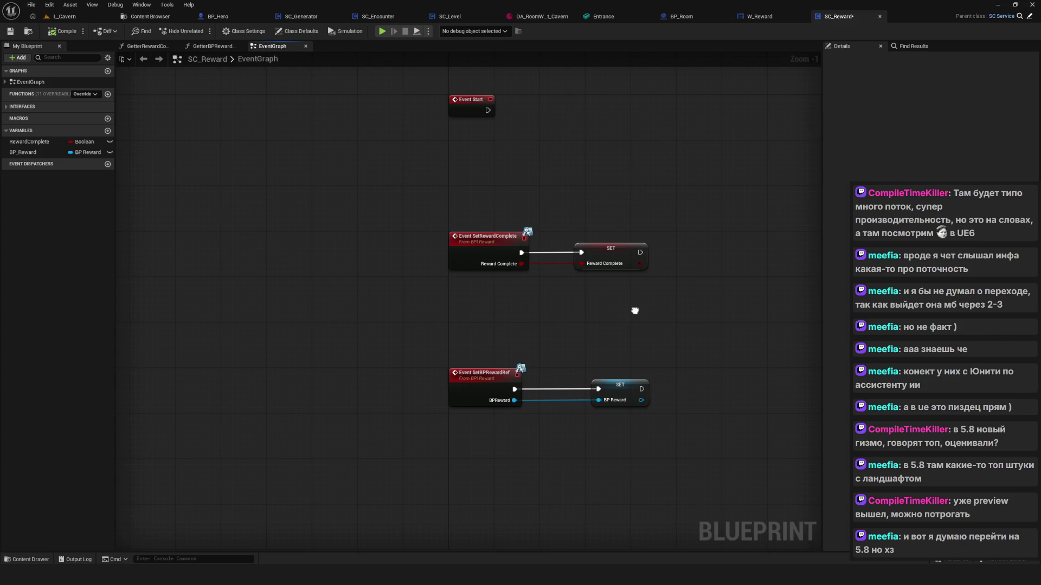
pyautogui.moveTo(633, 316)
pyautogui.mouseDown()
pyautogui.moveTo(616, 324)
pyautogui.moveTo(621, 314)
pyautogui.mouseUp()
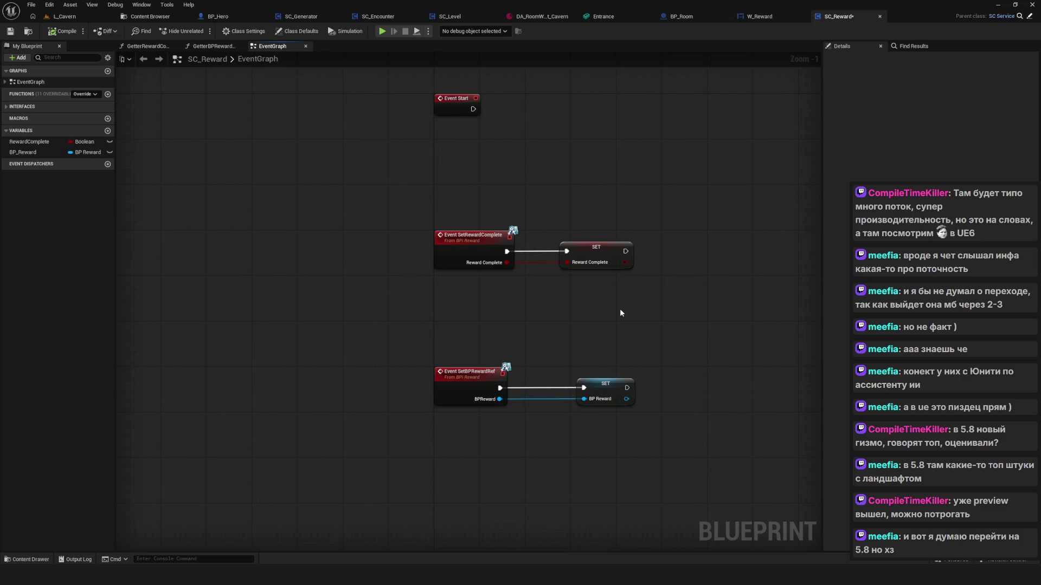
pyautogui.moveTo(614, 307); pyautogui.dragTo(439, 297)
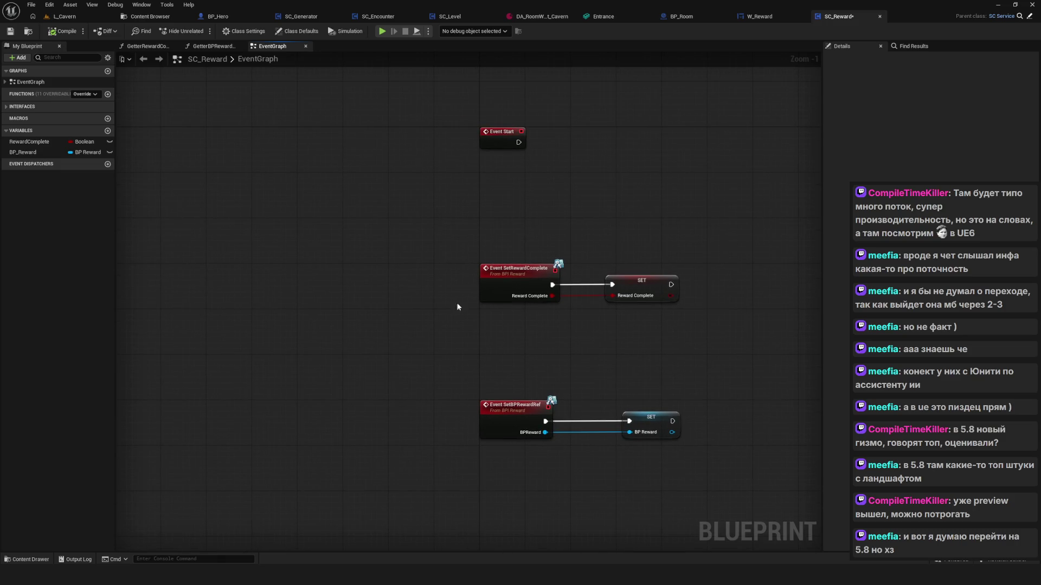
pyautogui.moveTo(479, 234)
pyautogui.mouseDown()
pyautogui.moveTo(701, 362)
pyautogui.moveTo(662, 346)
pyautogui.moveTo(747, 355)
pyautogui.moveTo(792, 340)
pyautogui.moveTo(717, 354)
pyautogui.moveTo(680, 383)
pyautogui.moveTo(637, 492)
pyautogui.mouseUp()
pyautogui.click(718, 354)
pyautogui.moveTo(476, 348); pyautogui.dragTo(575, 497)
pyautogui.click(577, 501)
pyautogui.moveTo(539, 455); pyautogui.dragTo(543, 463)
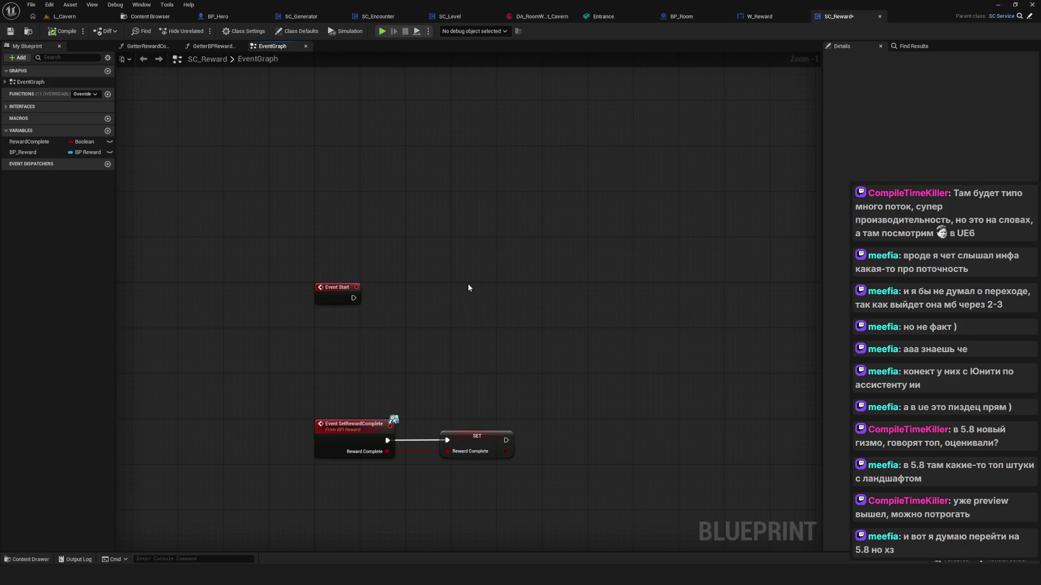
pyautogui.press('Home')
pyautogui.moveTo(360, 322); pyautogui.dragTo(616, 391)
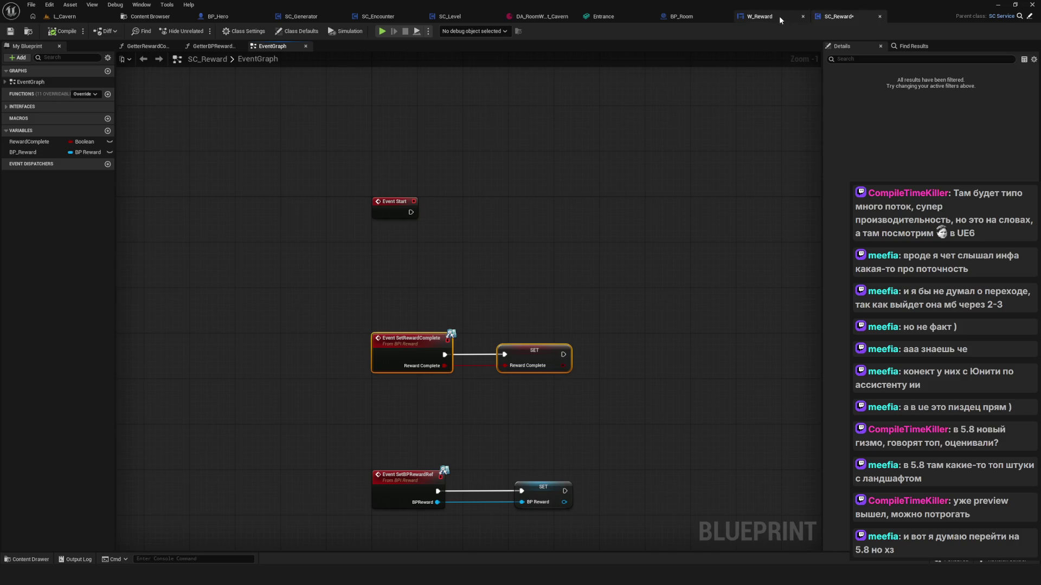
# In W_Reward's graph, follow the W_Continue click chain and select the Set Unpause and Get Service nodes
pyautogui.click(780, 20)
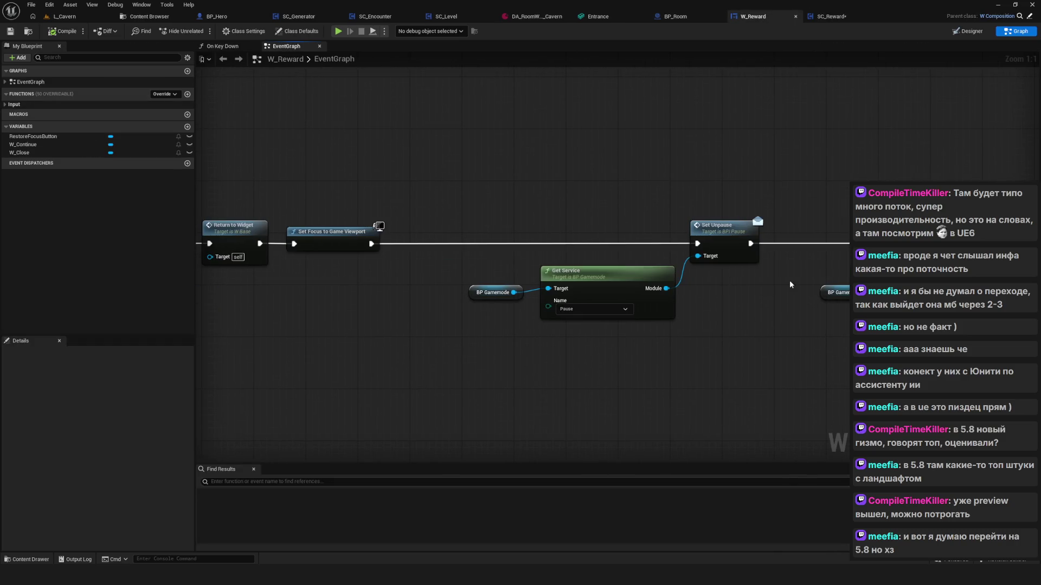
pyautogui.moveTo(789, 281); pyautogui.dragTo(998, 278)
pyautogui.moveTo(678, 352); pyautogui.dragTo(352, 346)
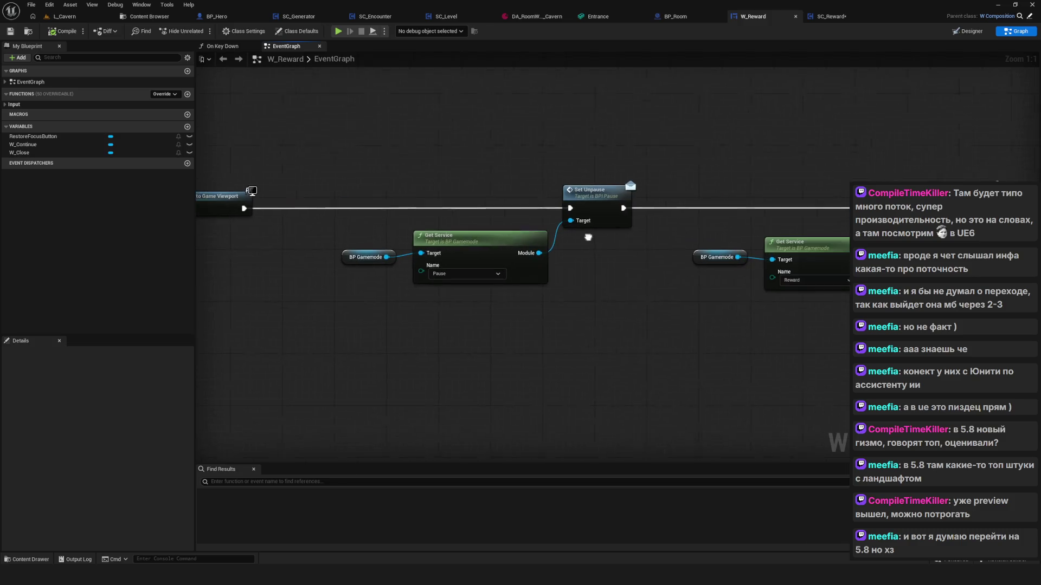
pyautogui.moveTo(295, 100)
pyautogui.mouseDown()
pyautogui.moveTo(640, 330)
pyautogui.moveTo(315, 346)
pyautogui.mouseUp()
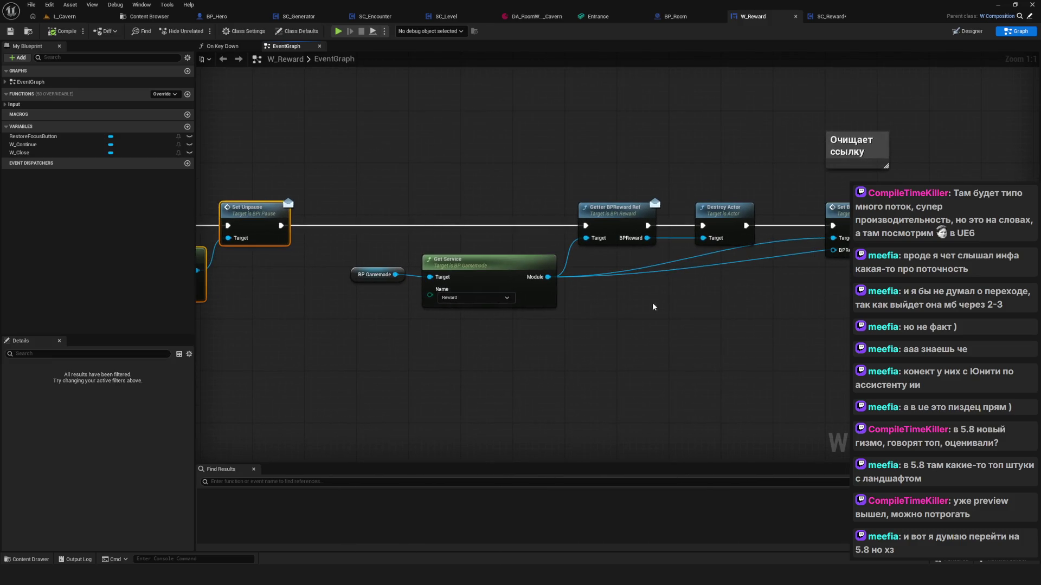
pyautogui.moveTo(653, 303); pyautogui.dragTo(565, 323)
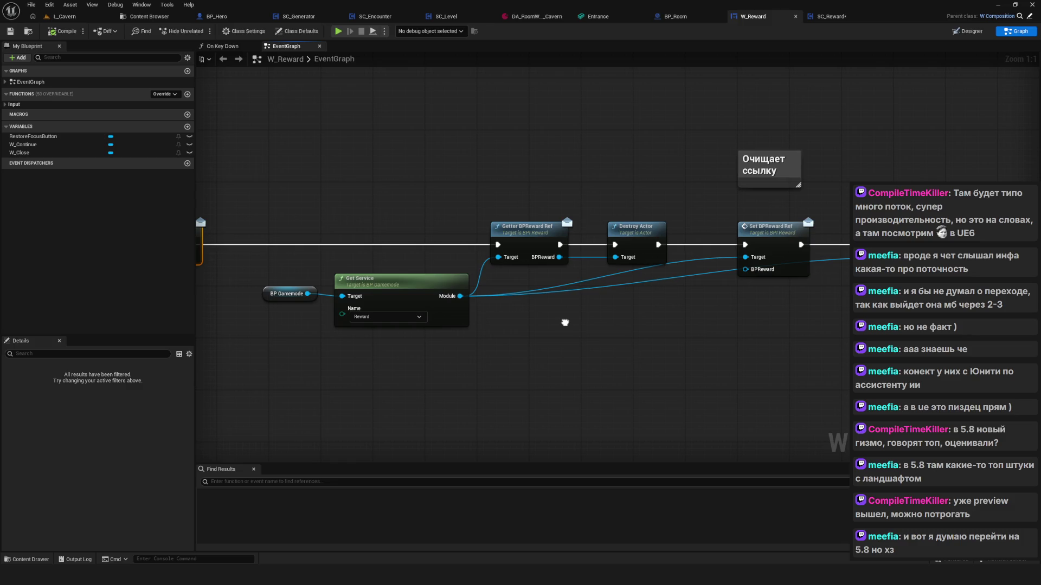
# Inspect the BPReward Ref getter, Destroy Actor, Set BPReward Ref and Set Reward Complete nodes
pyautogui.moveTo(492, 157); pyautogui.dragTo(539, 334)
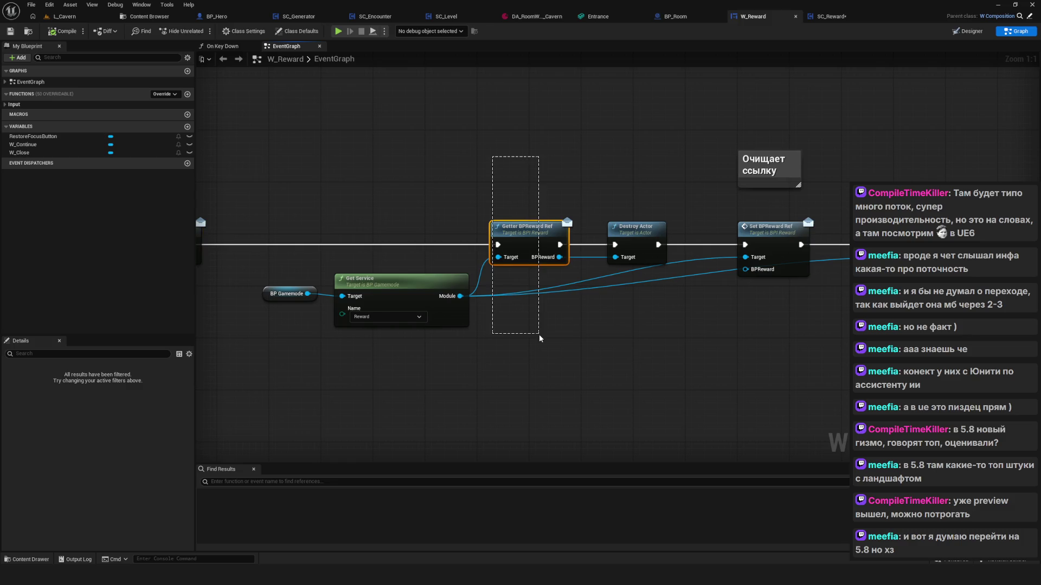
pyautogui.moveTo(623, 159)
pyautogui.mouseDown()
pyautogui.moveTo(640, 336)
pyautogui.moveTo(543, 331)
pyautogui.moveTo(709, 351)
pyautogui.mouseUp()
pyautogui.moveTo(711, 352); pyautogui.dragTo(591, 328)
pyautogui.click(705, 239)
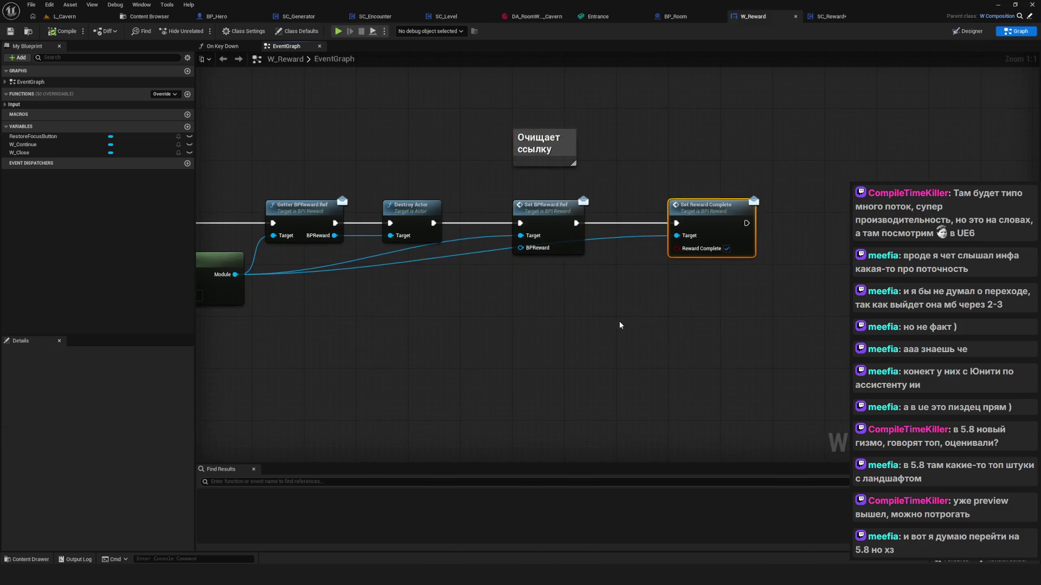
pyautogui.moveTo(688, 323)
pyautogui.mouseDown()
pyautogui.moveTo(692, 337)
pyautogui.moveTo(863, 351)
pyautogui.mouseUp()
# Zoom in and out on the reward chain, then return to BP_Room
pyautogui.scroll(-6, 794, 342)
pyautogui.scroll(4, 678, 336)
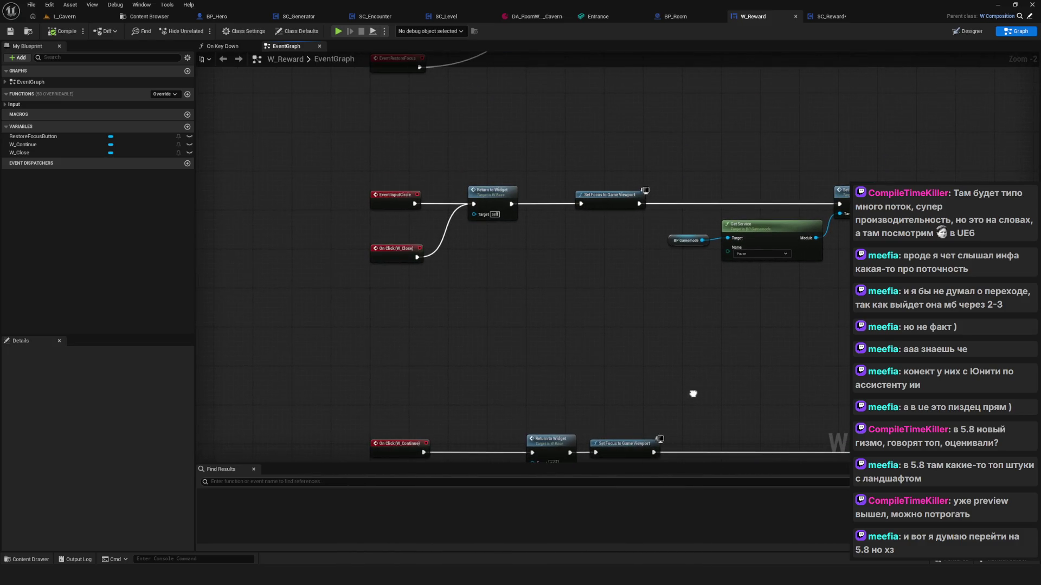
pyautogui.scroll(2, 466, 212)
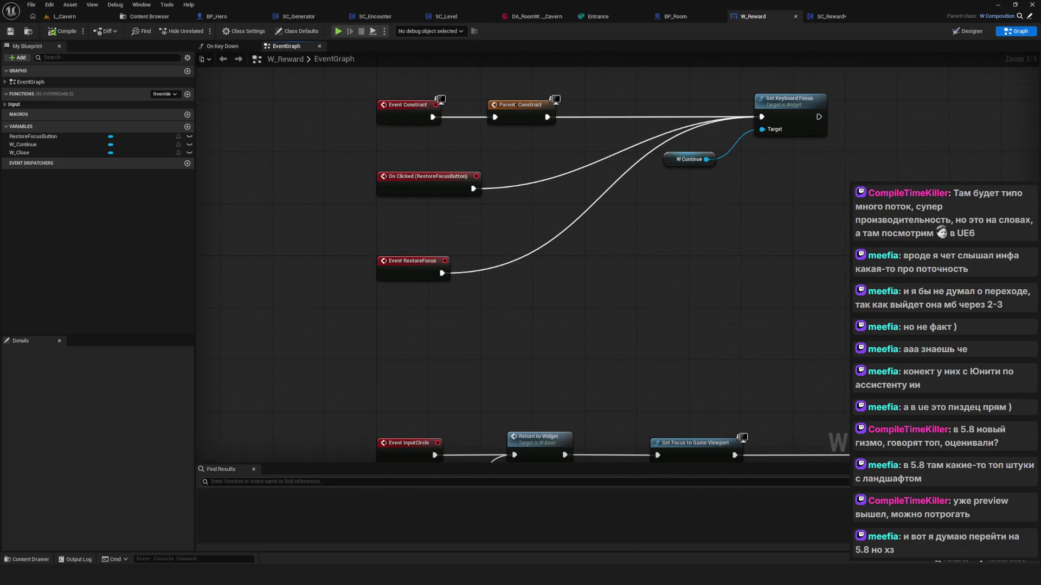
pyautogui.scroll(-7, 469, 270)
pyautogui.scroll(4, 469, 270)
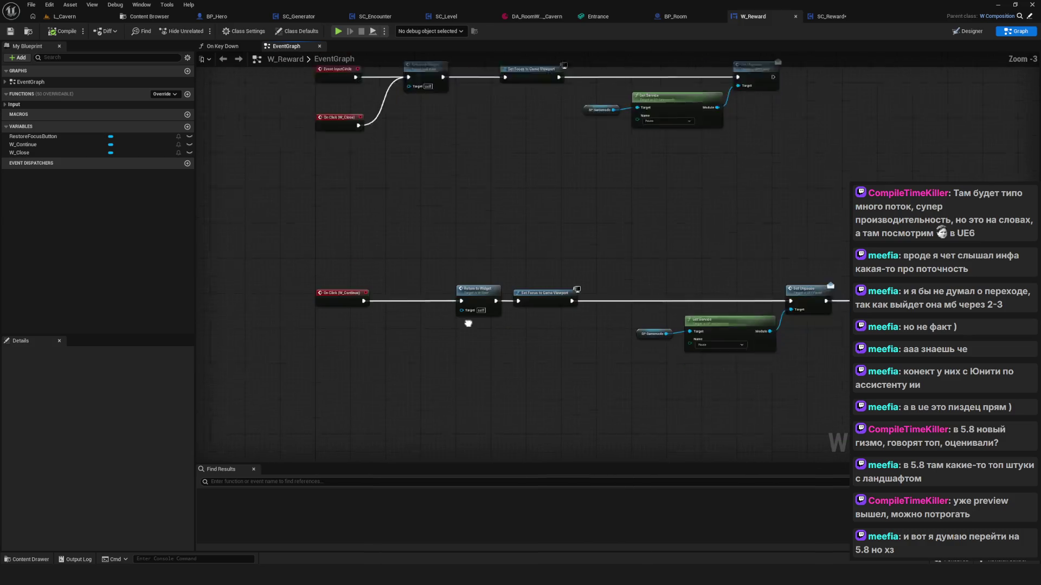
pyautogui.scroll(-5, 469, 270)
pyautogui.scroll(4, 581, 310)
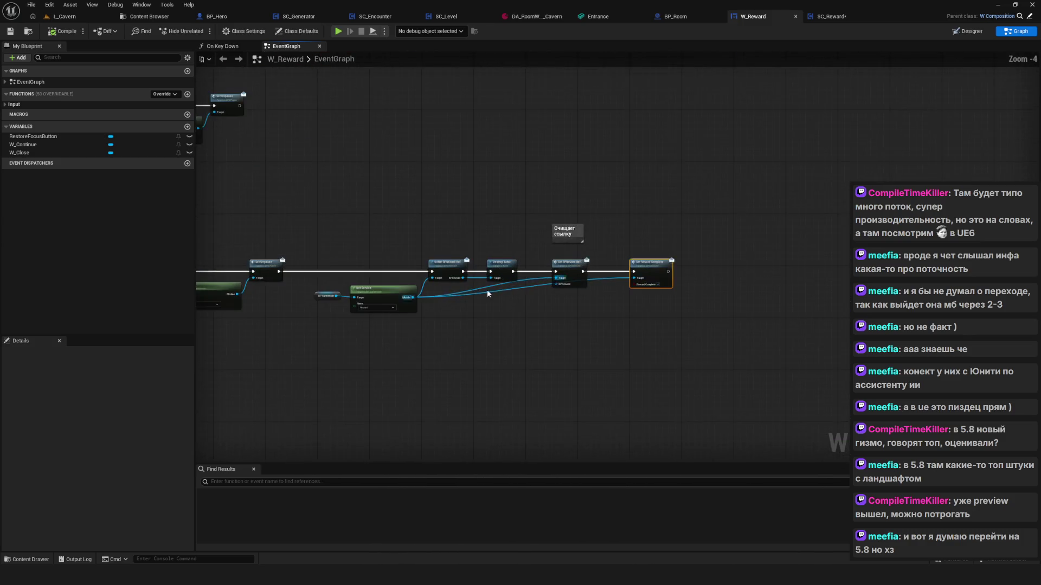
pyautogui.scroll(4, 740, 282)
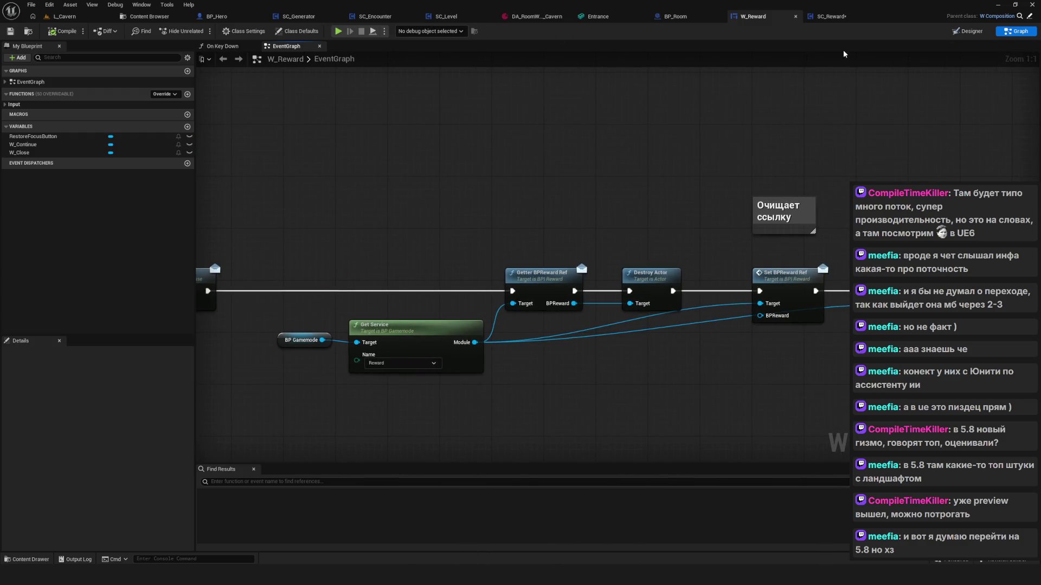
pyautogui.click(675, 16)
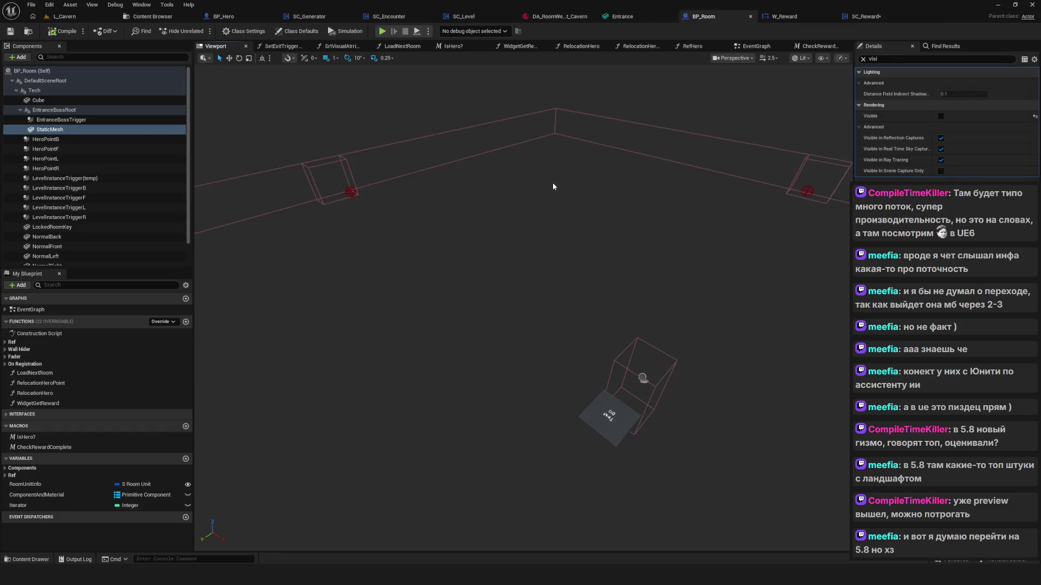
# Search all blueprints for ExitsEnable and open the CallToEndRoom hit in SC_Encounter
pyautogui.click(741, 47)
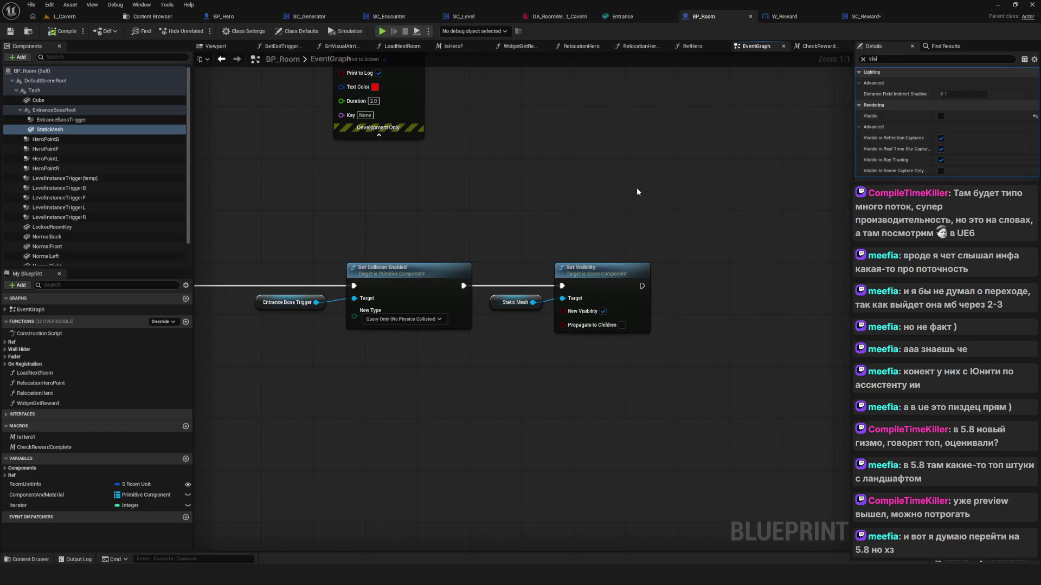
pyautogui.moveTo(433, 160)
pyautogui.mouseDown()
pyautogui.moveTo(526, 290)
pyautogui.moveTo(541, 292)
pyautogui.mouseUp()
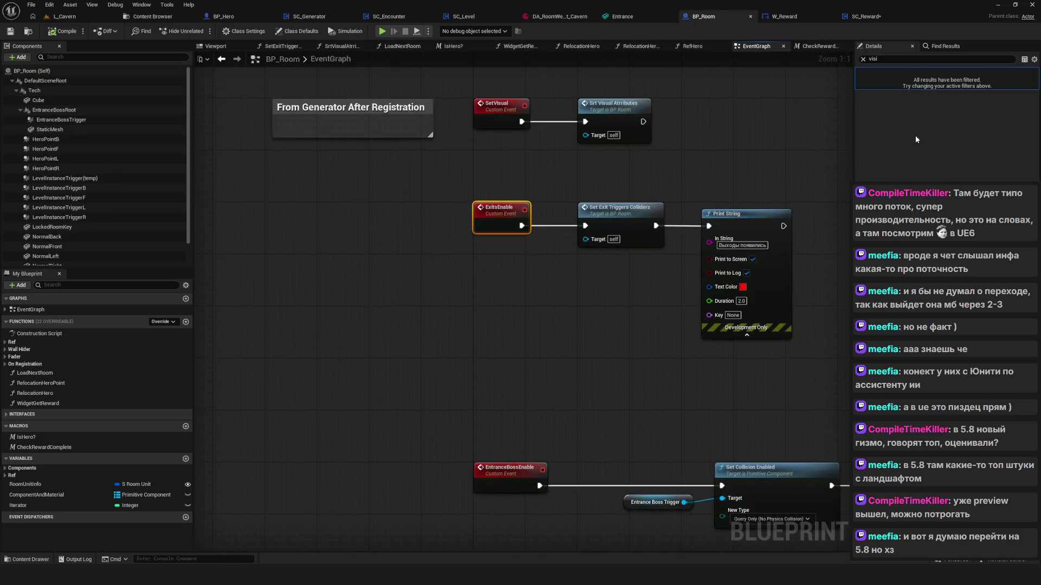
pyautogui.click(946, 46)
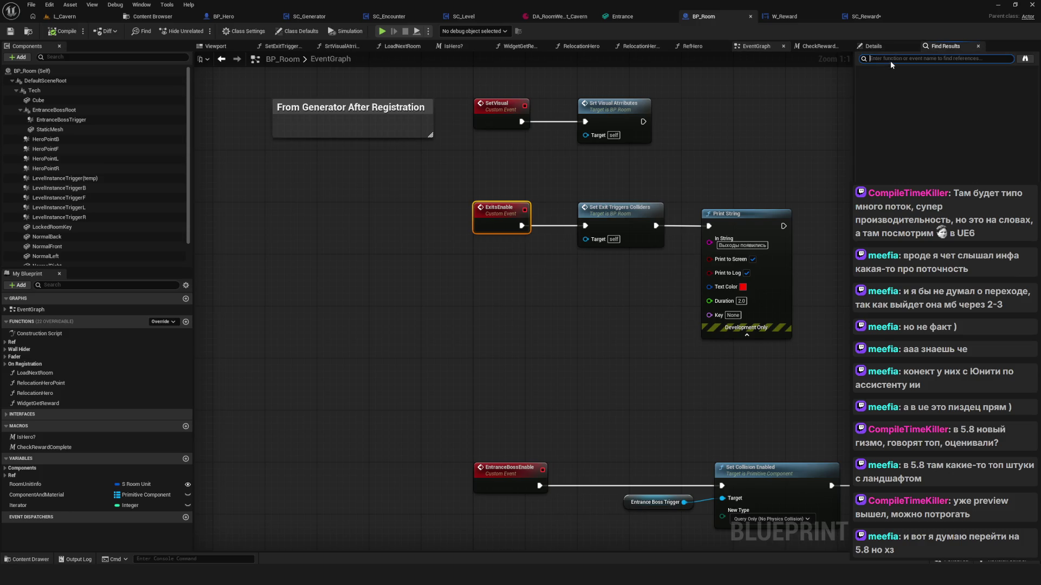
pyautogui.write('ExitsEna')
pyautogui.write('ble')
pyautogui.click(1025, 58)
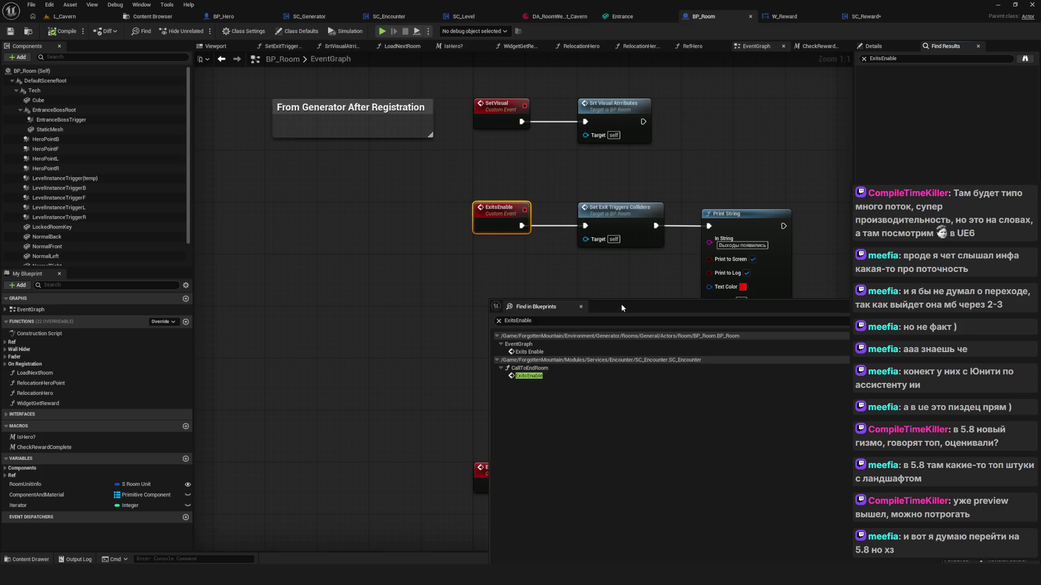
pyautogui.moveTo(565, 302)
pyautogui.mouseDown()
pyautogui.moveTo(335, 246)
pyautogui.moveTo(407, 227)
pyautogui.mouseUp()
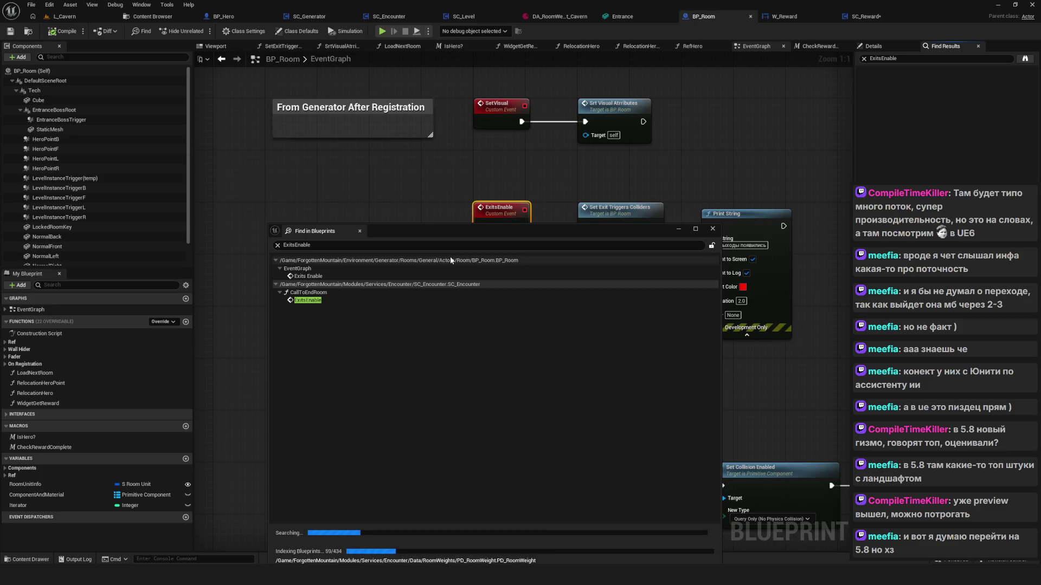
pyautogui.doubleClick(308, 293)
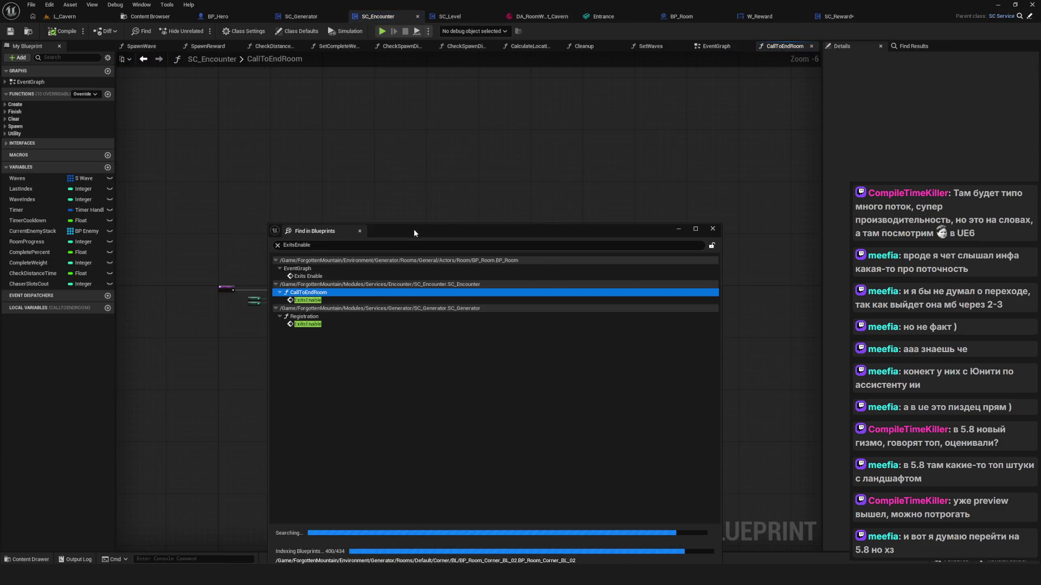
# Follow CallToEndRoom past Branch, Print String and Spawn Reward to the Exits Enable call
pyautogui.moveTo(414, 230); pyautogui.dragTo(622, 232)
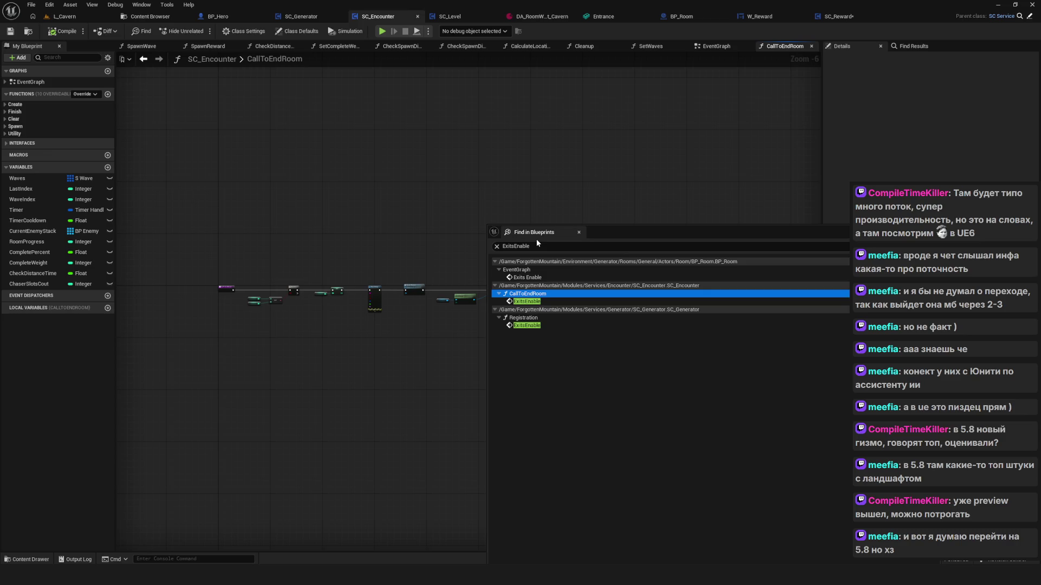
pyautogui.scroll(6, 223, 304)
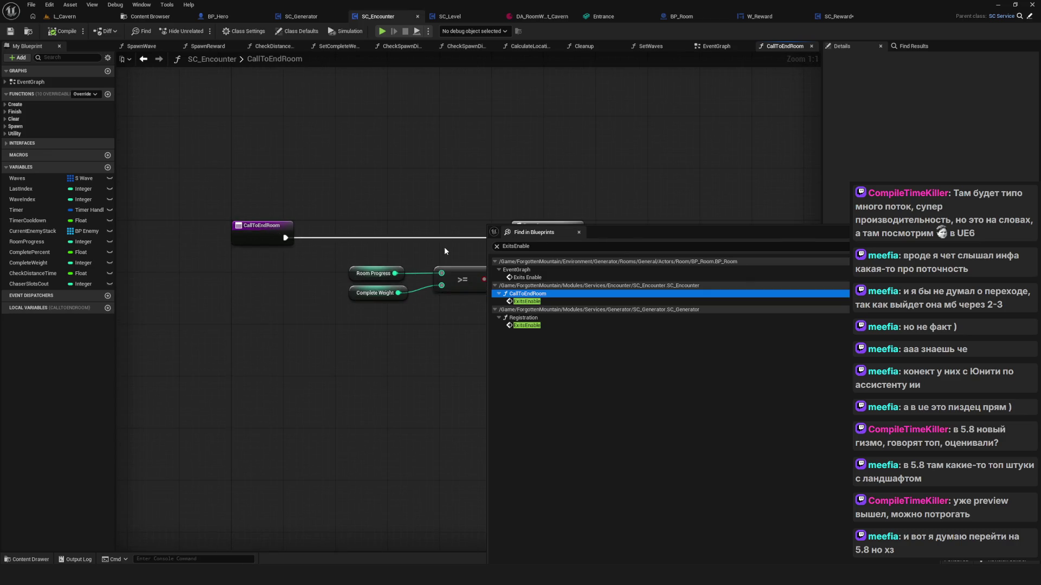
pyautogui.moveTo(444, 246); pyautogui.dragTo(3, 242)
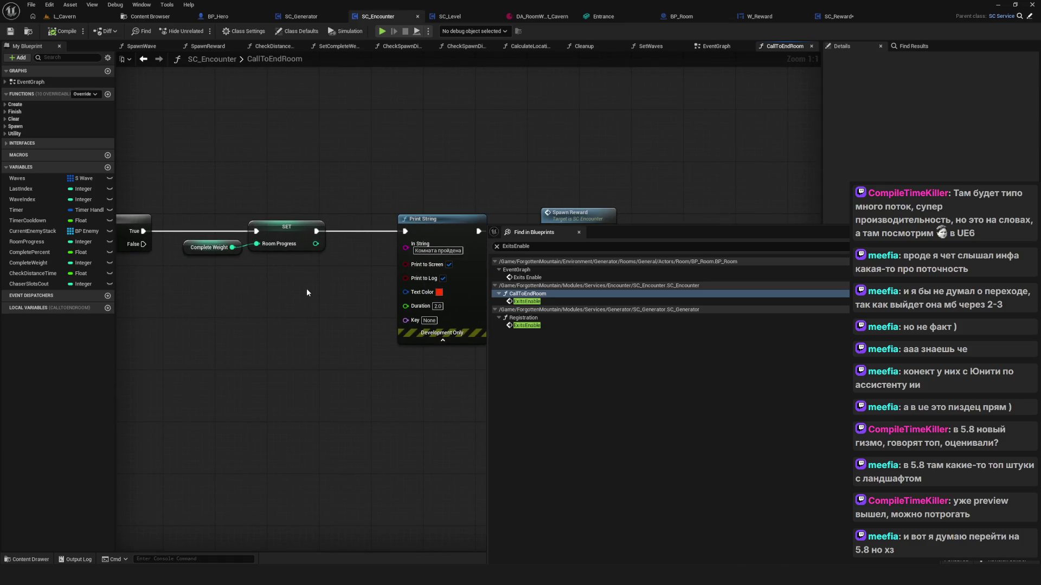
pyautogui.moveTo(307, 292); pyautogui.dragTo(190, 278)
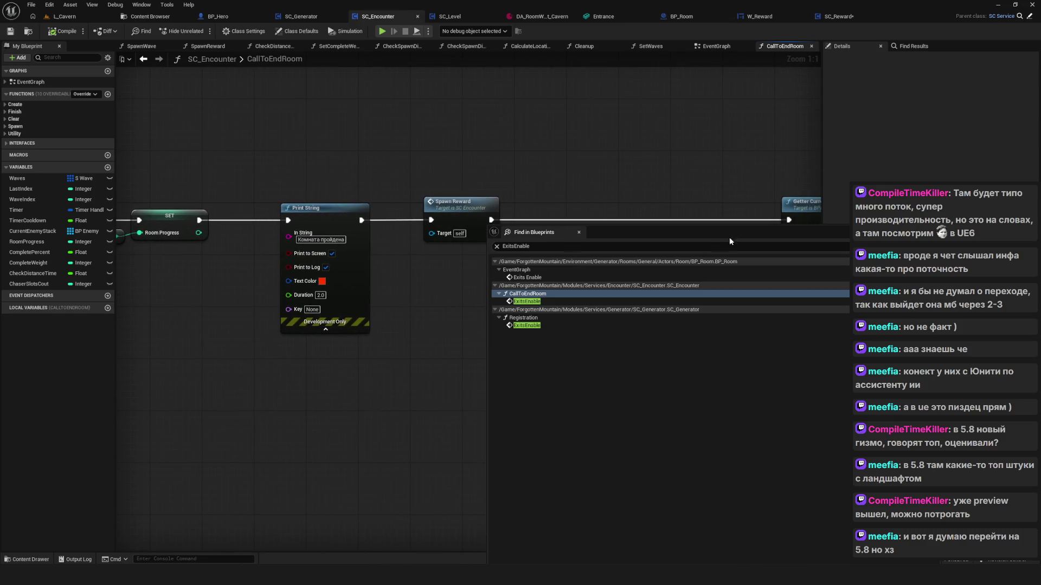
pyautogui.moveTo(670, 232); pyautogui.dragTo(633, 230)
pyautogui.moveTo(498, 182); pyautogui.dragTo(349, 177)
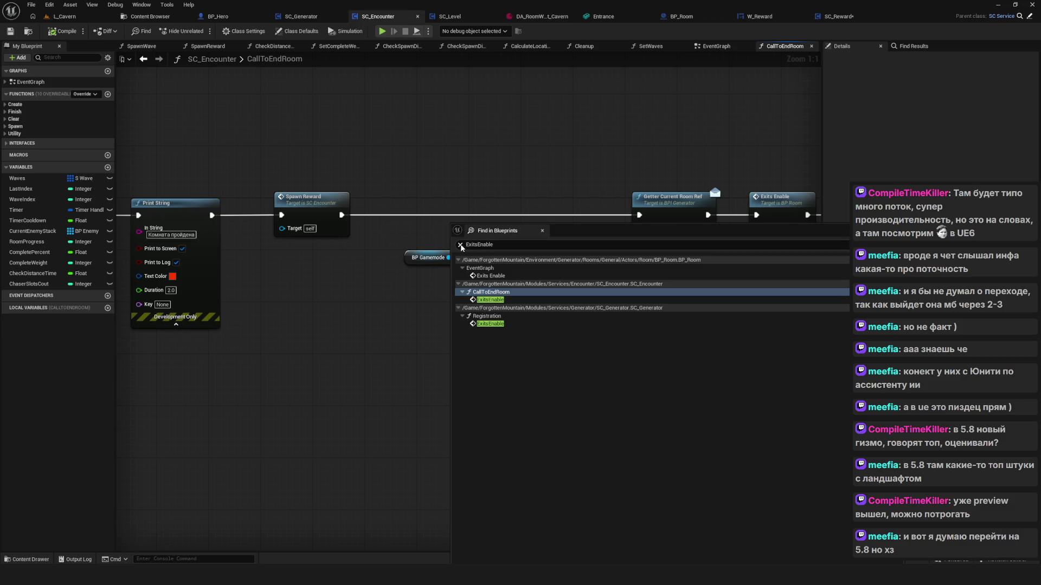
pyautogui.scroll(-7, 303, 276)
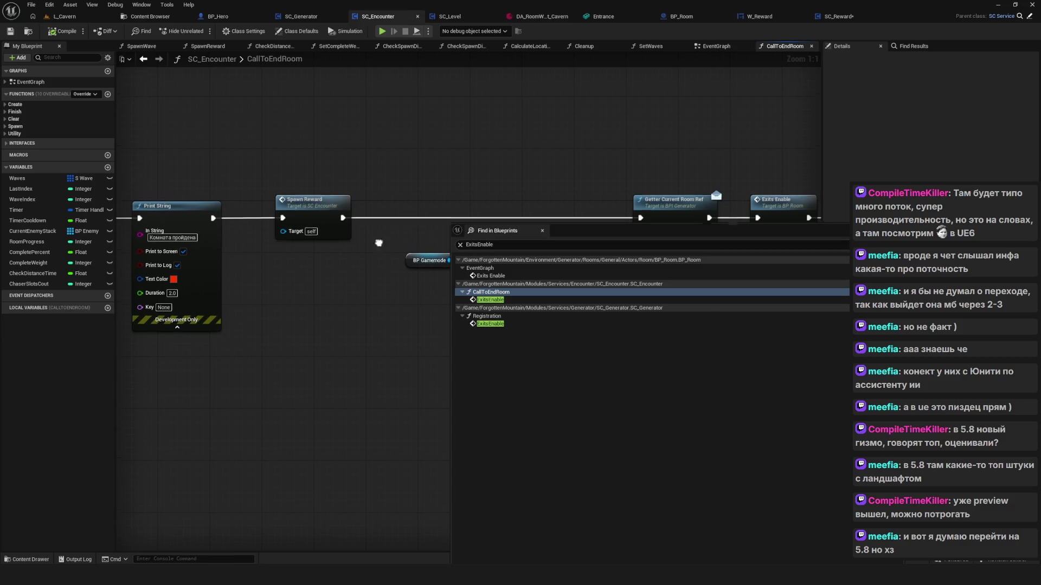
pyautogui.scroll(7, 304, 275)
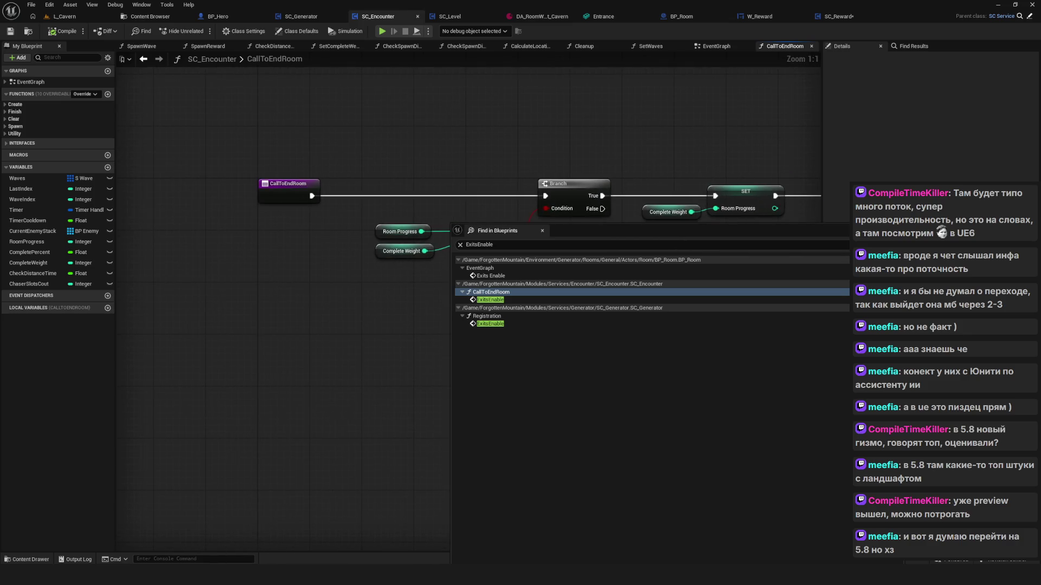
pyautogui.moveTo(412, 261)
pyautogui.mouseDown()
pyautogui.moveTo(291, 258)
pyautogui.moveTo(274, 269)
pyautogui.mouseUp()
pyautogui.moveTo(283, 344); pyautogui.dragTo(353, 411)
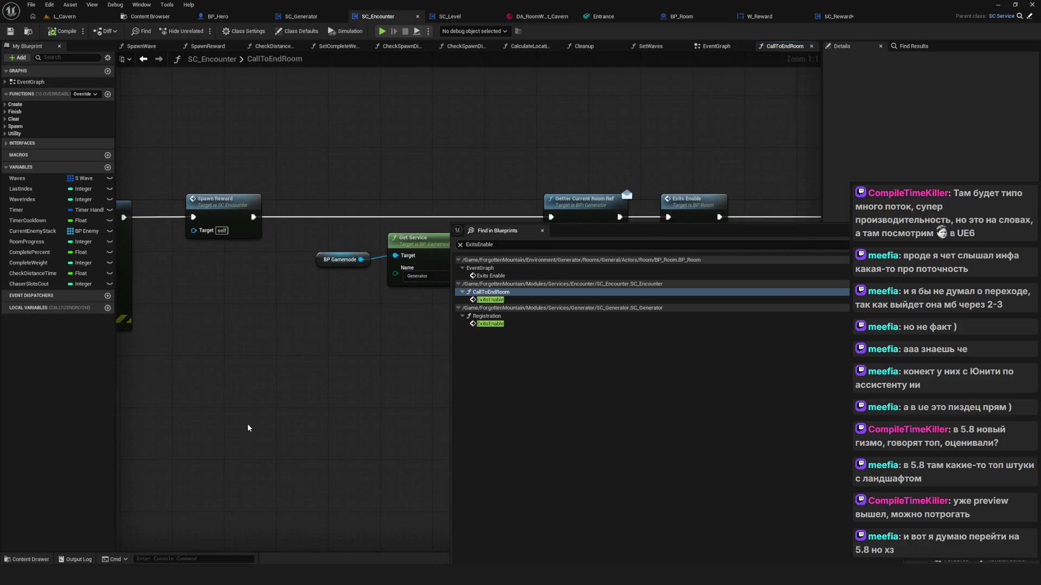
pyautogui.moveTo(246, 424); pyautogui.dragTo(321, 357)
# Glance at the SC_Level and other open blueprints, then return to BP_Room's ExitsEnable event
pyautogui.click(453, 18)
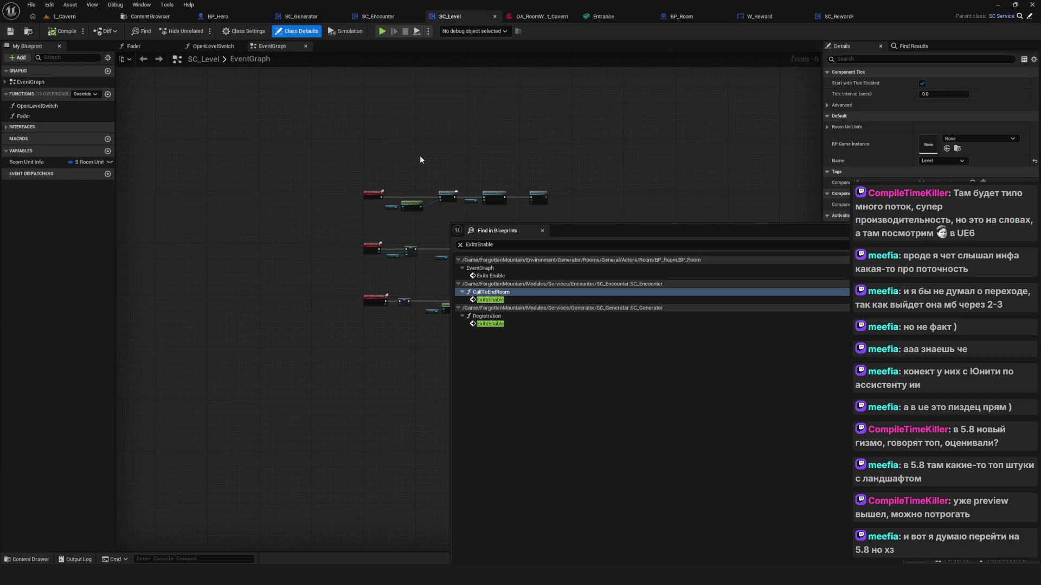
pyautogui.click(300, 16)
pyautogui.scroll(-4, 333, 175)
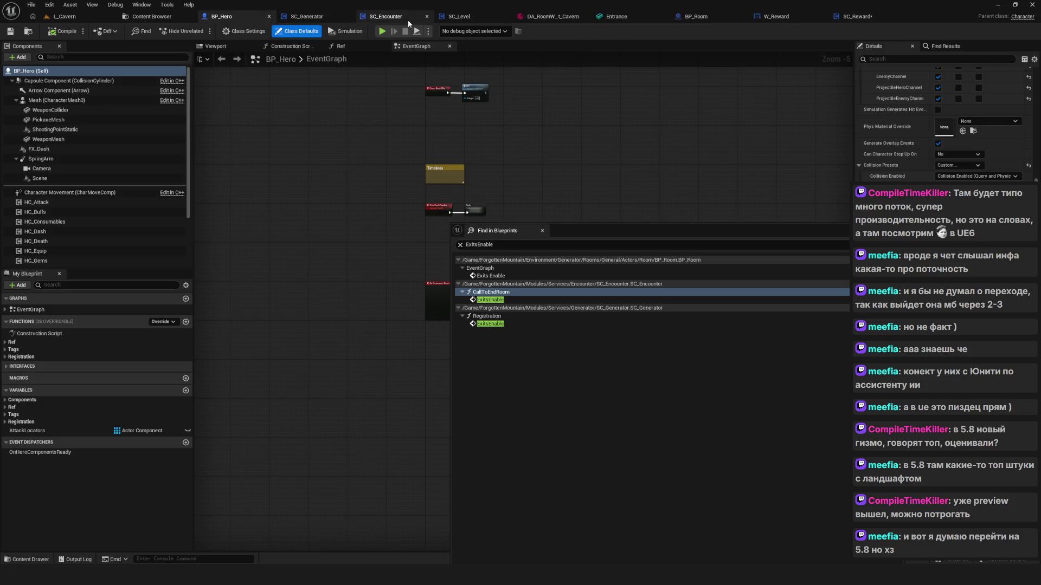
pyautogui.click(378, 16)
pyautogui.scroll(-6, 425, 165)
pyautogui.scroll(5, 425, 166)
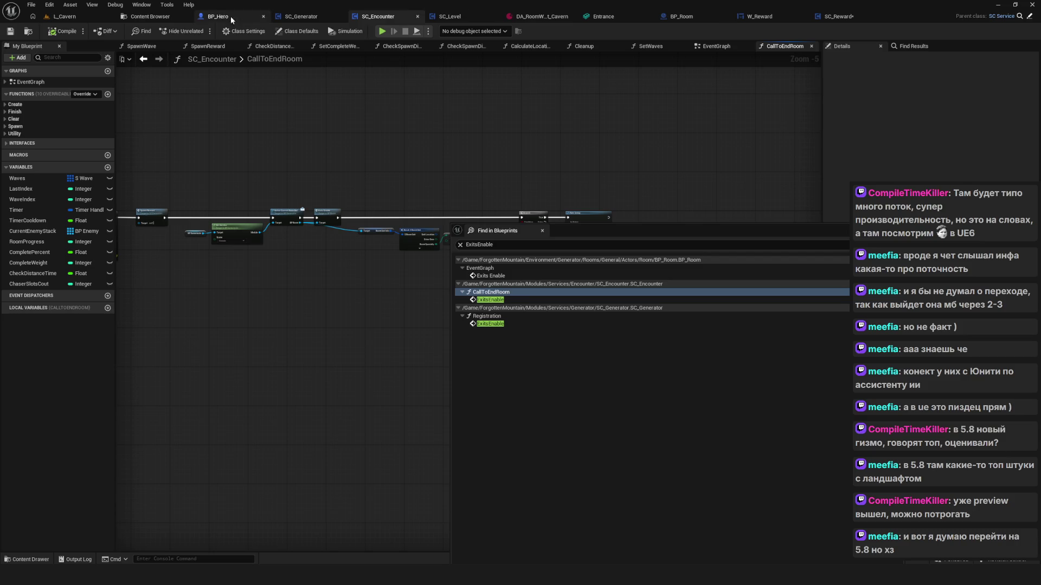
pyautogui.click(693, 21)
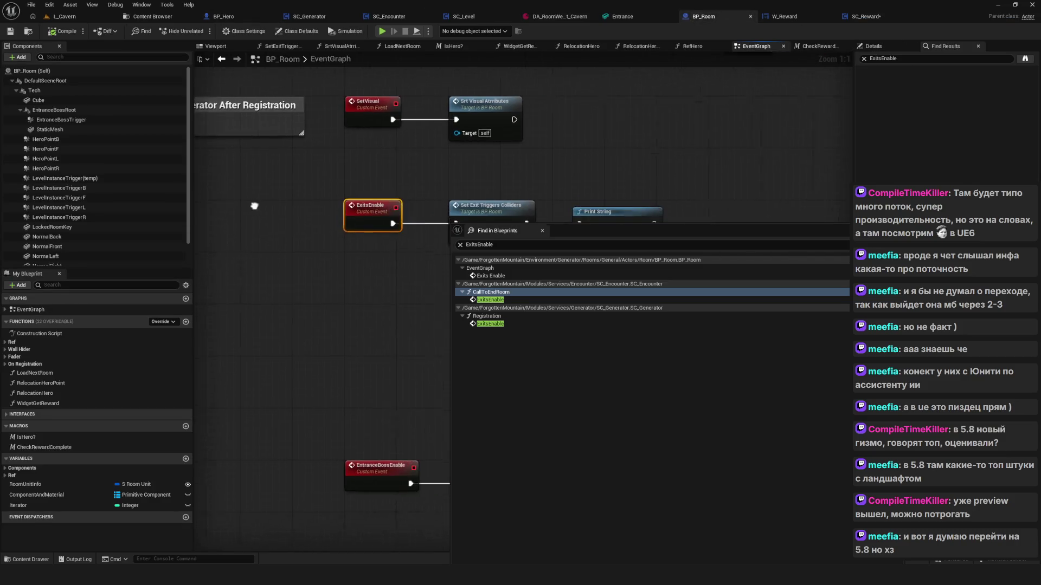
# Inspect the SetExitTriggersColliders function called from BP_Room's ExitsEnable event
pyautogui.scroll(-3, 303, 217)
pyautogui.scroll(3, 304, 217)
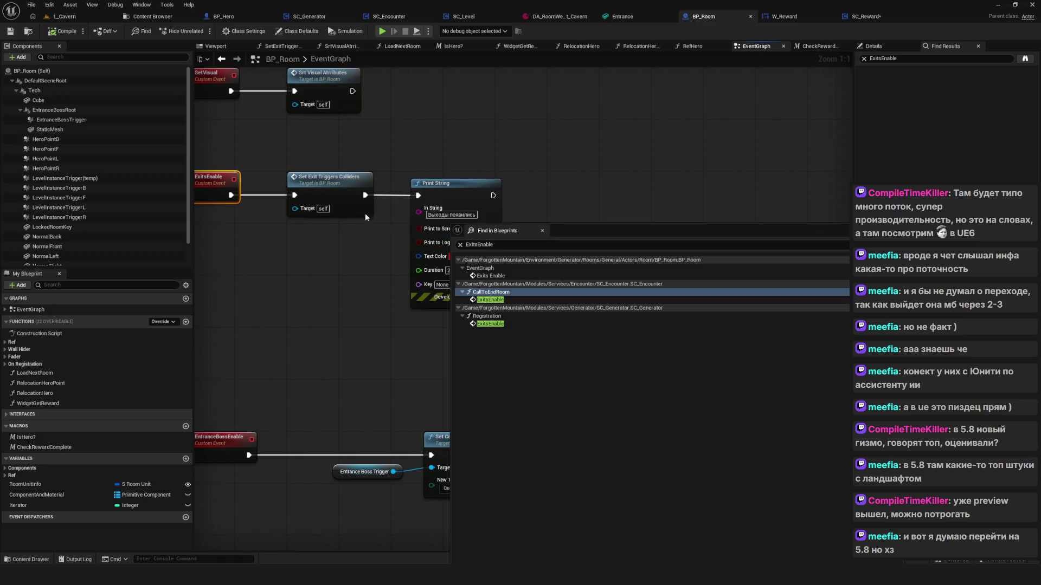
pyautogui.moveTo(338, 208); pyautogui.dragTo(375, 290)
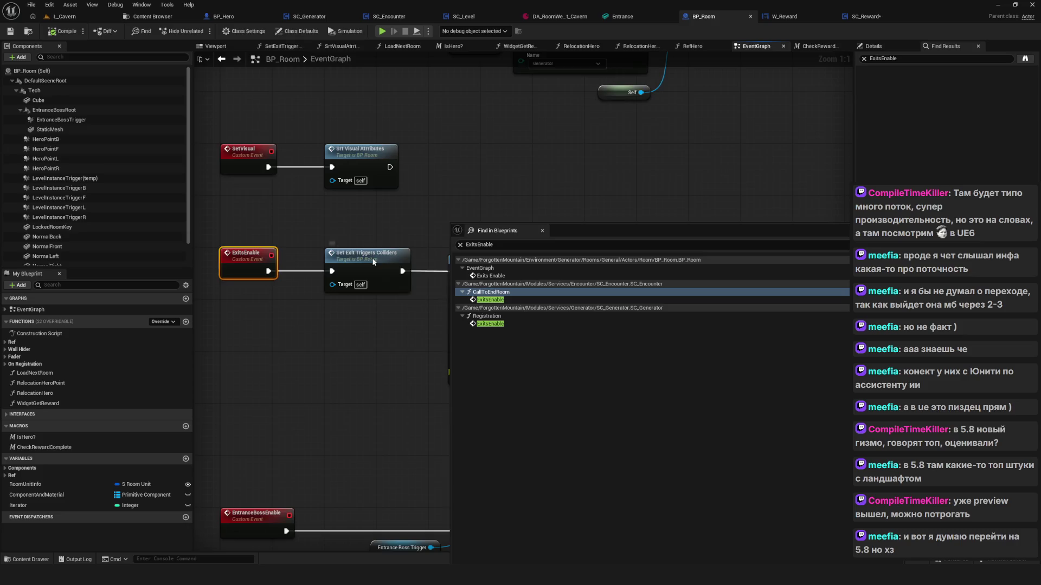
pyautogui.doubleClick(354, 262)
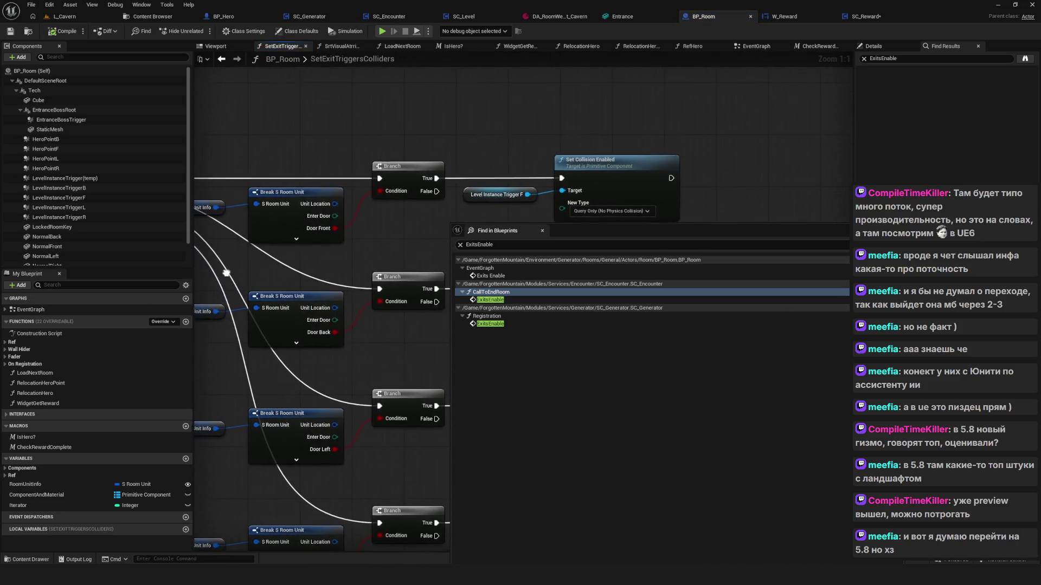
pyautogui.moveTo(594, 229); pyautogui.dragTo(594, 345)
pyautogui.moveTo(368, 242); pyautogui.dragTo(643, 253)
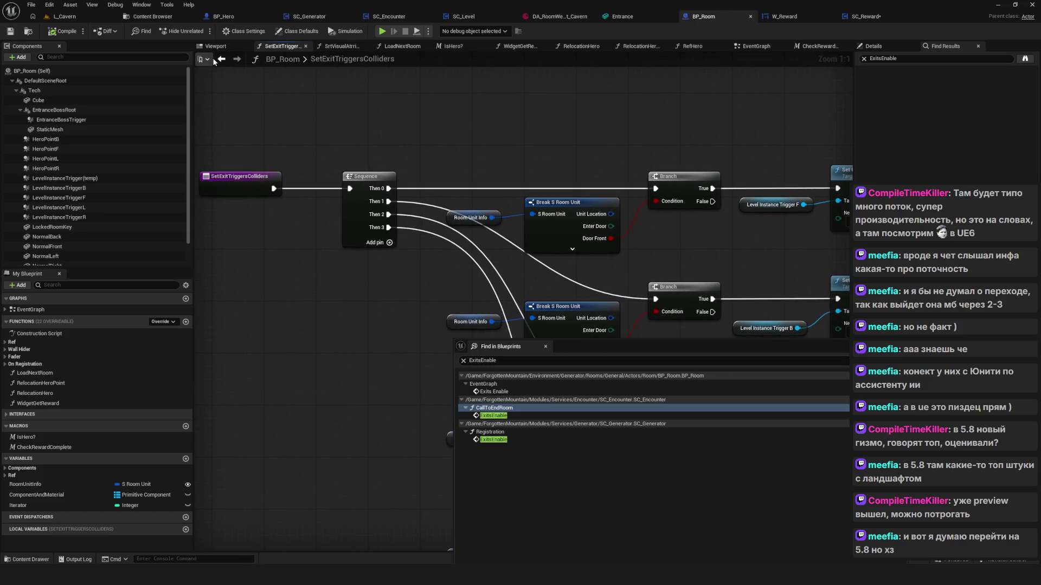
pyautogui.click(220, 58)
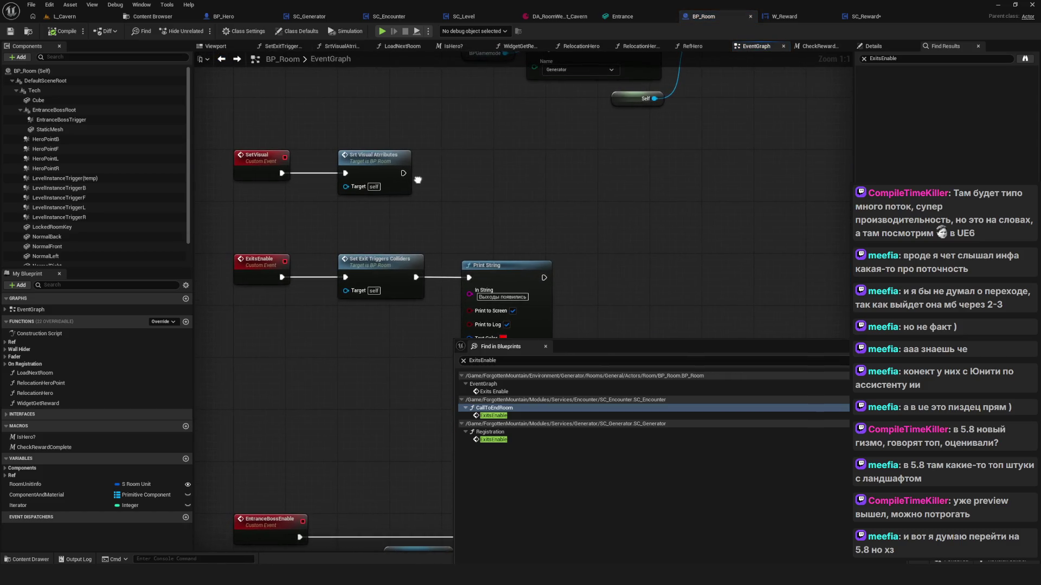
pyautogui.moveTo(414, 180); pyautogui.dragTo(434, 114)
pyautogui.click(391, 200)
pyautogui.moveTo(416, 267); pyautogui.dragTo(505, 303)
pyautogui.doubleClick(494, 234)
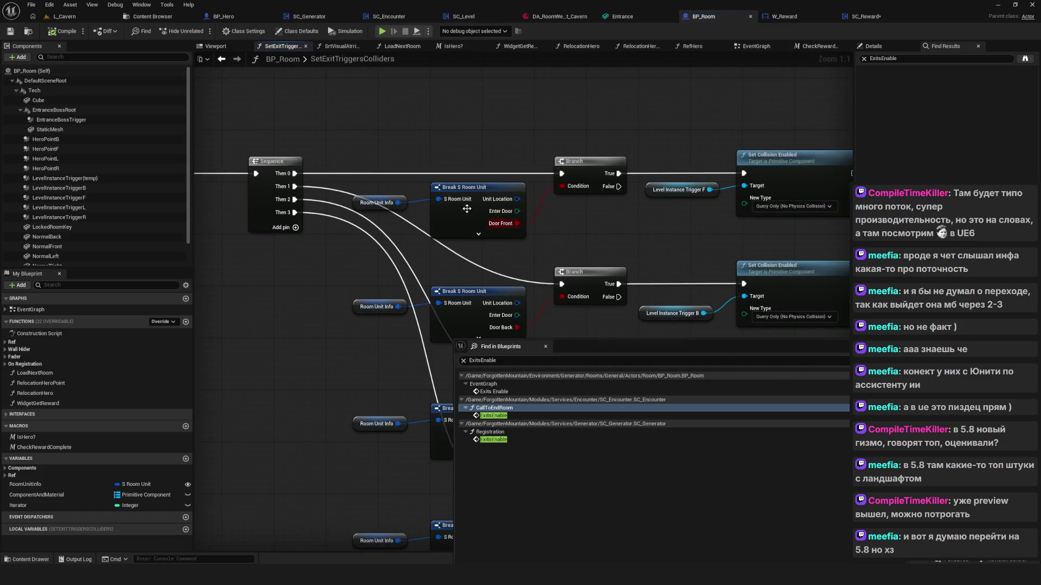
pyautogui.click(221, 58)
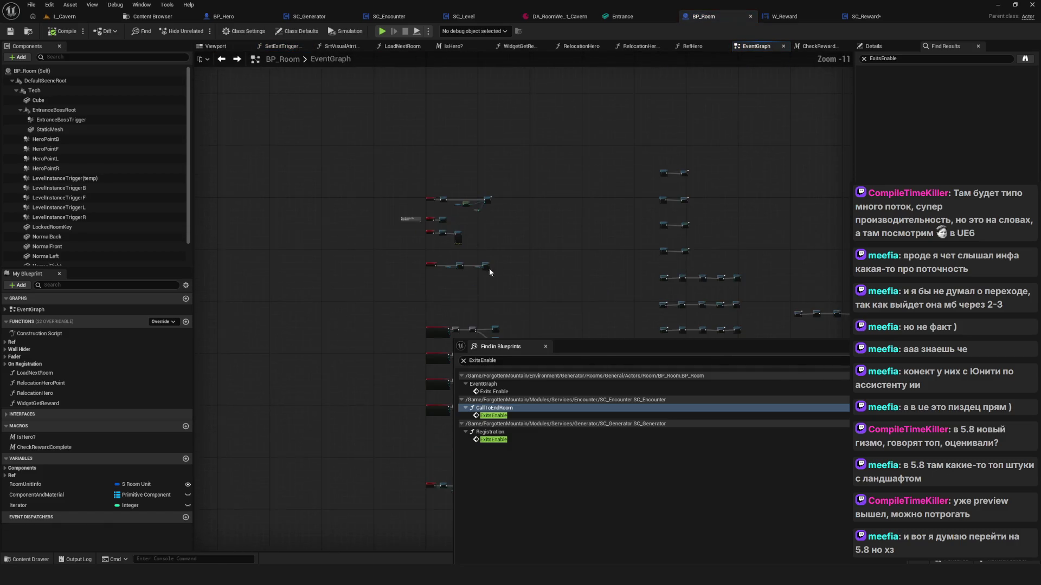
# Open the Check Reward Complete macro from the Is Hero chain to review it
pyautogui.scroll(10, 489, 268)
pyautogui.moveTo(607, 271); pyautogui.dragTo(505, 268)
pyautogui.moveTo(497, 149); pyautogui.dragTo(576, 276)
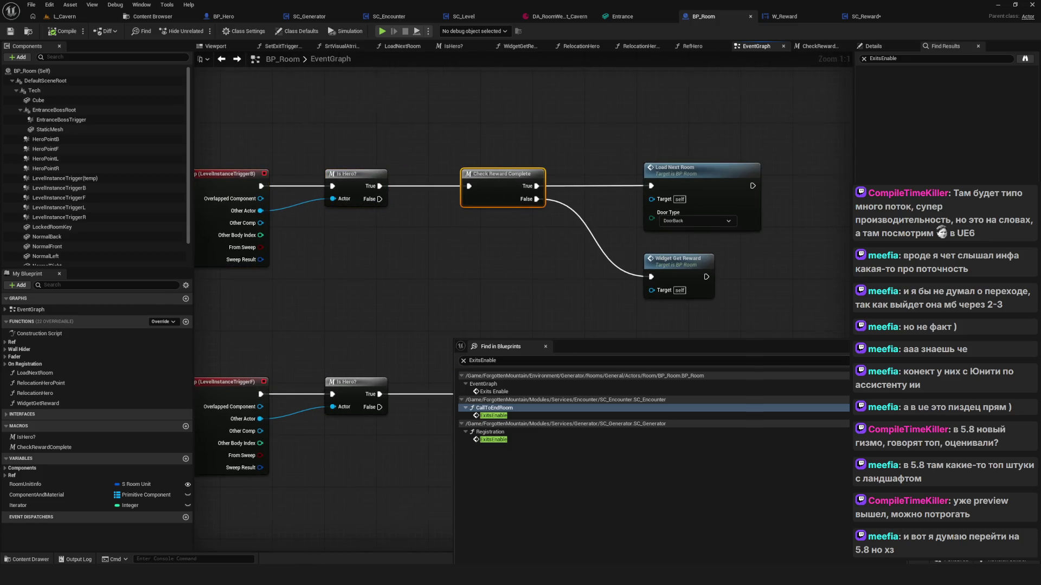
pyautogui.doubleClick(488, 187)
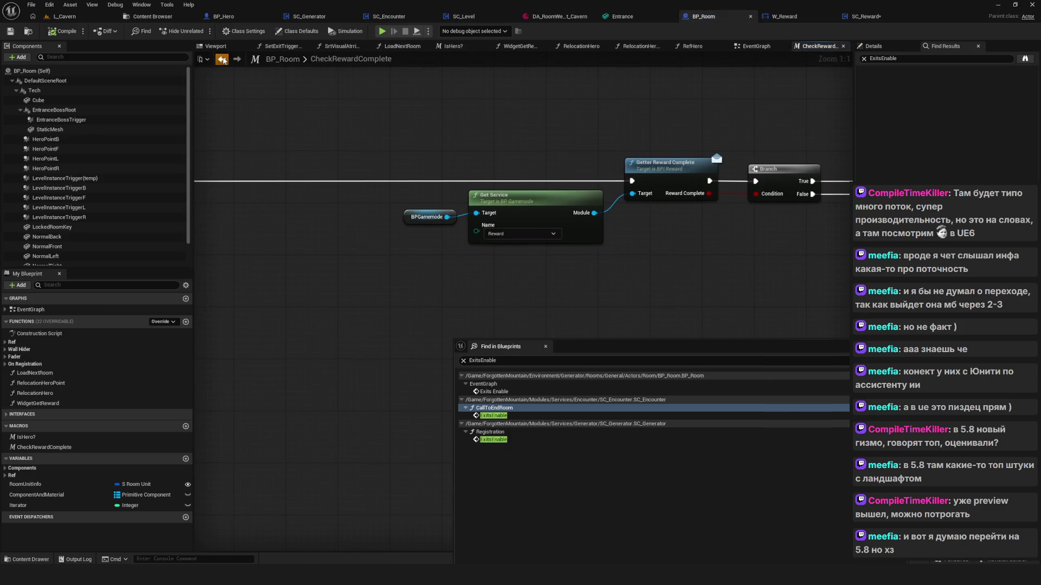
pyautogui.click(222, 60)
# Look over Load Next Room and Widget Get Reward, enlarge the search results, then return to SC_Encounter
pyautogui.moveTo(431, 127)
pyautogui.mouseDown()
pyautogui.moveTo(703, 288)
pyautogui.moveTo(675, 227)
pyautogui.mouseUp()
pyautogui.click(627, 243)
pyautogui.moveTo(630, 264); pyautogui.dragTo(438, 326)
pyautogui.moveTo(630, 134); pyautogui.dragTo(478, 239)
pyautogui.click(632, 275)
pyautogui.moveTo(632, 274); pyautogui.dragTo(687, 245)
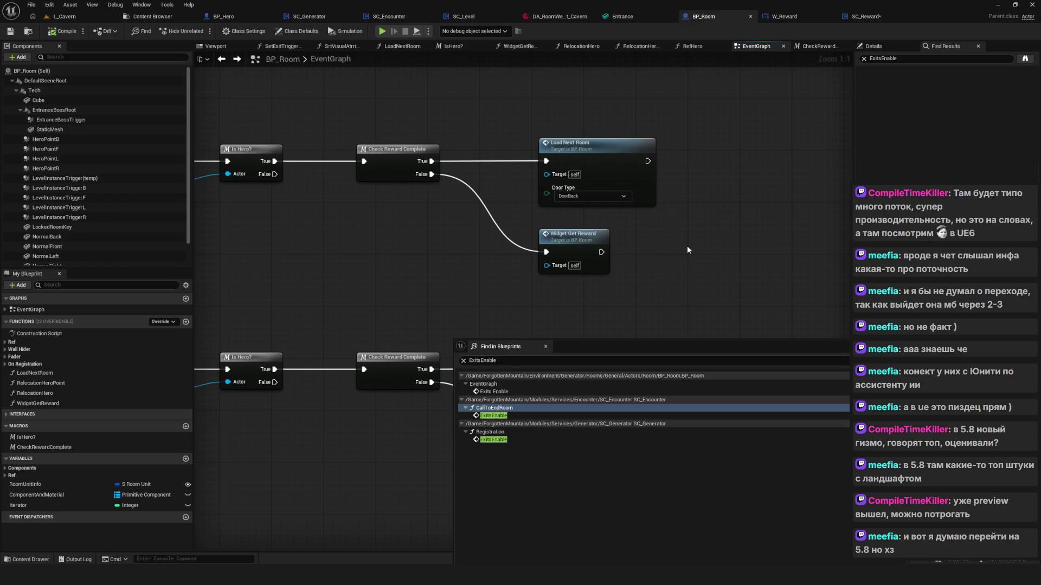
pyautogui.moveTo(618, 340); pyautogui.dragTo(610, 222)
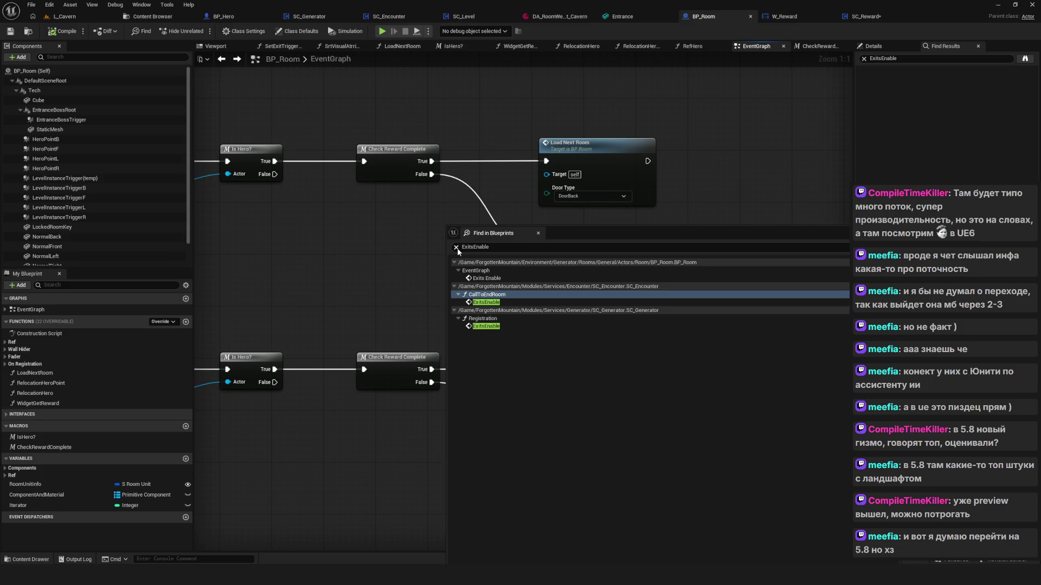
pyautogui.click(402, 18)
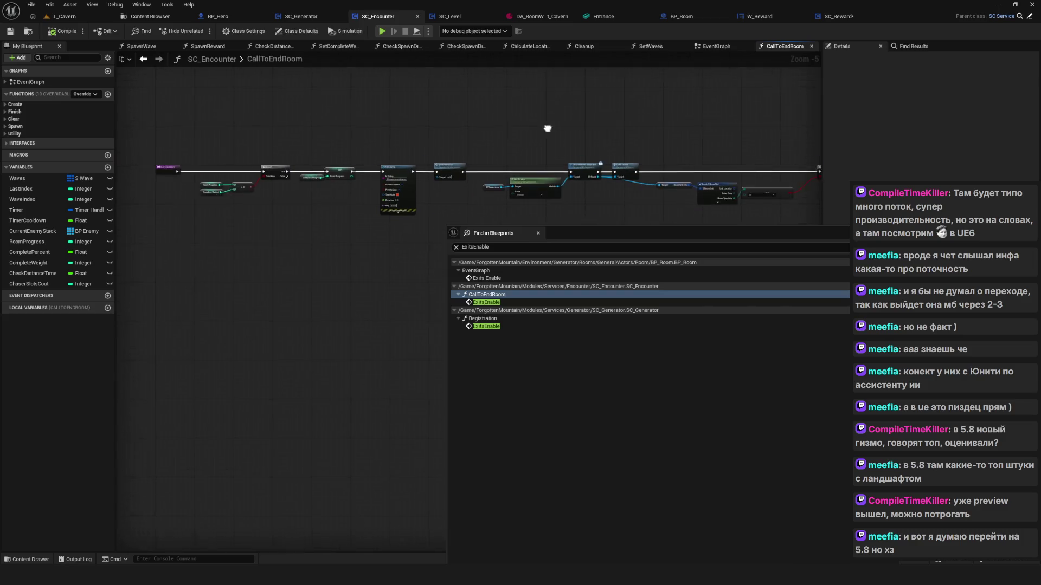
# Close the search results, review CallToEndRoom through Spawn Reward, and save SC_Encounter
pyautogui.click(539, 233)
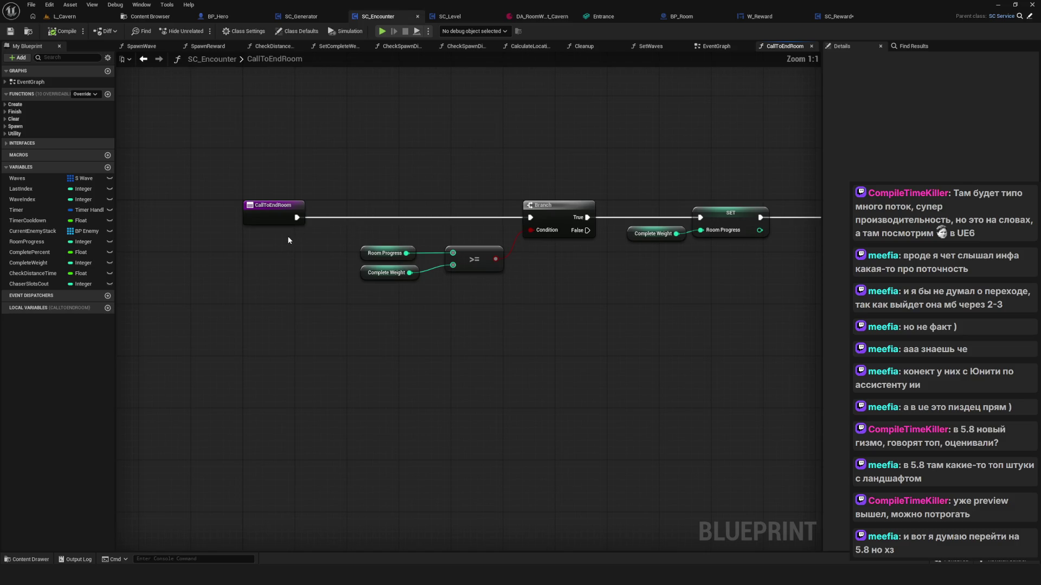
pyautogui.moveTo(256, 158); pyautogui.dragTo(444, 287)
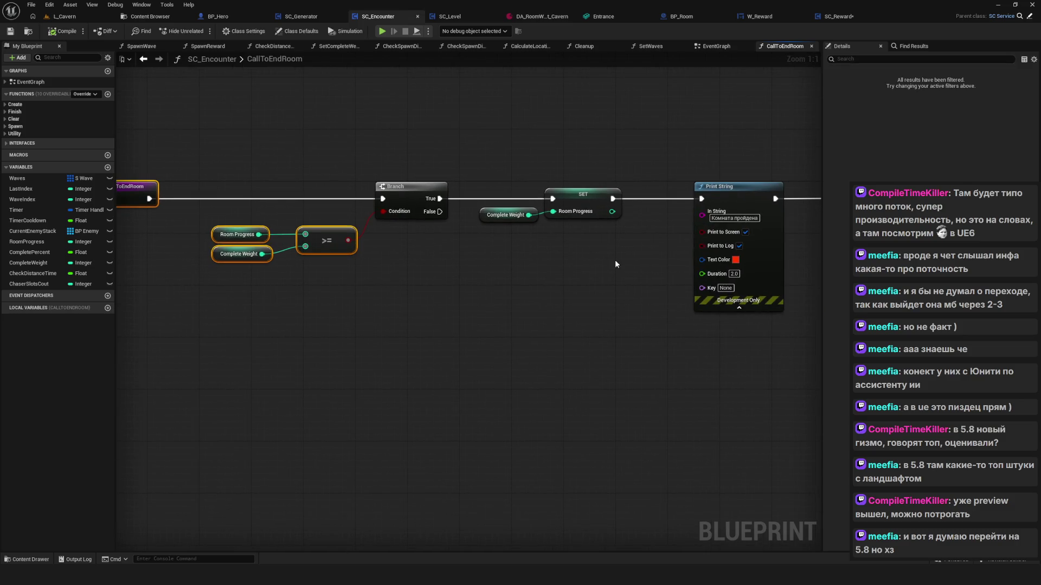
pyautogui.moveTo(616, 263); pyautogui.dragTo(614, 260)
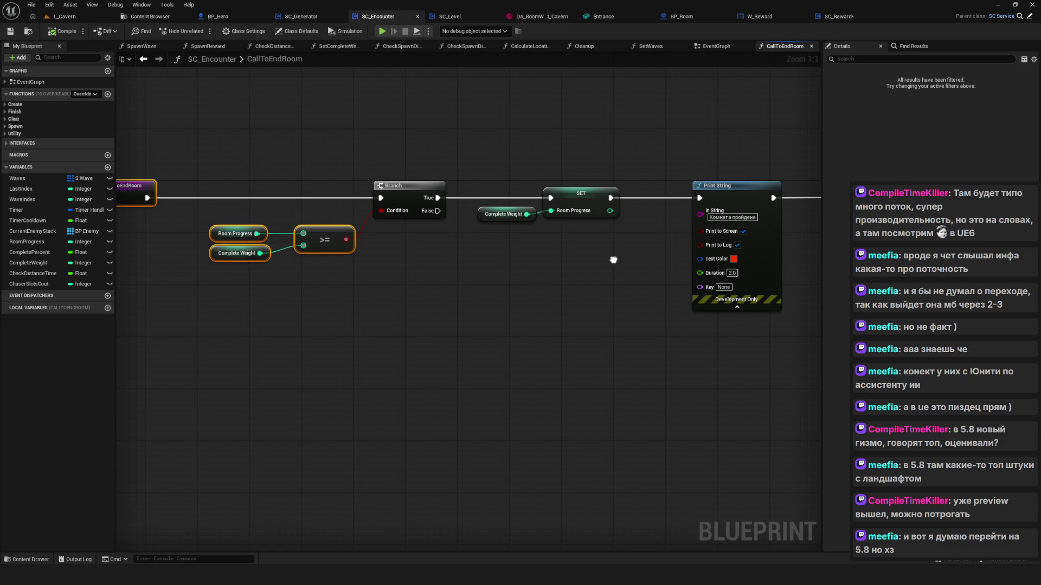
pyautogui.moveTo(613, 260); pyautogui.dragTo(411, 257)
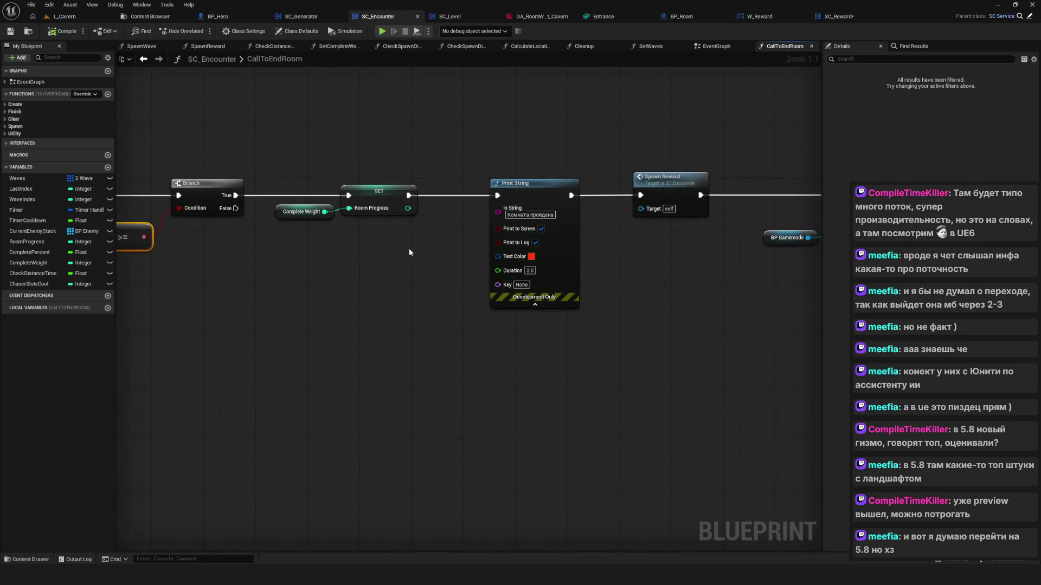
pyautogui.scroll(-2, 409, 250)
pyautogui.moveTo(436, 274)
pyautogui.mouseDown()
pyautogui.moveTo(441, 284)
pyautogui.moveTo(221, 284)
pyautogui.mouseUp()
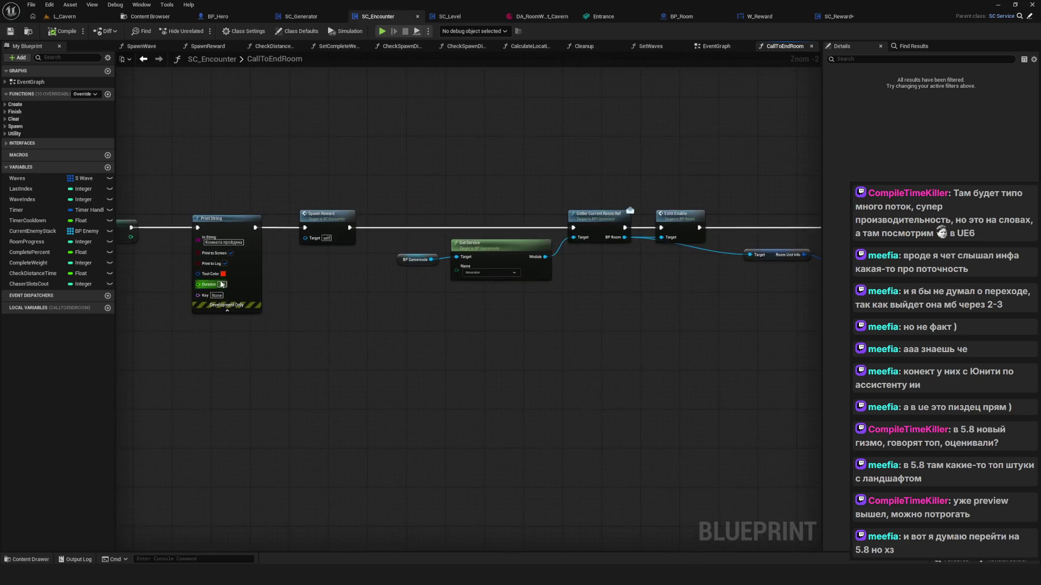
pyautogui.scroll(1, 244, 283)
pyautogui.scroll(1, 380, 288)
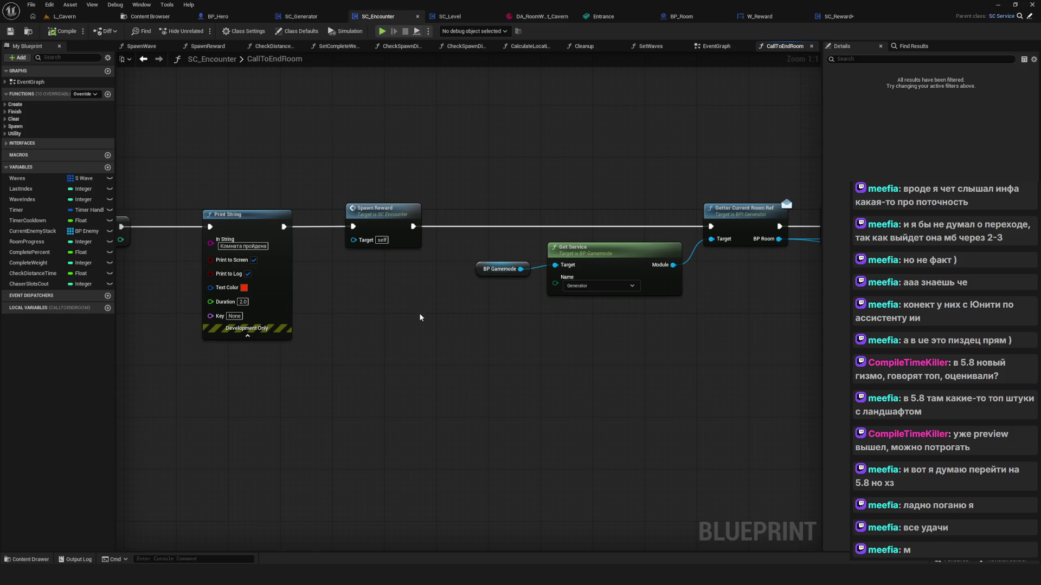
pyautogui.moveTo(428, 353); pyautogui.dragTo(446, 363)
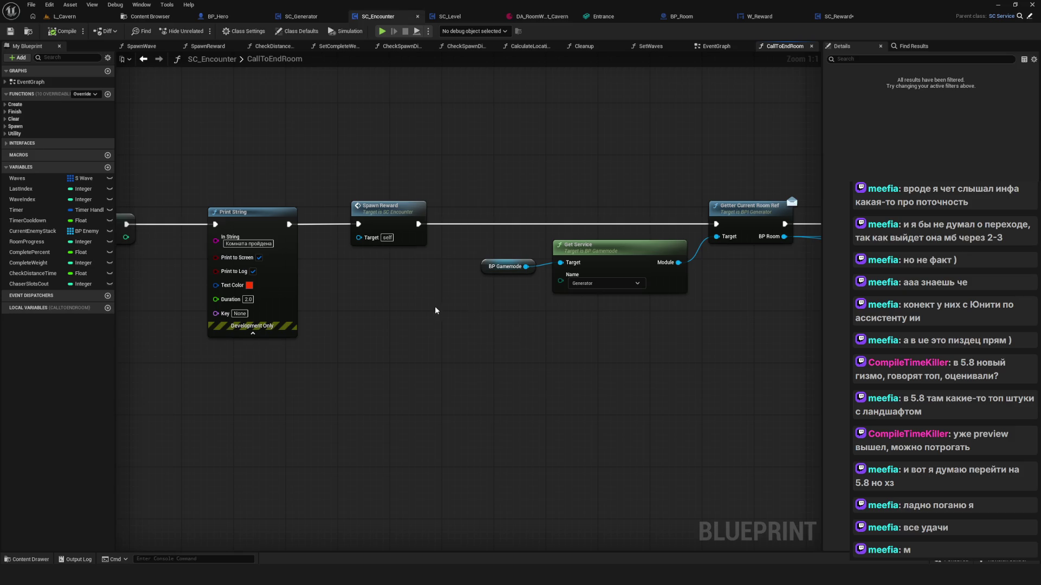
pyautogui.scroll(-1, 479, 324)
pyautogui.hscroll(-3, 479, 324)
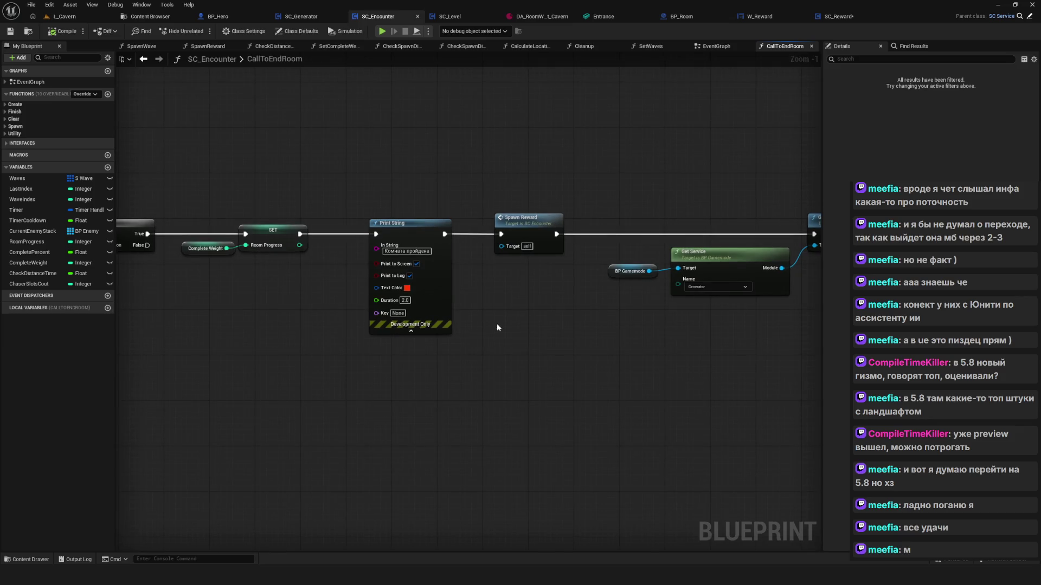
pyautogui.scroll(-5, 489, 326)
pyautogui.scroll(3, 490, 326)
pyautogui.click(9, 32)
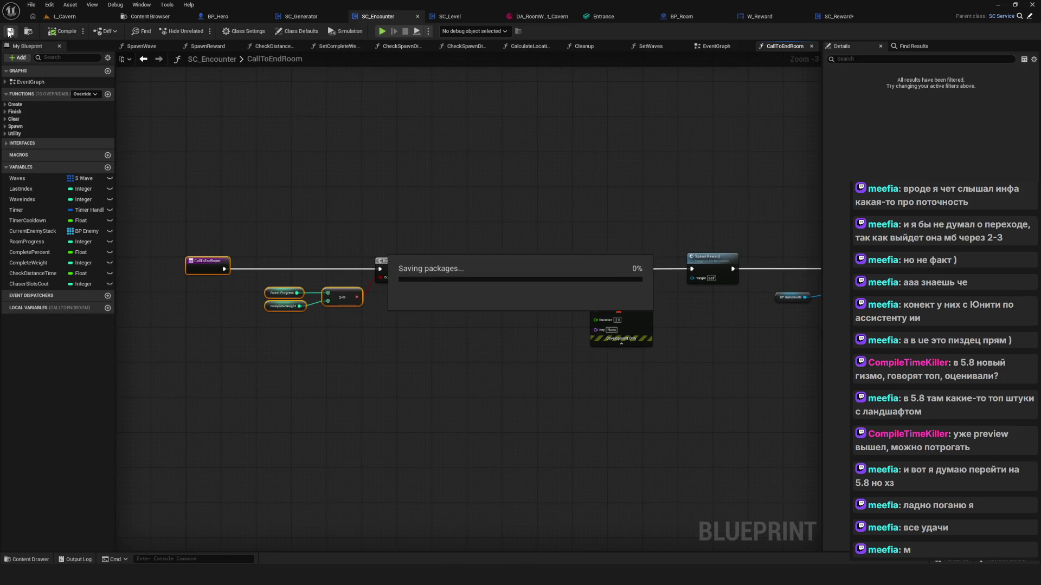
# Nudge the Exits Enable node rightward near the start of CallToEndRoom
pyautogui.moveTo(459, 267); pyautogui.dragTo(378, 294)
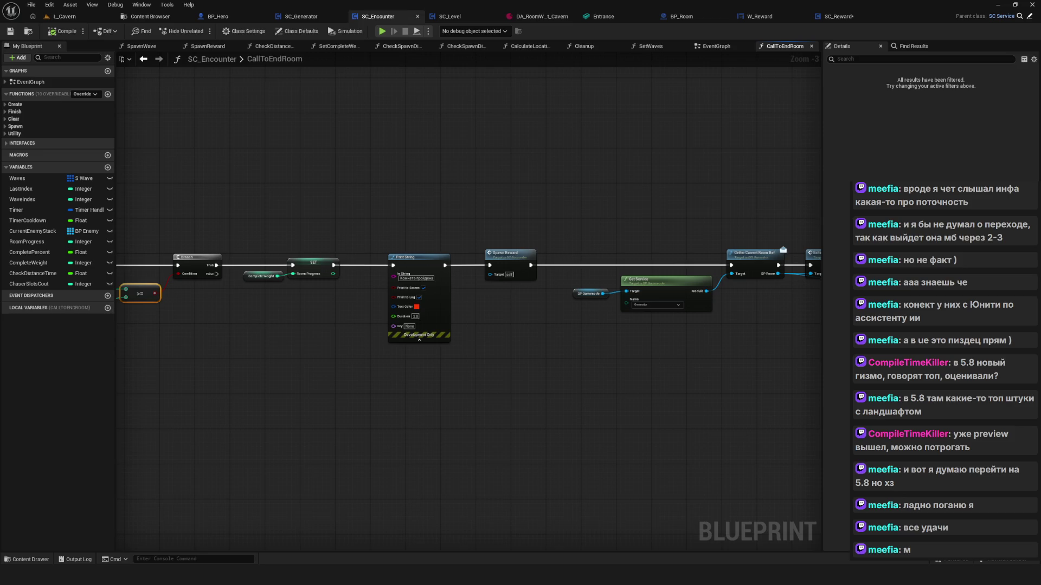
pyautogui.press('XF86AudioLowerVolume')
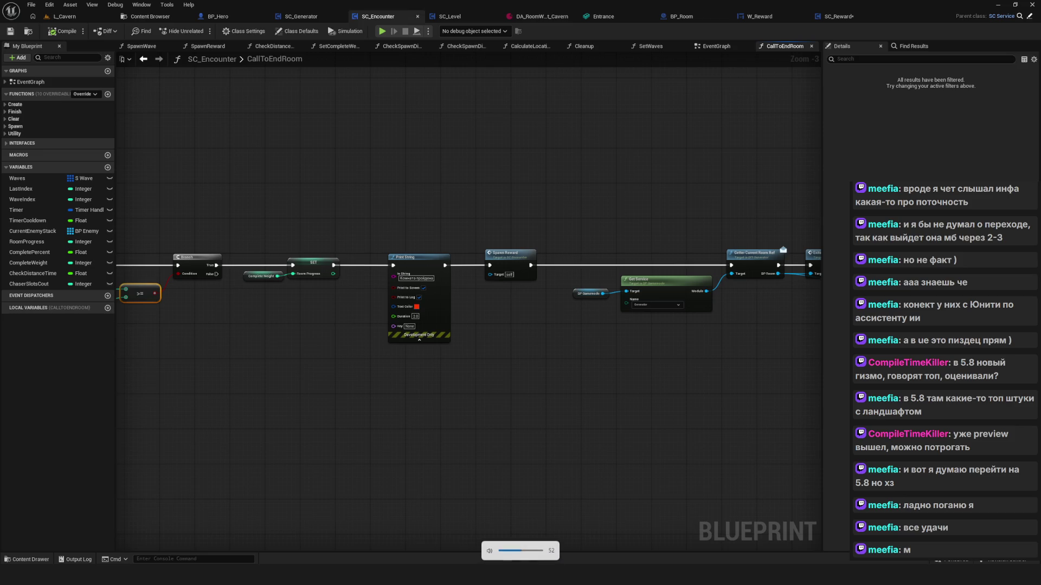
pyautogui.scroll(3, 507, 341)
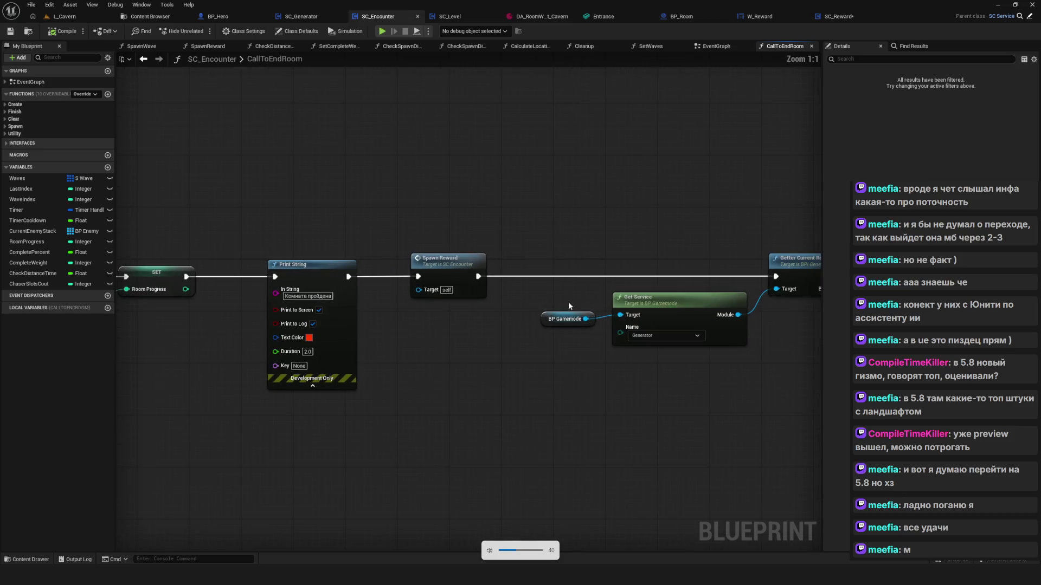
pyautogui.moveTo(445, 253); pyautogui.dragTo(576, 265)
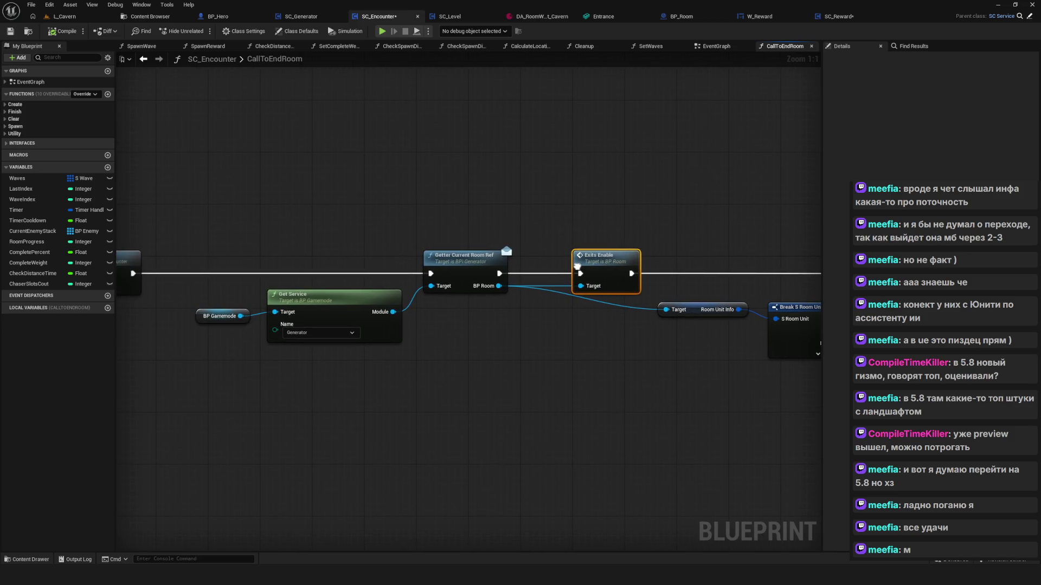
# Move the Target, Break S Room Unit and == check nodes about 70 px down
pyautogui.moveTo(577, 266); pyautogui.dragTo(491, 266)
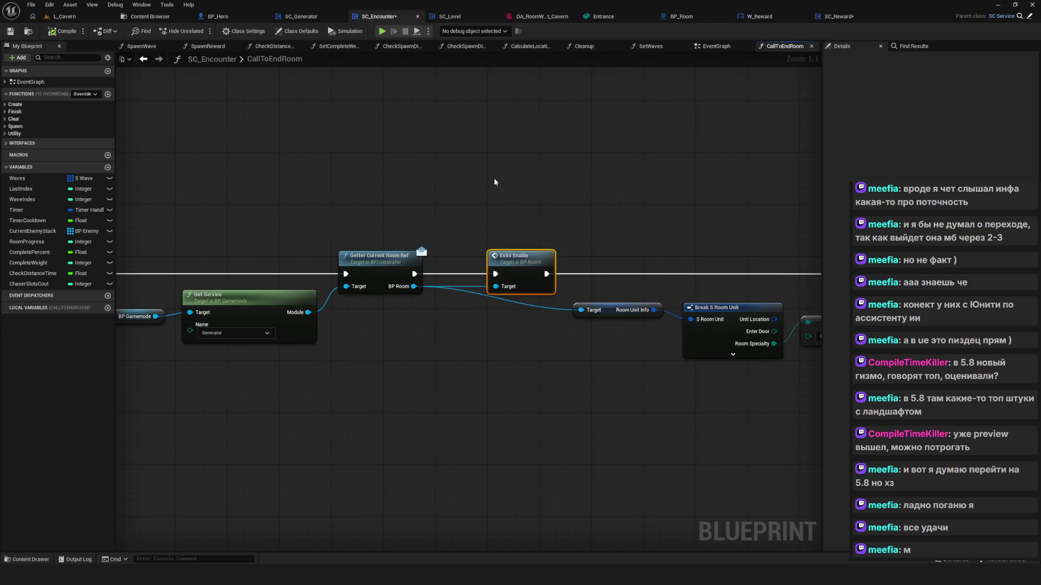
pyautogui.moveTo(495, 179); pyautogui.dragTo(505, 386)
pyautogui.moveTo(524, 353); pyautogui.dragTo(281, 275)
pyautogui.moveTo(424, 277); pyautogui.dragTo(341, 291)
pyautogui.moveTo(411, 296)
pyautogui.mouseDown()
pyautogui.moveTo(205, 315)
pyautogui.moveTo(255, 304)
pyautogui.moveTo(237, 286)
pyautogui.mouseUp()
pyautogui.moveTo(712, 117); pyautogui.dragTo(711, 388)
pyautogui.moveTo(466, 319); pyautogui.dragTo(633, 343)
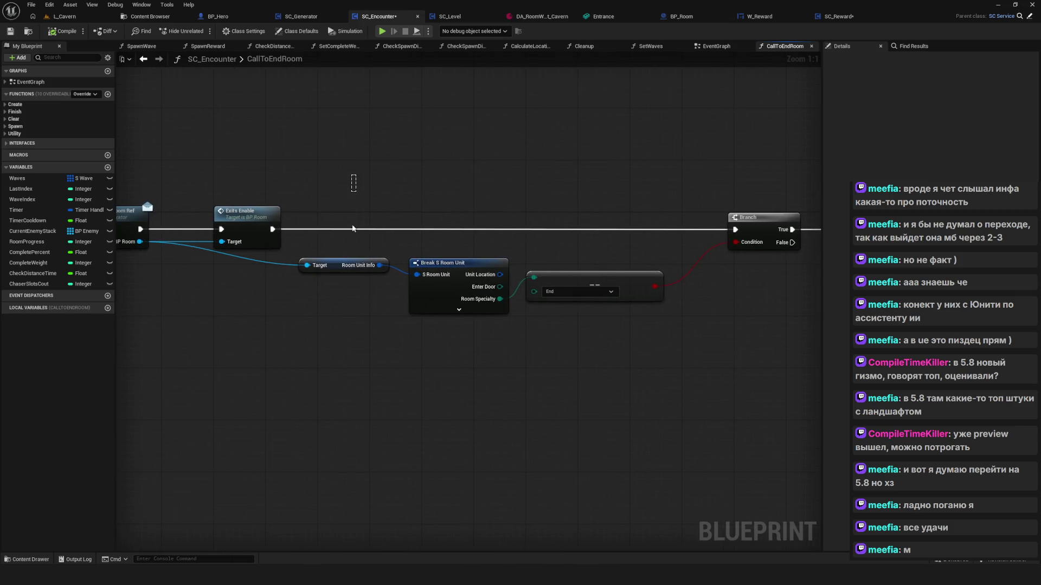
pyautogui.moveTo(356, 175); pyautogui.dragTo(670, 357)
pyautogui.moveTo(440, 266)
pyautogui.mouseDown()
pyautogui.moveTo(443, 304)
pyautogui.moveTo(440, 267)
pyautogui.moveTo(428, 267)
pyautogui.moveTo(480, 267)
pyautogui.mouseUp()
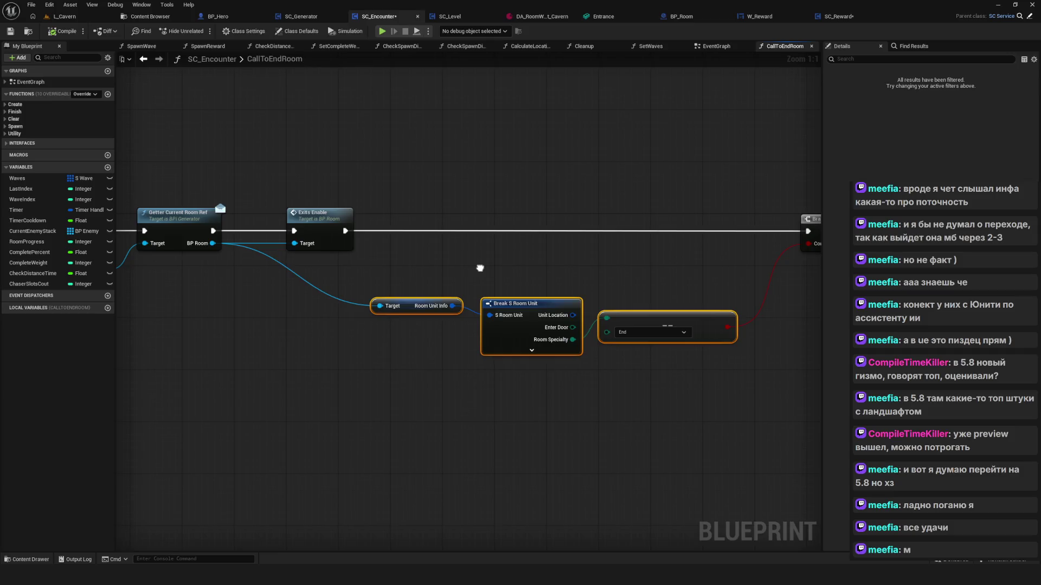
# Check the Exits Enable and Spawn Reward area, then save SC_Encounter with Ctrl+S
pyautogui.moveTo(379, 151); pyautogui.dragTo(353, 277)
pyautogui.moveTo(495, 273)
pyautogui.mouseDown()
pyautogui.moveTo(424, 269)
pyautogui.moveTo(407, 232)
pyautogui.mouseUp()
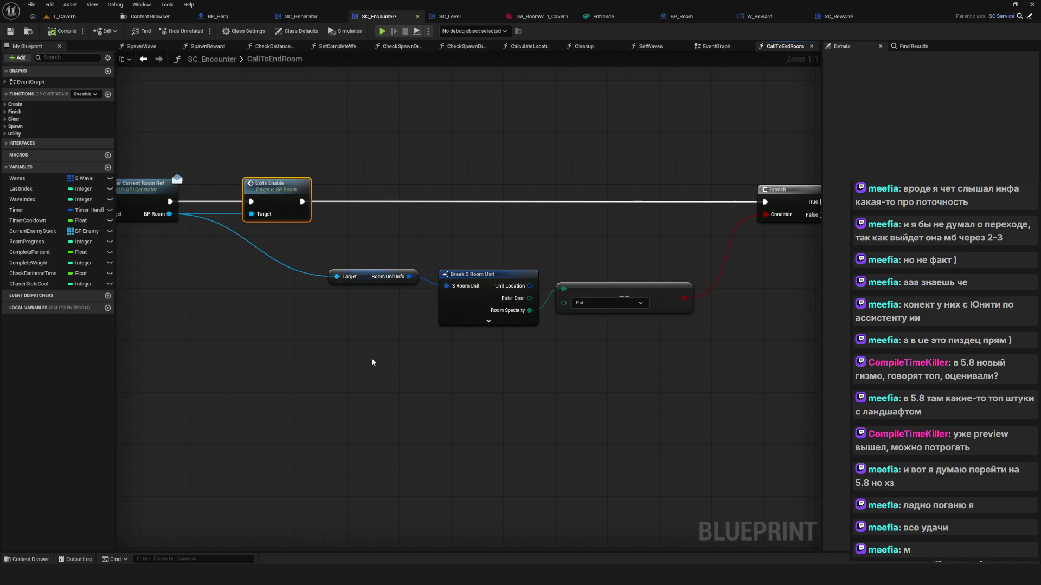
pyautogui.moveTo(358, 365)
pyautogui.mouseDown()
pyautogui.moveTo(274, 432)
pyautogui.moveTo(228, 407)
pyautogui.moveTo(496, 413)
pyautogui.mouseUp()
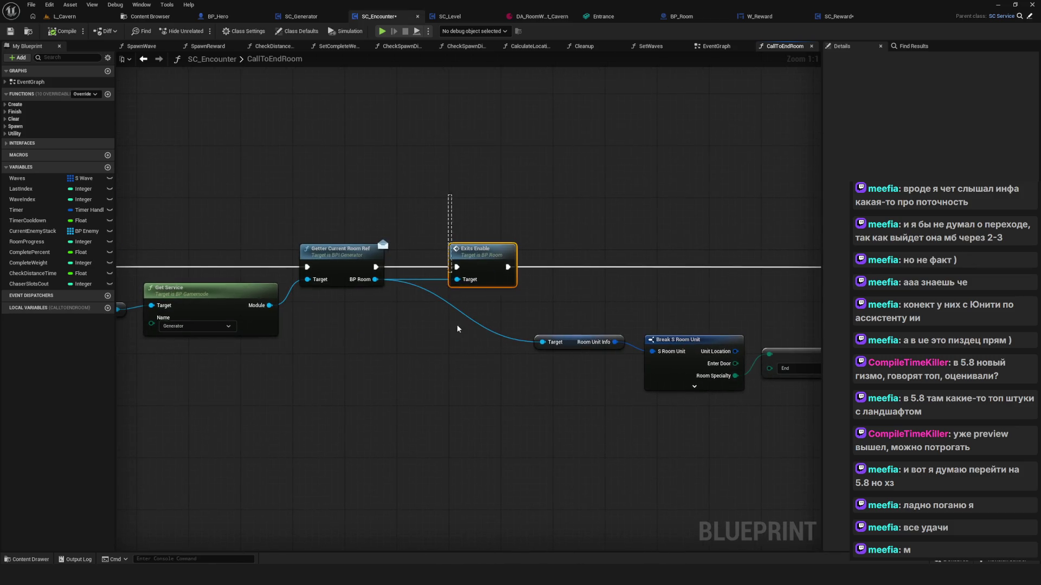
pyautogui.moveTo(441, 362)
pyautogui.mouseDown()
pyautogui.moveTo(681, 394)
pyautogui.moveTo(546, 377)
pyautogui.mouseUp()
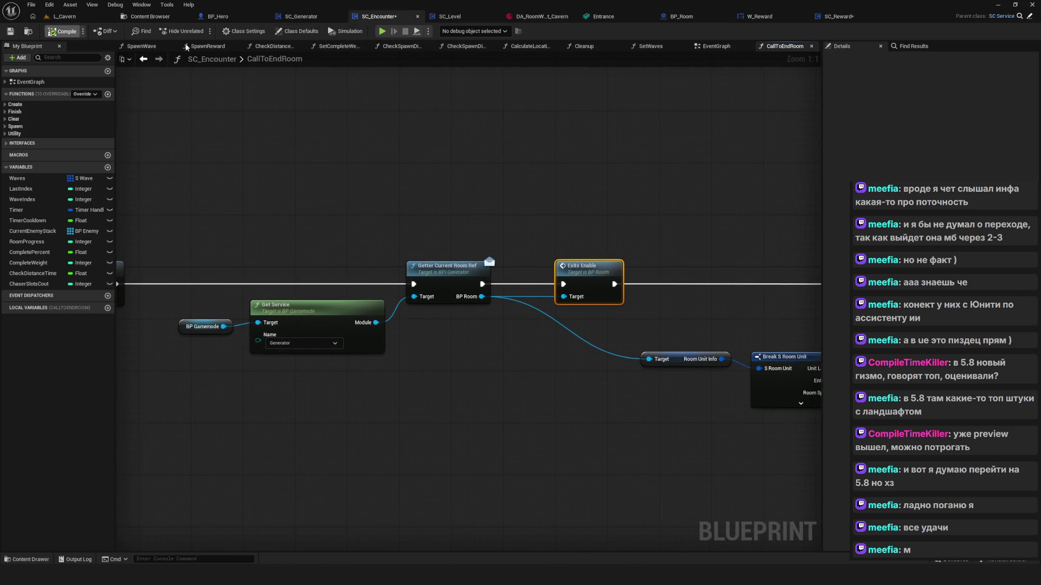
pyautogui.hotkey('ctrl', 's')
# Shift the Branch and Print String nodes further left
pyautogui.moveTo(563, 202); pyautogui.dragTo(440, 218)
pyautogui.moveTo(439, 218); pyautogui.dragTo(470, 405)
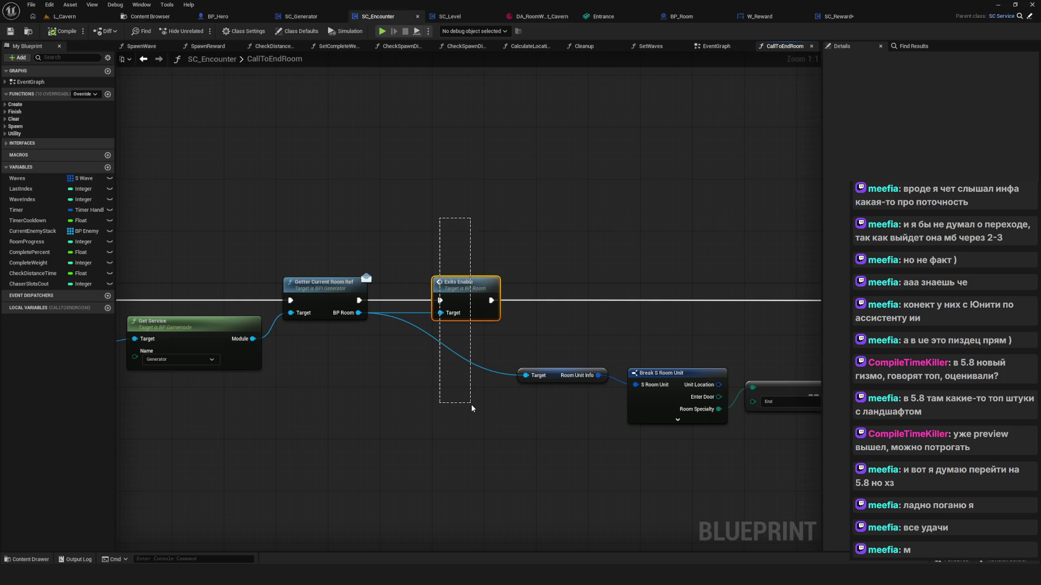
pyautogui.moveTo(471, 404); pyautogui.dragTo(470, 405)
pyautogui.moveTo(470, 404)
pyautogui.mouseDown()
pyautogui.moveTo(828, 343)
pyautogui.moveTo(371, 327)
pyautogui.moveTo(409, 317)
pyautogui.moveTo(331, 349)
pyautogui.mouseUp()
pyautogui.moveTo(316, 190); pyautogui.dragTo(336, 284)
pyautogui.moveTo(522, 316); pyautogui.dragTo(368, 296)
pyautogui.moveTo(648, 257); pyautogui.dragTo(808, 168)
pyautogui.moveTo(674, 223); pyautogui.dragTo(642, 223)
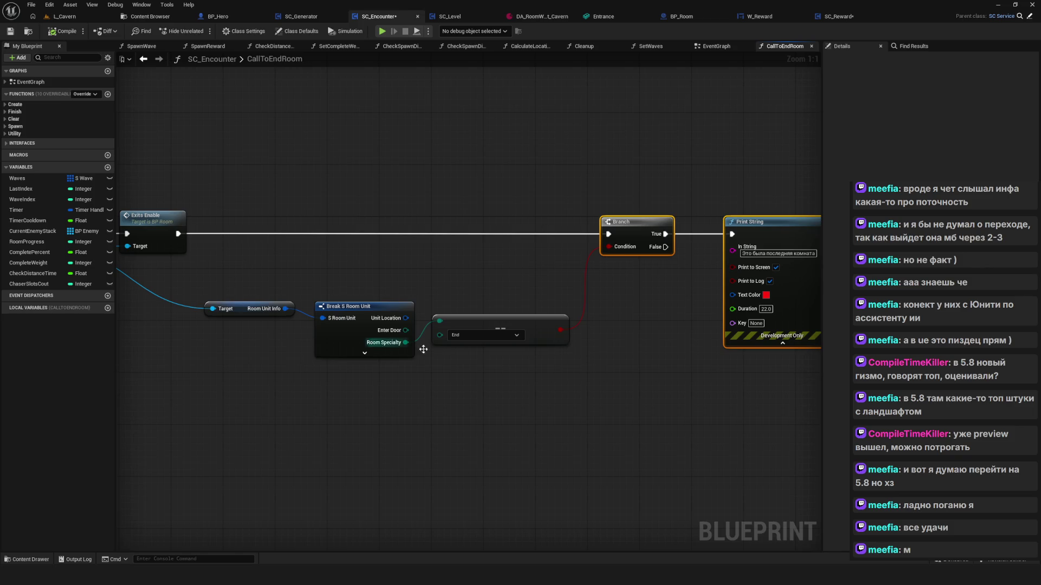
# Review the whole chain from Exits Enable to Print String, then go to BP_Room's Event Graph
pyautogui.moveTo(605, 236); pyautogui.dragTo(392, 215)
pyautogui.moveTo(527, 130); pyautogui.dragTo(569, 384)
pyautogui.moveTo(386, 275)
pyautogui.mouseDown()
pyautogui.moveTo(641, 273)
pyautogui.moveTo(291, 267)
pyautogui.mouseUp()
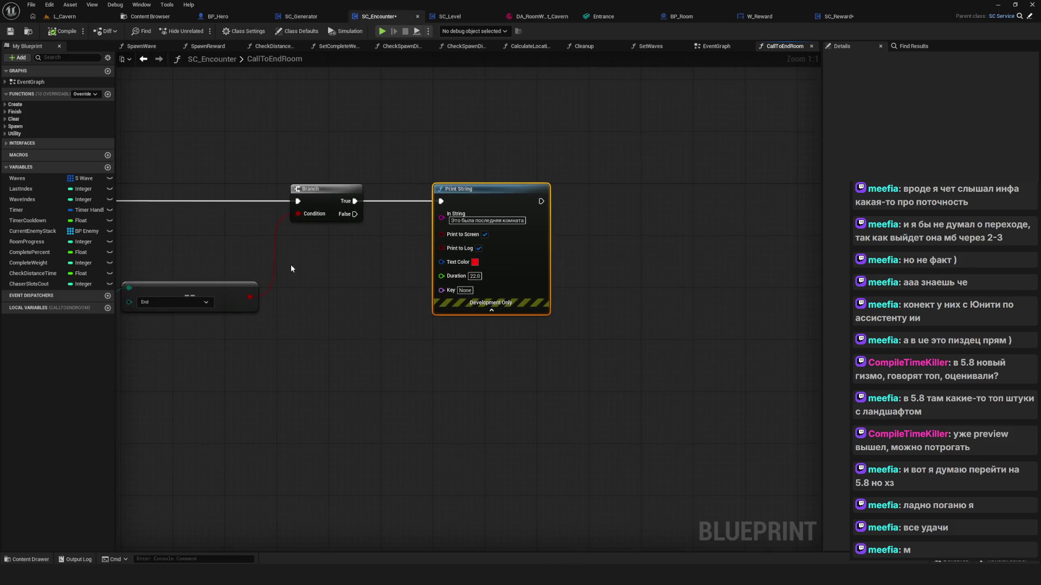
pyautogui.click(584, 208)
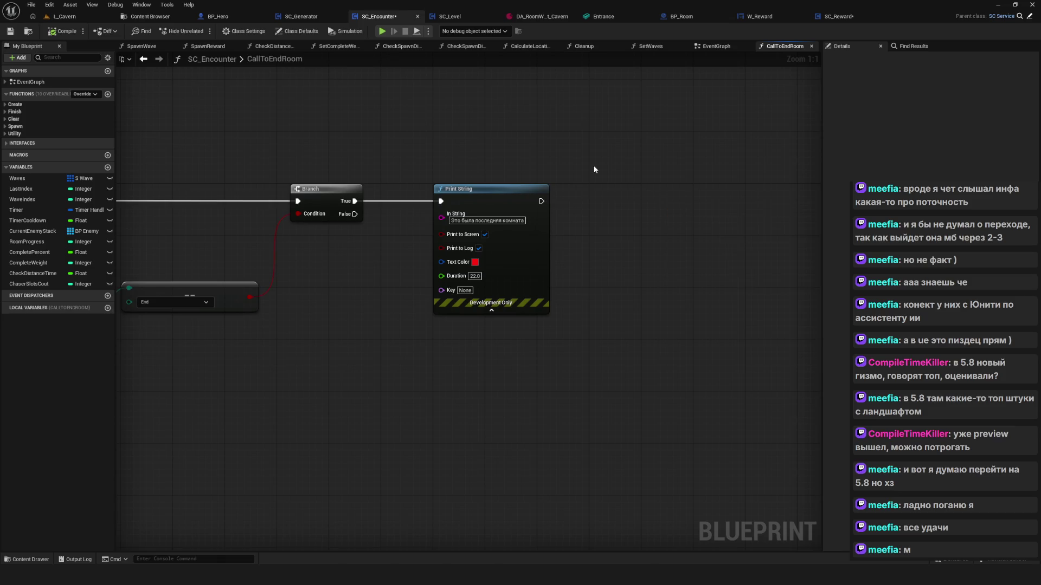
pyautogui.moveTo(600, 188); pyautogui.dragTo(813, 223)
pyautogui.scroll(-1, 435, 209)
pyautogui.moveTo(435, 209); pyautogui.dragTo(465, 223)
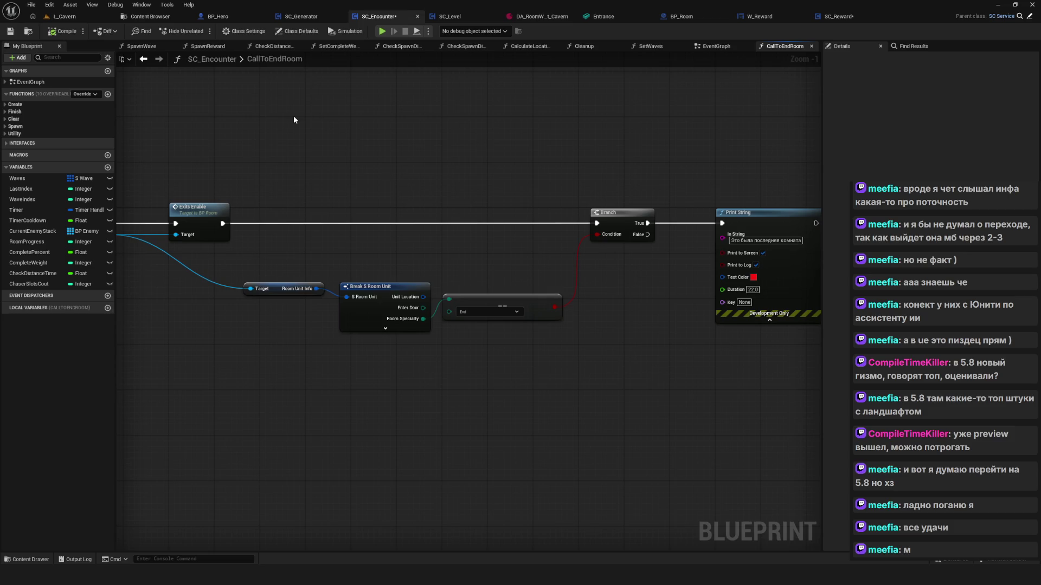
pyautogui.click(684, 18)
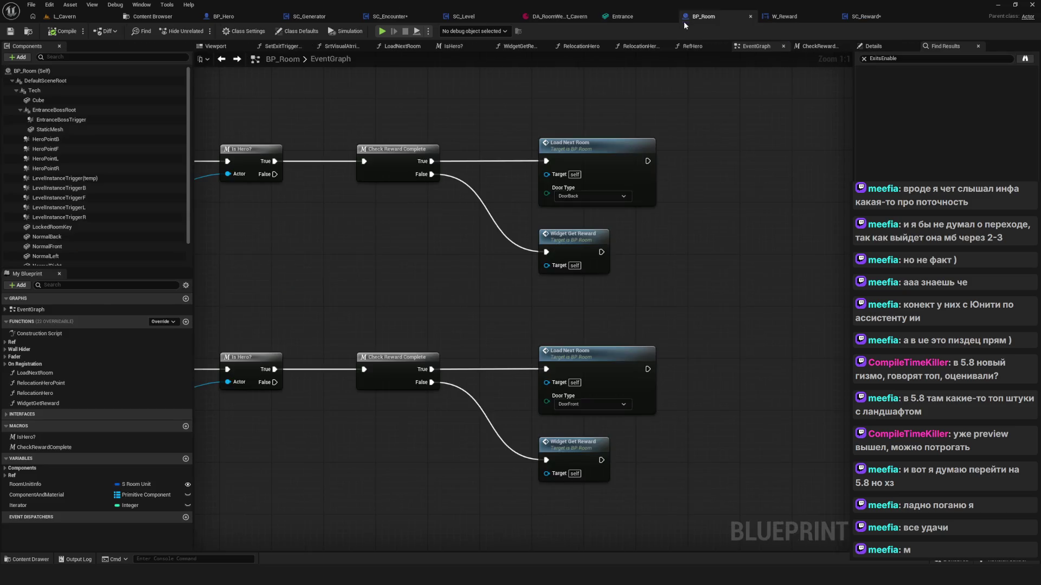
# Look over BP_Room's EntranceBossEnable event before returning to CallToEndRoom
pyautogui.scroll(-4, 525, 245)
pyautogui.scroll(4, 479, 376)
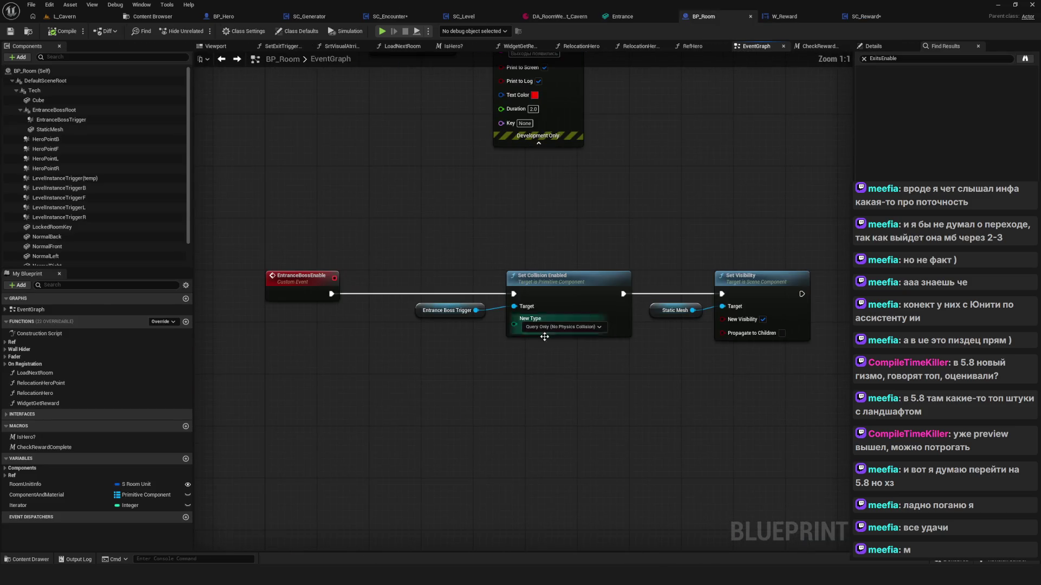
pyautogui.moveTo(268, 220); pyautogui.dragTo(395, 375)
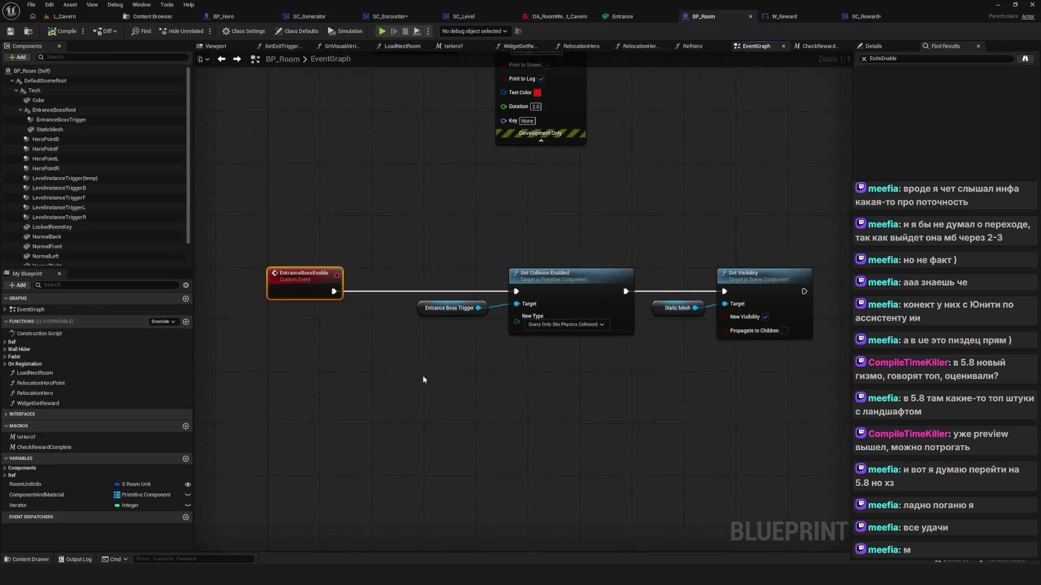
pyautogui.moveTo(347, 314); pyautogui.dragTo(296, 322)
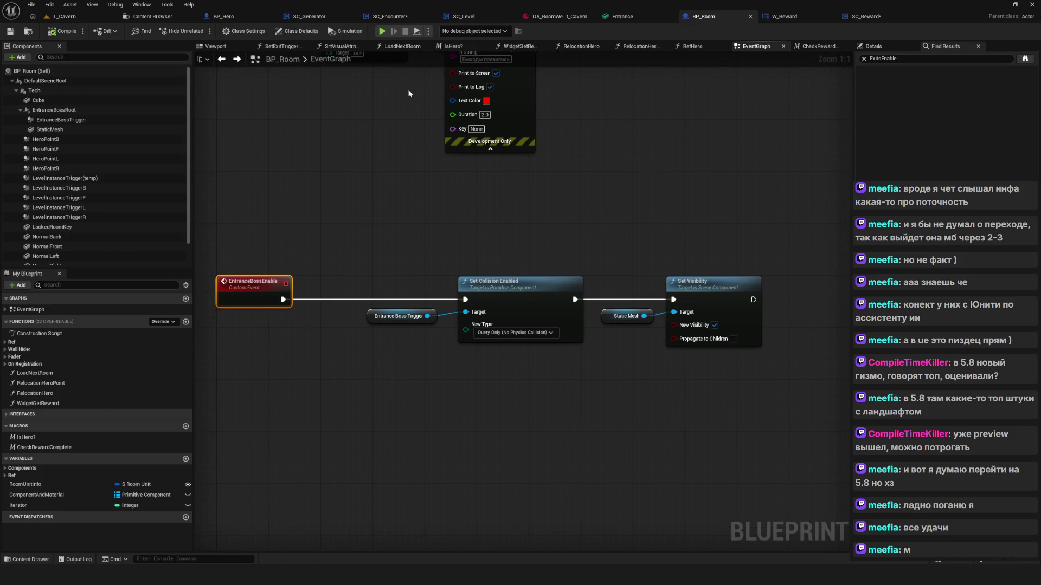
pyautogui.click(386, 16)
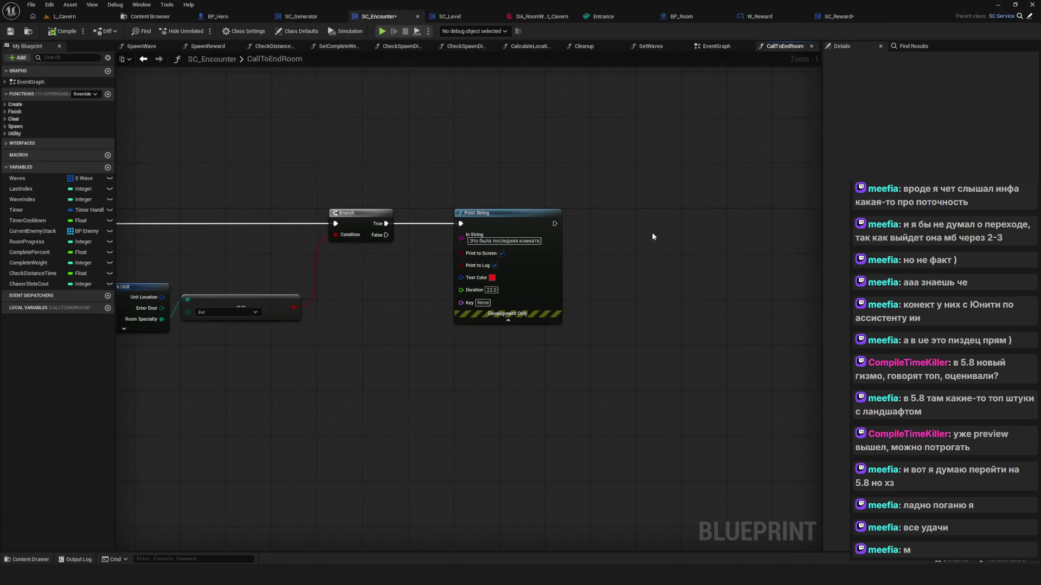
# Add an Entrance Boss Enable call on the room reference, run after Print String
pyautogui.moveTo(282, 223)
pyautogui.mouseDown()
pyautogui.moveTo(817, 232)
pyautogui.moveTo(548, 233)
pyautogui.mouseUp()
pyautogui.write('Entrance')
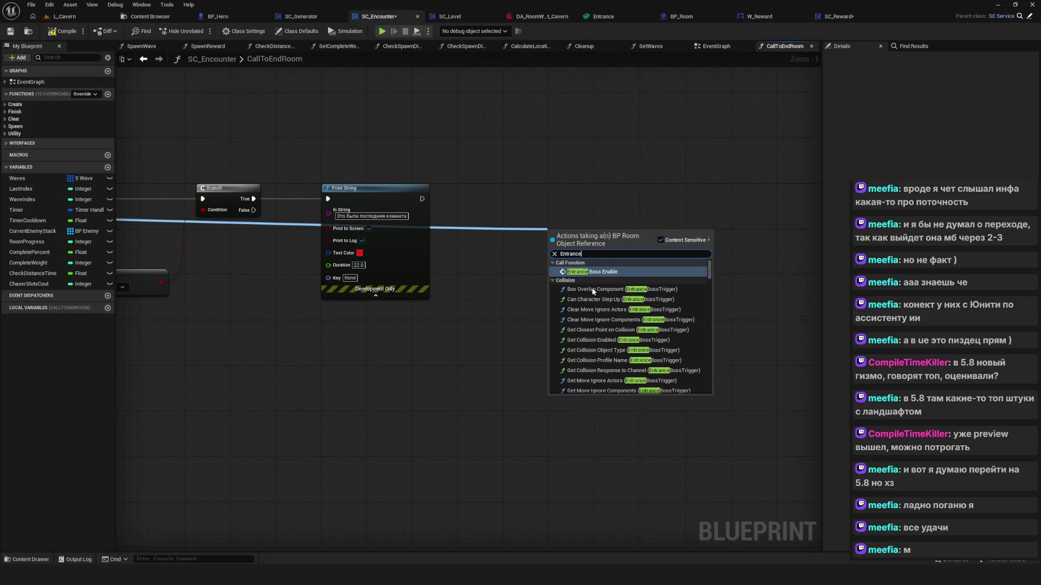
pyautogui.click(592, 271)
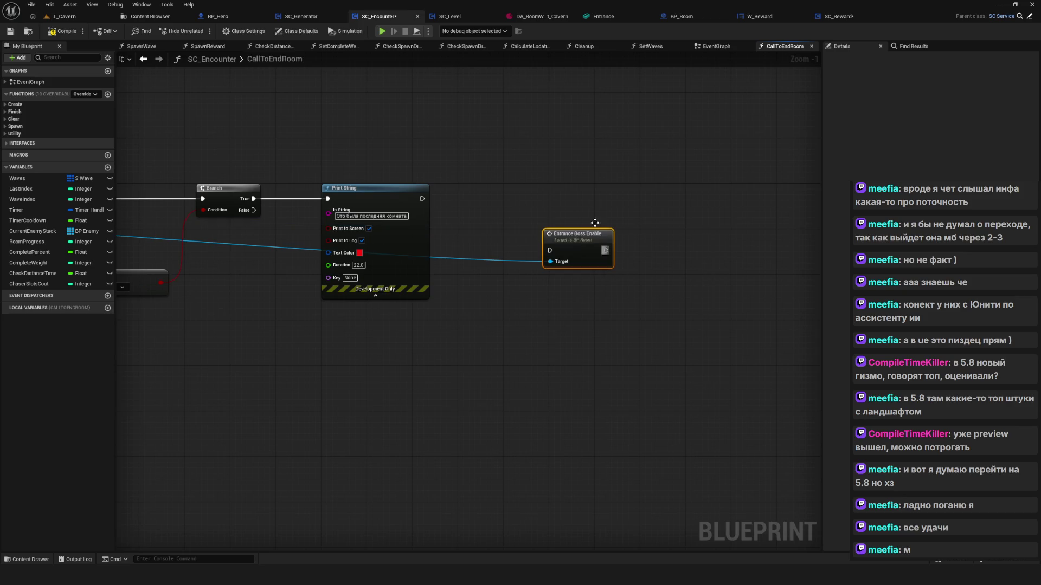
pyautogui.moveTo(562, 201)
pyautogui.mouseDown()
pyautogui.moveTo(554, 178)
pyautogui.moveTo(557, 190)
pyautogui.mouseUp()
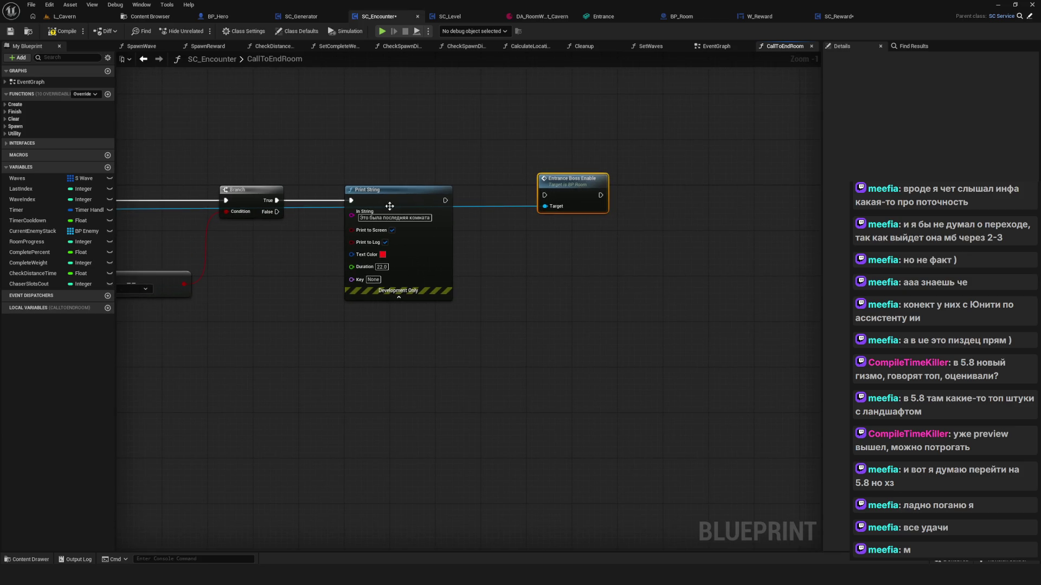
pyautogui.moveTo(450, 201); pyautogui.dragTo(547, 196)
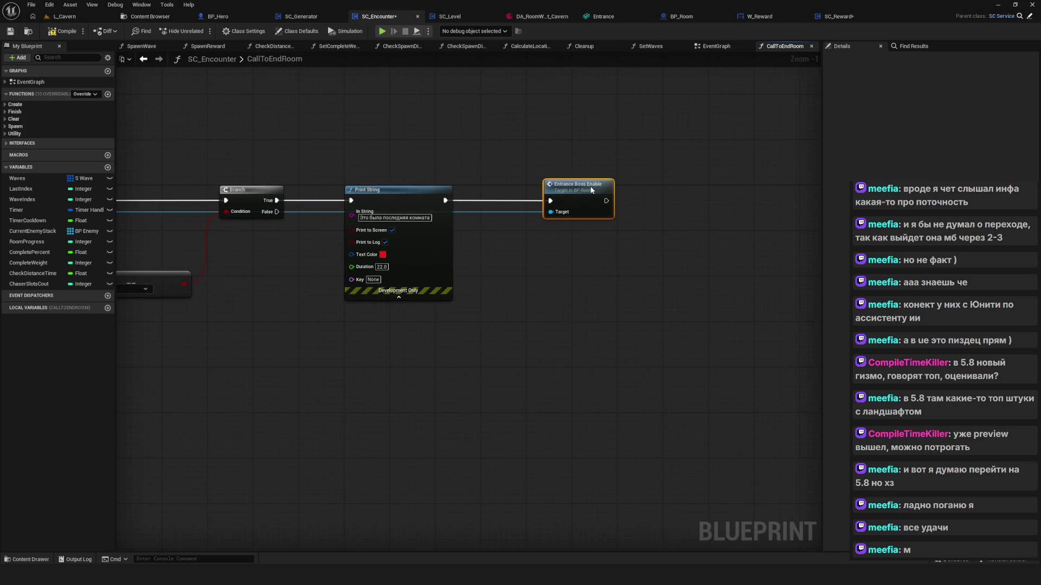
pyautogui.moveTo(399, 188); pyautogui.dragTo(447, 211)
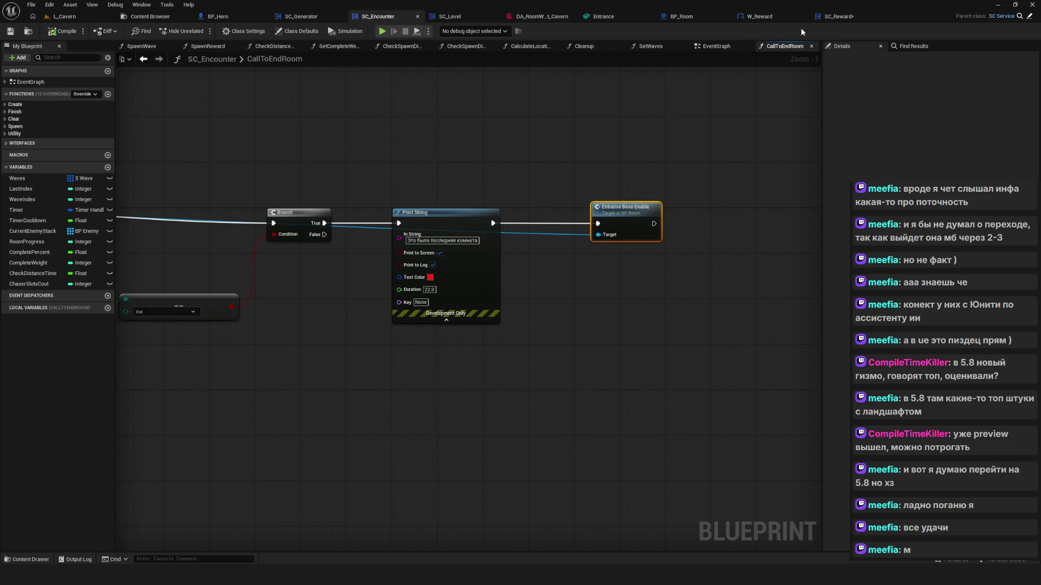
pyautogui.click(705, 17)
pyautogui.moveTo(473, 199)
pyautogui.mouseDown()
pyautogui.moveTo(529, 173)
pyautogui.moveTo(467, 186)
pyautogui.mouseUp()
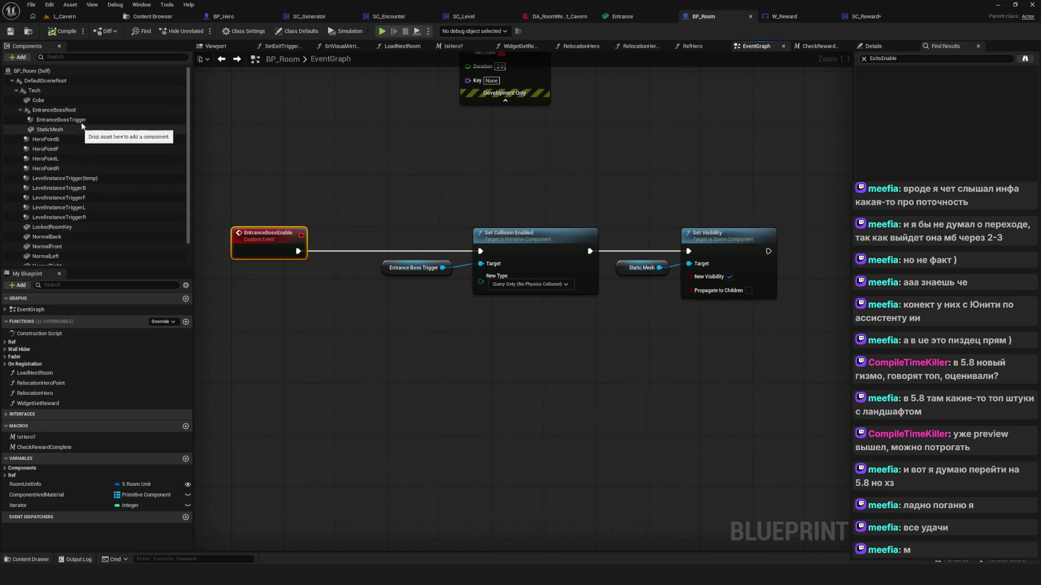
# Add an On Component Begin Overlap event for EntranceBossTrigger beside the other events and save
pyautogui.click(66, 121)
pyautogui.rightClick(68, 123)
pyautogui.moveTo(124, 153)
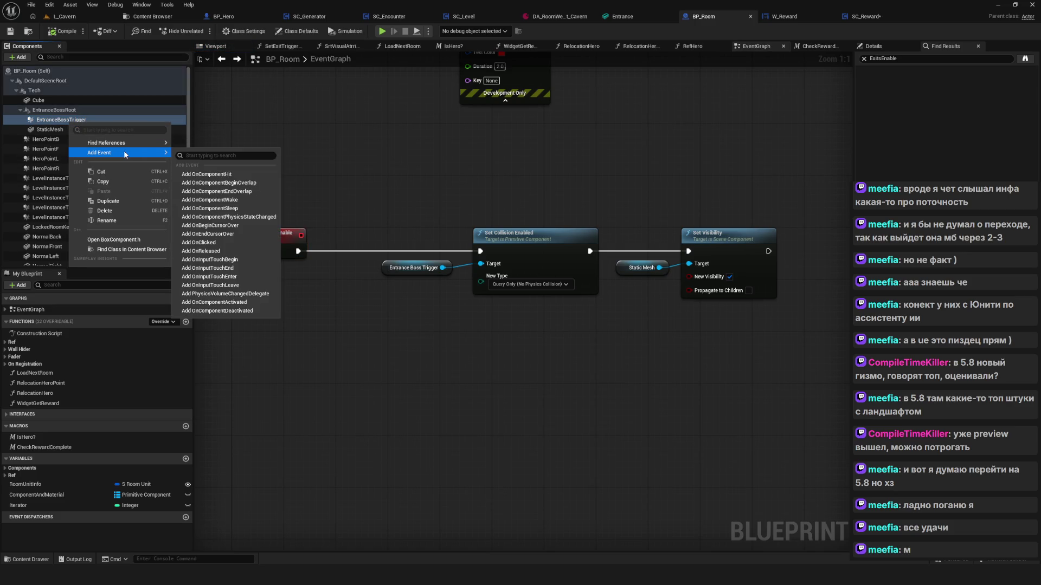
pyautogui.click(250, 185)
pyautogui.scroll(-9, 477, 309)
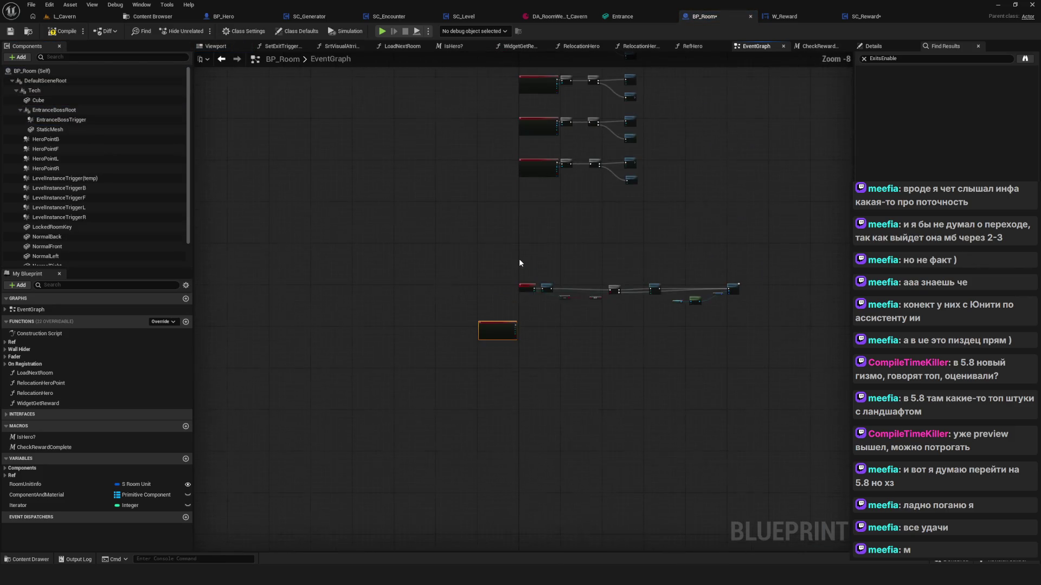
pyautogui.scroll(1, 519, 263)
pyautogui.moveTo(461, 369); pyautogui.dragTo(498, 247)
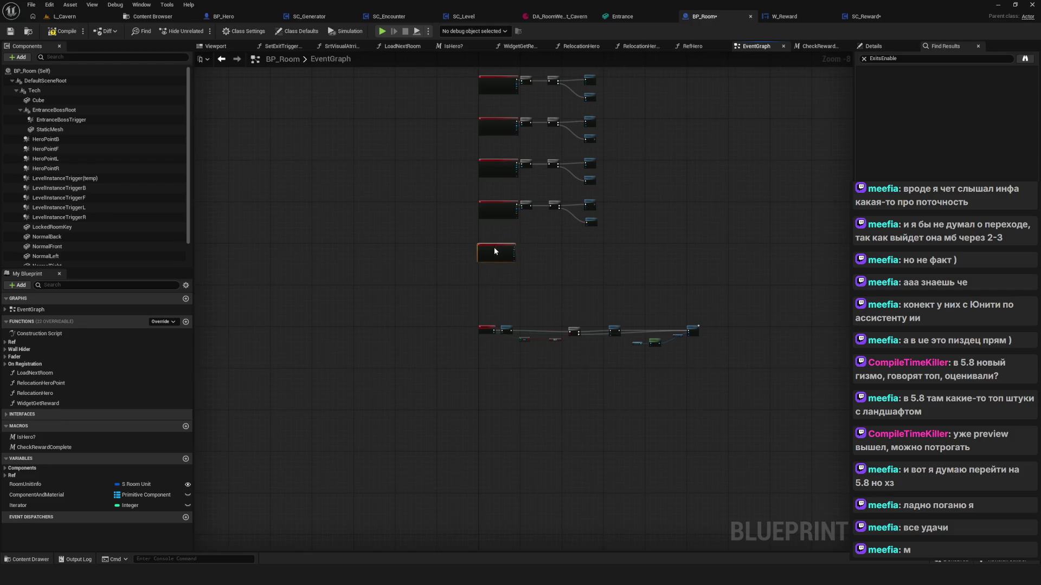
pyautogui.hotkey('ctrl', 's')
# Move the EntranceBossTrigger overlap event slightly lower among the event rows
pyautogui.moveTo(495, 265)
pyautogui.mouseDown()
pyautogui.moveTo(433, 292)
pyautogui.moveTo(406, 319)
pyautogui.mouseUp()
pyautogui.moveTo(221, 348); pyautogui.dragTo(555, 427)
pyautogui.scroll(4, 386, 388)
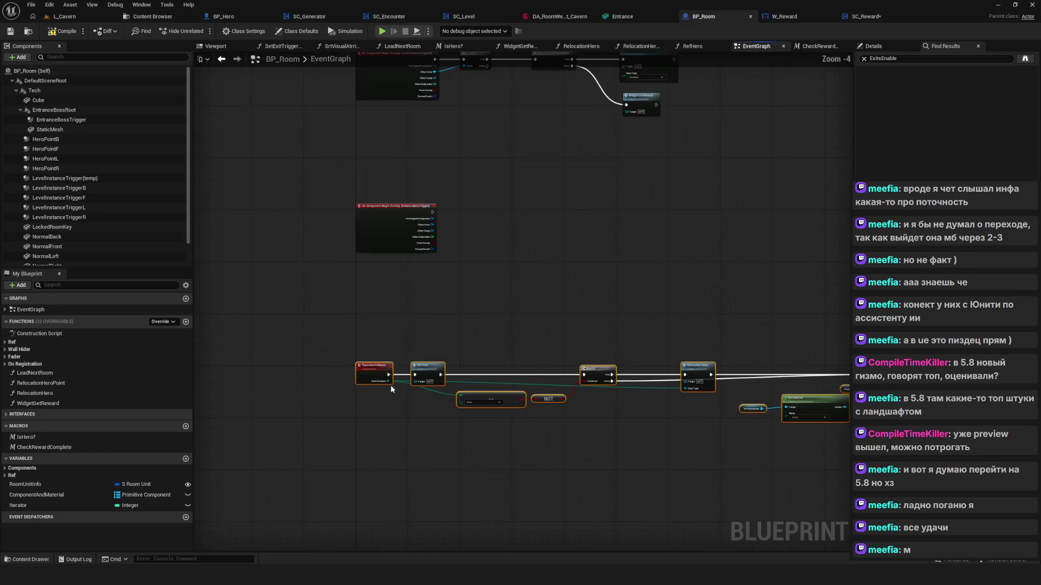
pyautogui.moveTo(385, 388); pyautogui.dragTo(369, 477)
pyautogui.moveTo(321, 309); pyautogui.dragTo(320, 315)
pyautogui.scroll(-5, 366, 268)
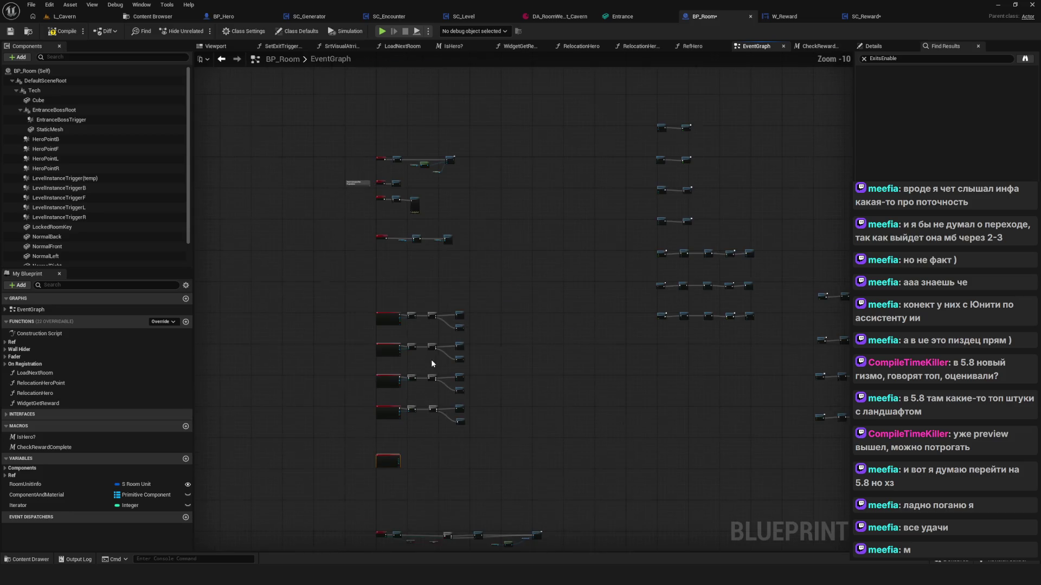
pyautogui.scroll(9, 425, 365)
pyautogui.moveTo(506, 472)
pyautogui.mouseDown()
pyautogui.moveTo(479, 434)
pyautogui.moveTo(480, 526)
pyautogui.mouseUp()
# Paste an Is Hero? node and wire the boss overlap event and its actor into it
pyautogui.moveTo(401, 297)
pyautogui.mouseDown()
pyautogui.moveTo(472, 464)
pyautogui.moveTo(499, 266)
pyautogui.moveTo(474, 256)
pyautogui.mouseUp()
pyautogui.hotkey('ctrl', 'v')
pyautogui.moveTo(378, 349)
pyautogui.mouseDown()
pyautogui.moveTo(437, 360)
pyautogui.moveTo(444, 337)
pyautogui.mouseUp()
pyautogui.moveTo(374, 378); pyautogui.dragTo(429, 370)
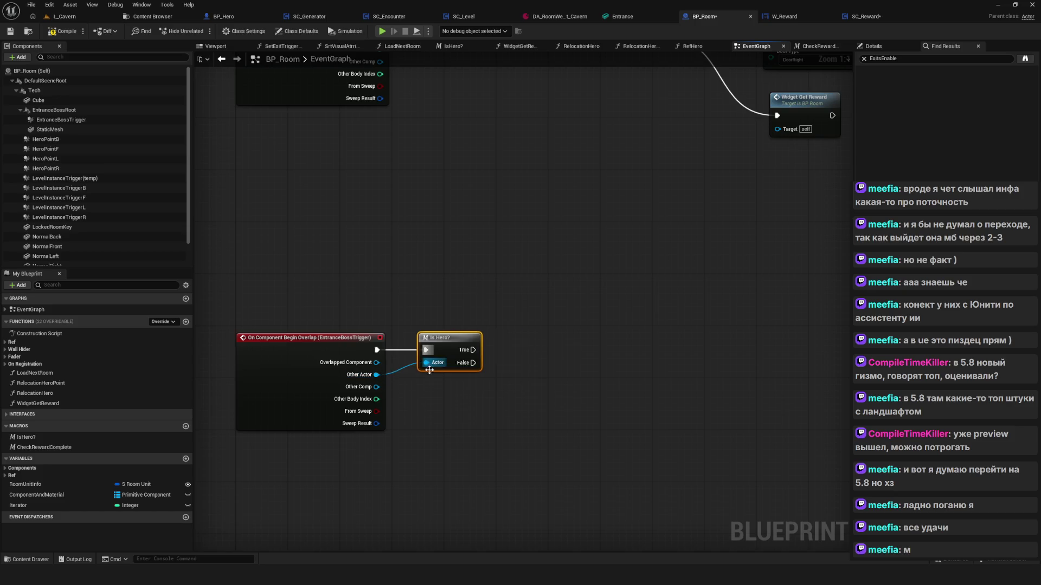
pyautogui.doubleClick(449, 338)
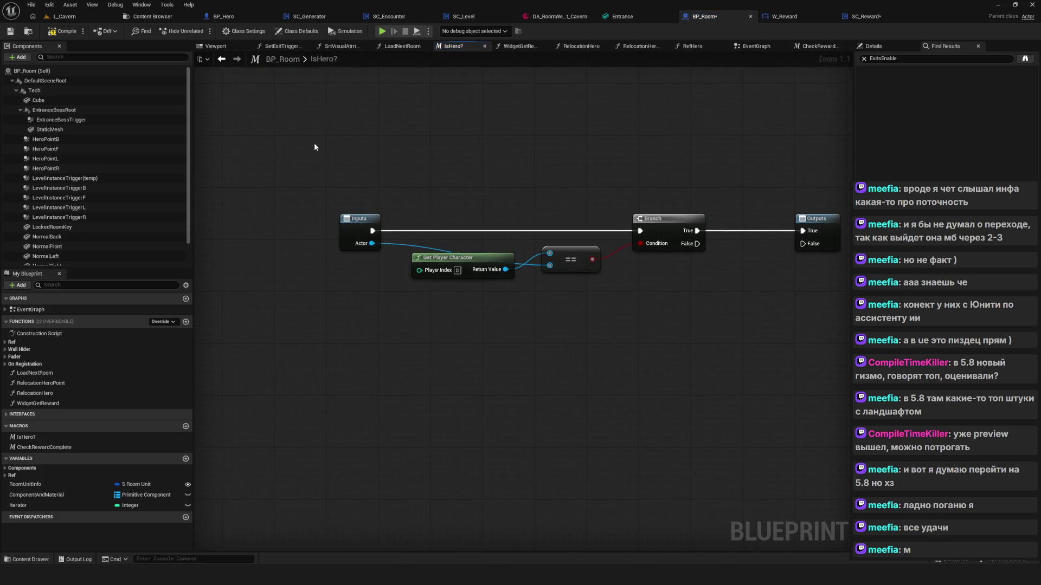
pyautogui.click(222, 59)
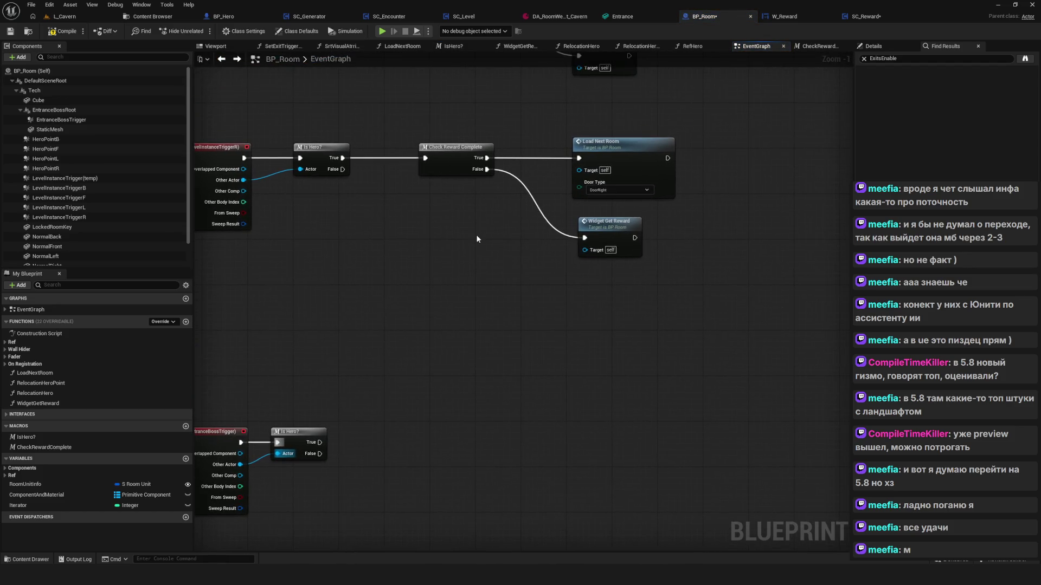
# Copy Check Reward Complete, Load Next Room and Widget Get Reward, and chain them after Is Hero?'s True
pyautogui.scroll(1, 446, 158)
pyautogui.moveTo(428, 103)
pyautogui.mouseDown()
pyautogui.moveTo(497, 243)
pyautogui.moveTo(694, 267)
pyautogui.moveTo(743, 301)
pyautogui.mouseUp()
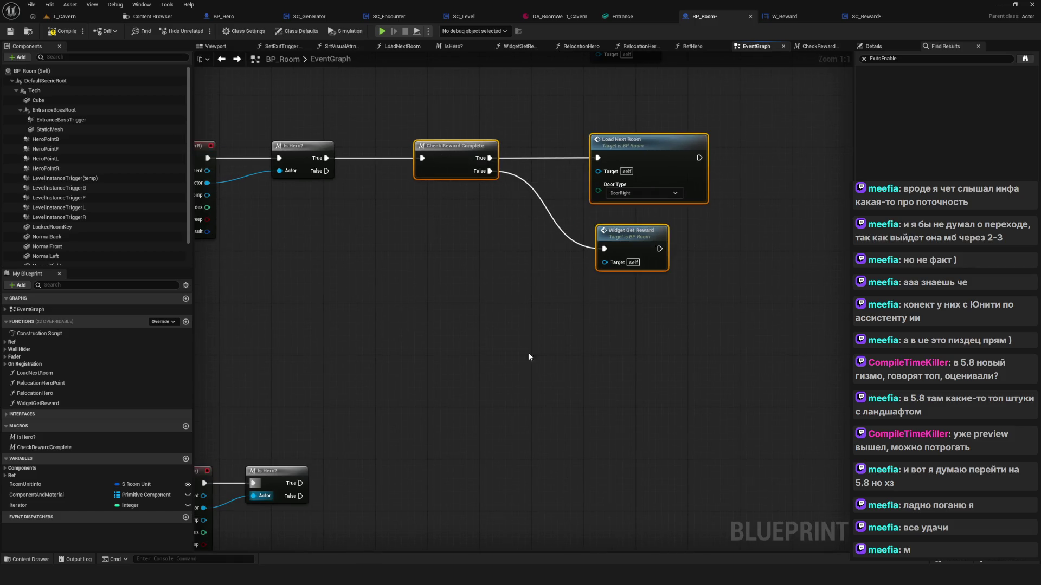
pyautogui.hotkey('ctrl', 'c')
pyautogui.hotkey('ctrl', 'v')
pyautogui.moveTo(353, 245)
pyautogui.mouseDown()
pyautogui.moveTo(433, 305)
pyautogui.moveTo(427, 299)
pyautogui.mouseUp()
pyautogui.moveTo(306, 321)
pyautogui.mouseDown()
pyautogui.moveTo(409, 306)
pyautogui.moveTo(396, 313)
pyautogui.mouseUp()
pyautogui.moveTo(477, 323); pyautogui.dragTo(674, 382)
pyautogui.moveTo(590, 323); pyautogui.dragTo(588, 340)
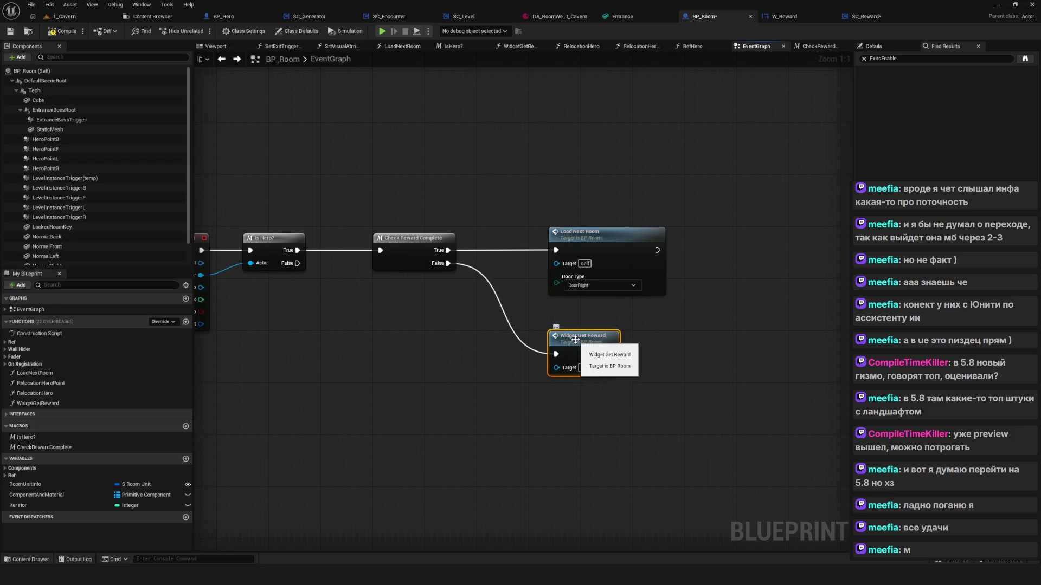
pyautogui.moveTo(552, 200)
pyautogui.mouseDown()
pyautogui.moveTo(627, 295)
pyautogui.moveTo(635, 334)
pyautogui.mouseUp()
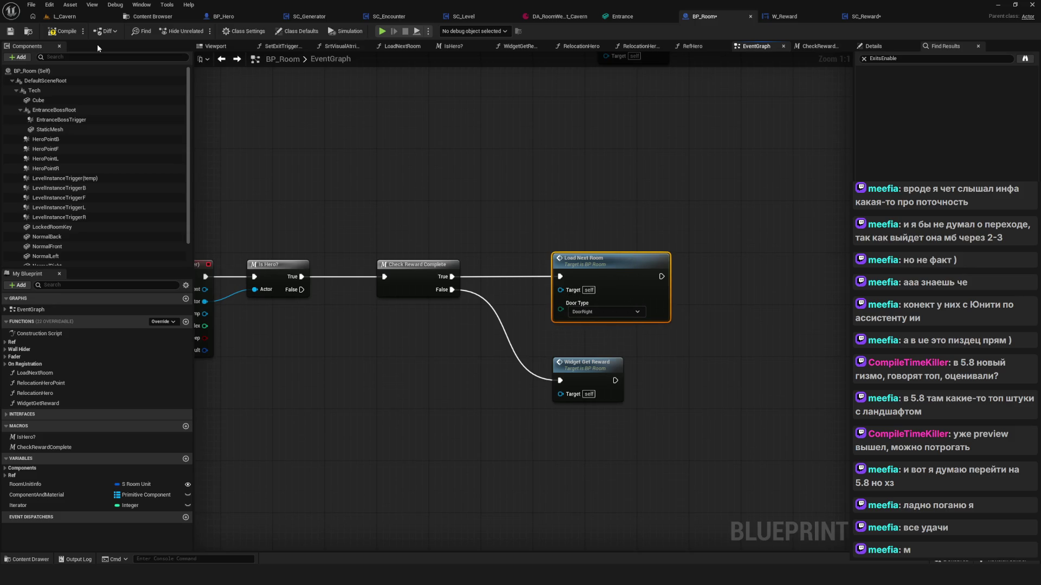
# Disconnect Load Next Room from the pasted Check Reward Complete's True output, then compile and save
pyautogui.doubleClick(379, 262)
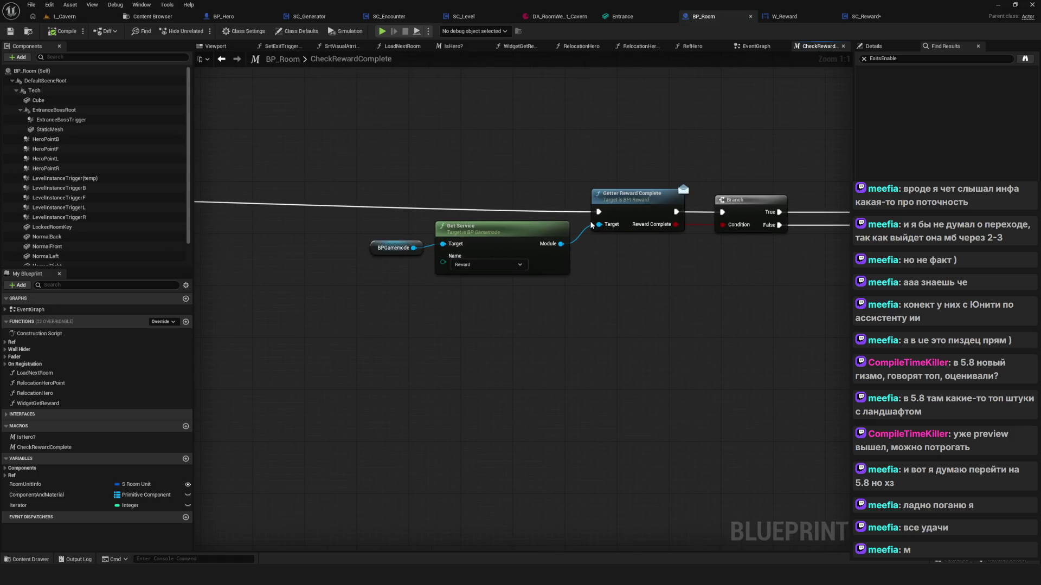
pyautogui.click(221, 59)
pyautogui.click(587, 255)
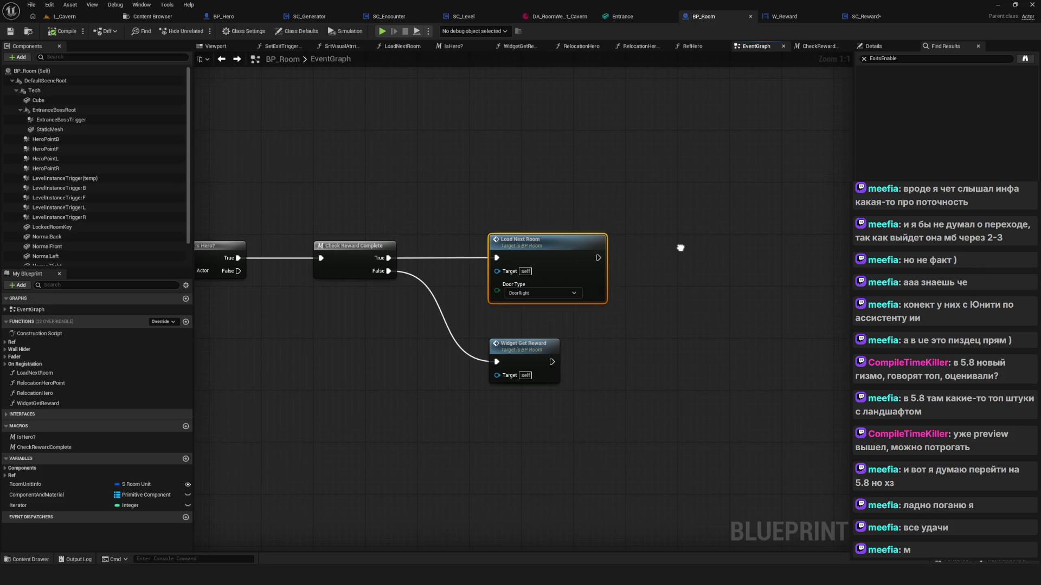
pyautogui.keyDown('alt'); pyautogui.click(504, 257); pyautogui.keyUp('alt')
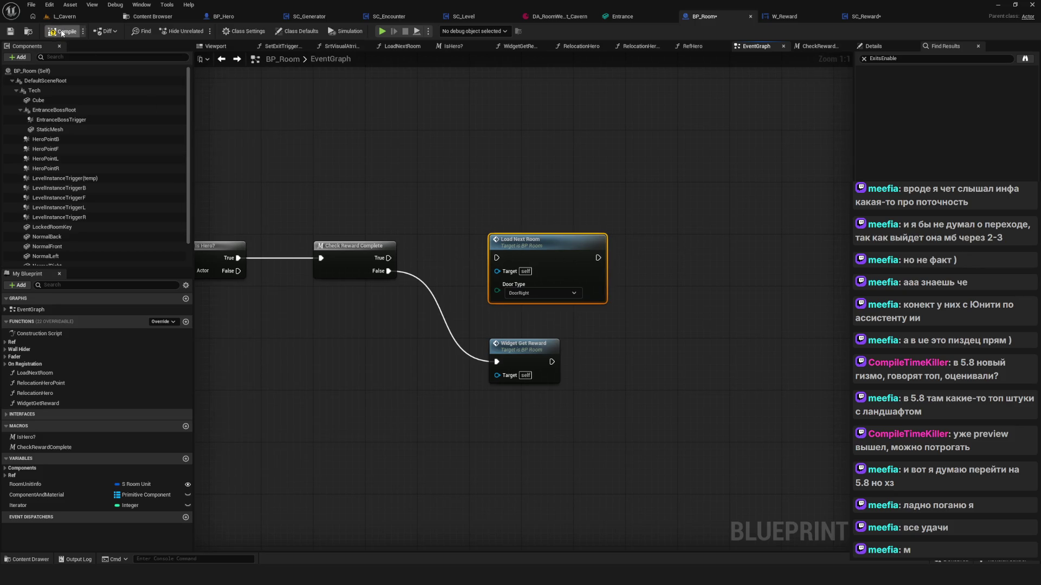
pyautogui.click(10, 31)
pyautogui.moveTo(471, 202)
pyautogui.mouseDown()
pyautogui.moveTo(548, 207)
pyautogui.moveTo(512, 220)
pyautogui.mouseUp()
pyautogui.scroll(-3, 528, 236)
pyautogui.click(153, 16)
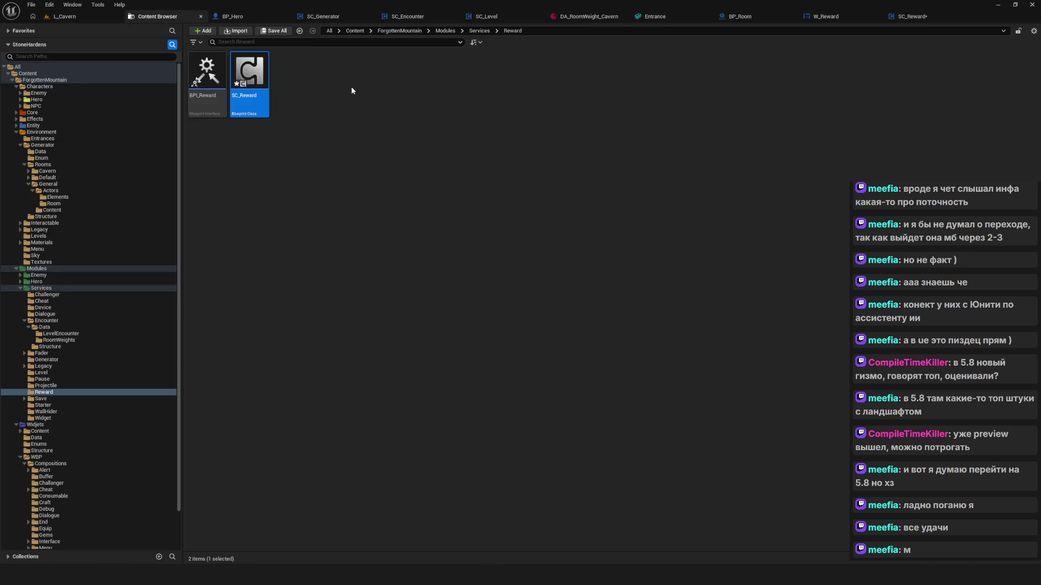
# Browse to the Environment > Levels folder and select the L_Foothill level
pyautogui.scroll(-2, 125, 304)
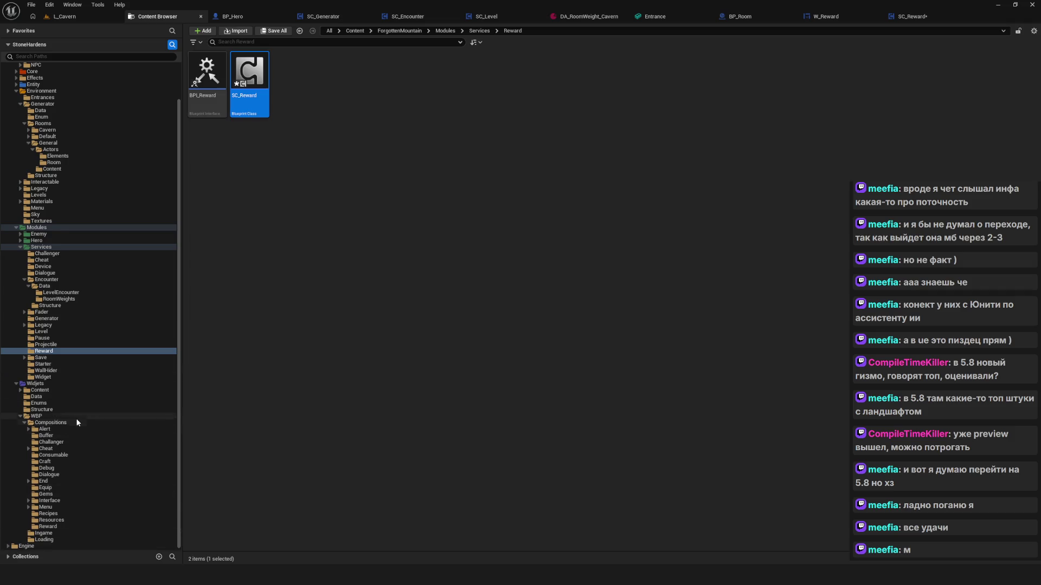
pyautogui.scroll(2, 74, 368)
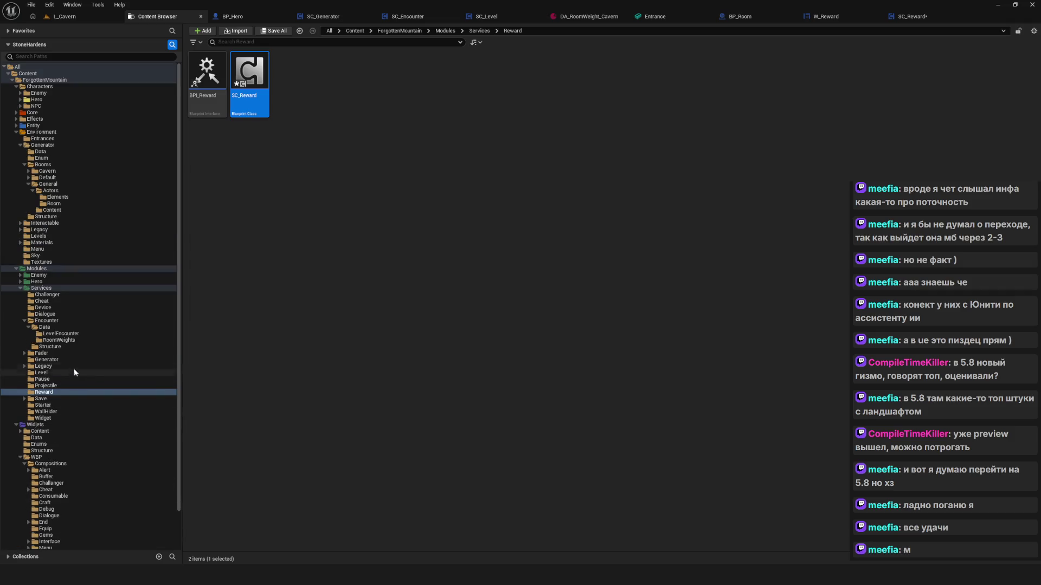
pyautogui.click(49, 132)
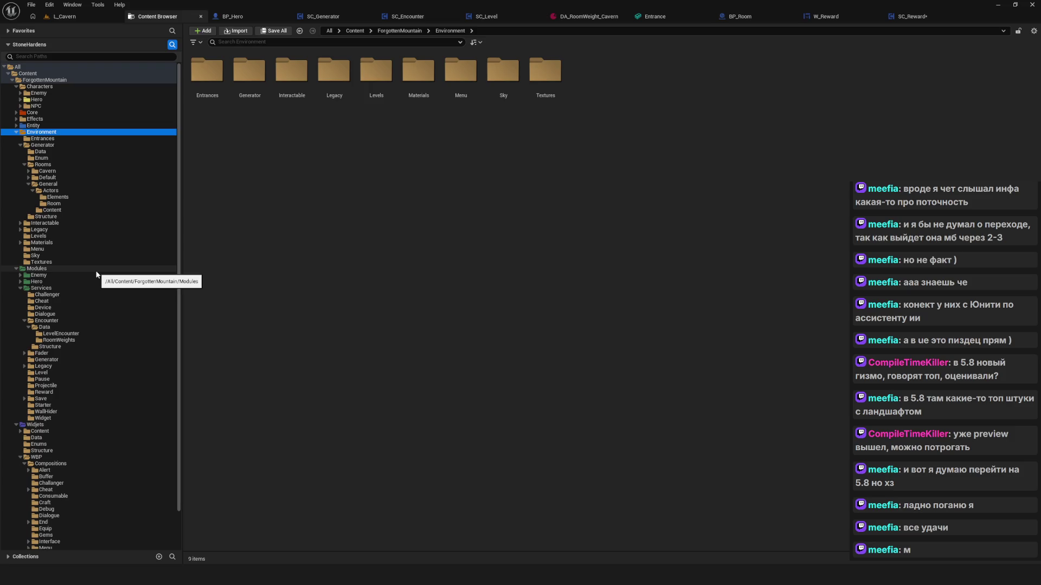
pyautogui.click(43, 237)
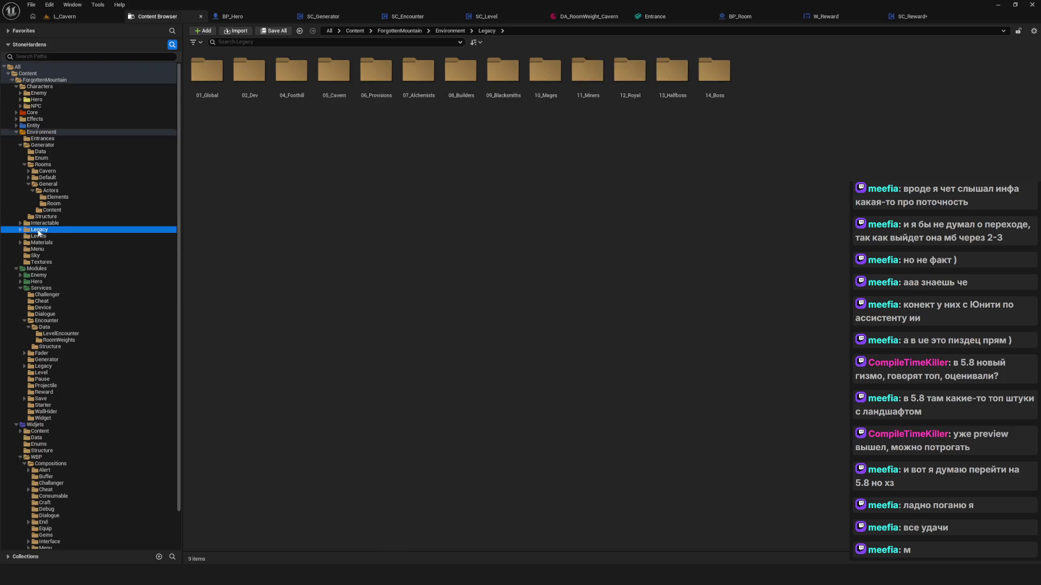
pyautogui.click(292, 76)
pyautogui.click(312, 157)
pyautogui.click(292, 75)
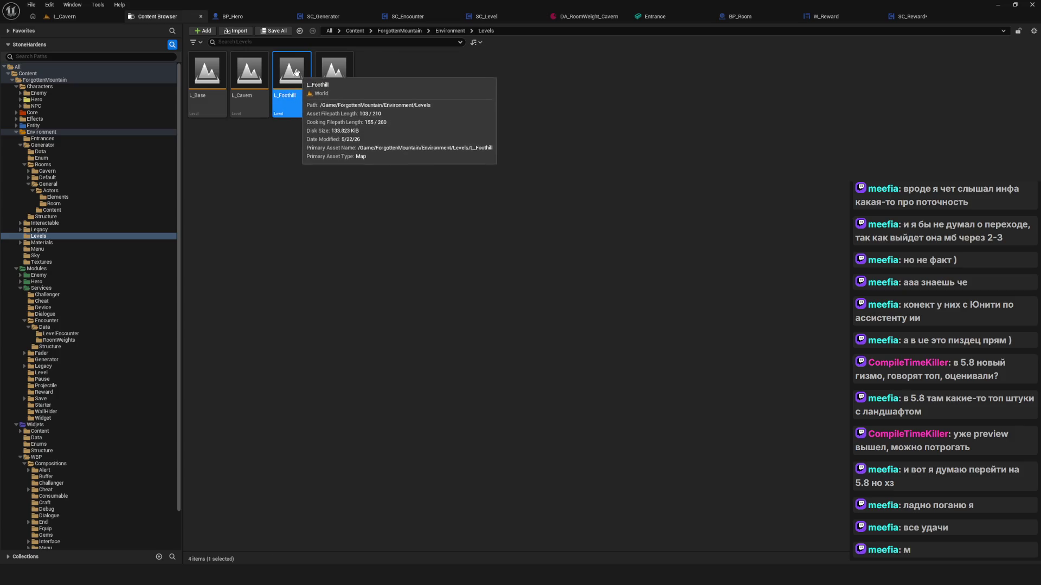
# Duplicate L_Foothill as L_Cavern_Boss and save it along with SC_Reward
pyautogui.rightClick(298, 75)
pyautogui.click(404, 126)
pyautogui.write('L_Cav')
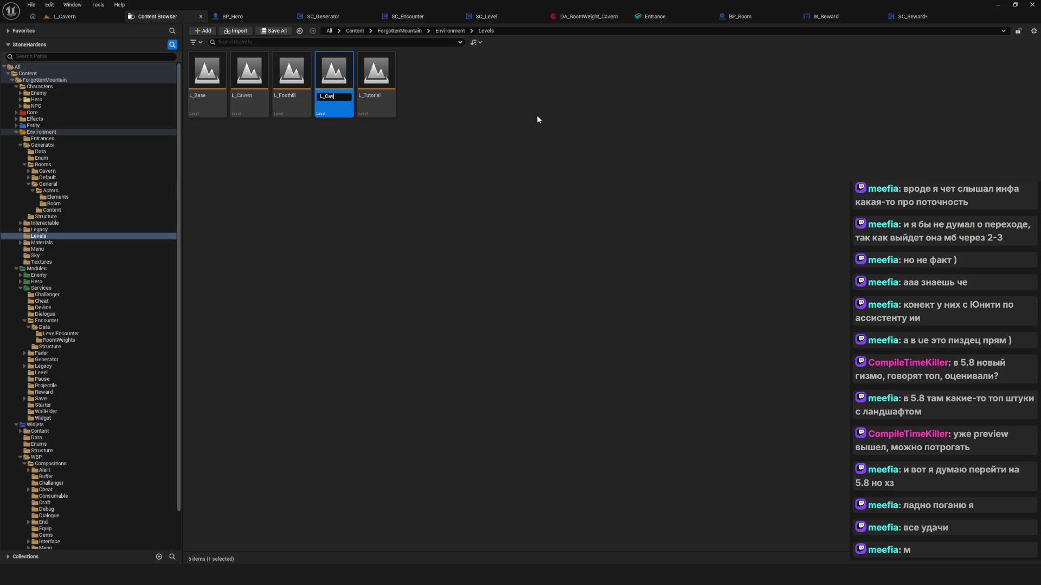
pyautogui.write('ern_')
pyautogui.press('Return')
pyautogui.hotkey('ctrl', 'shift', 's')
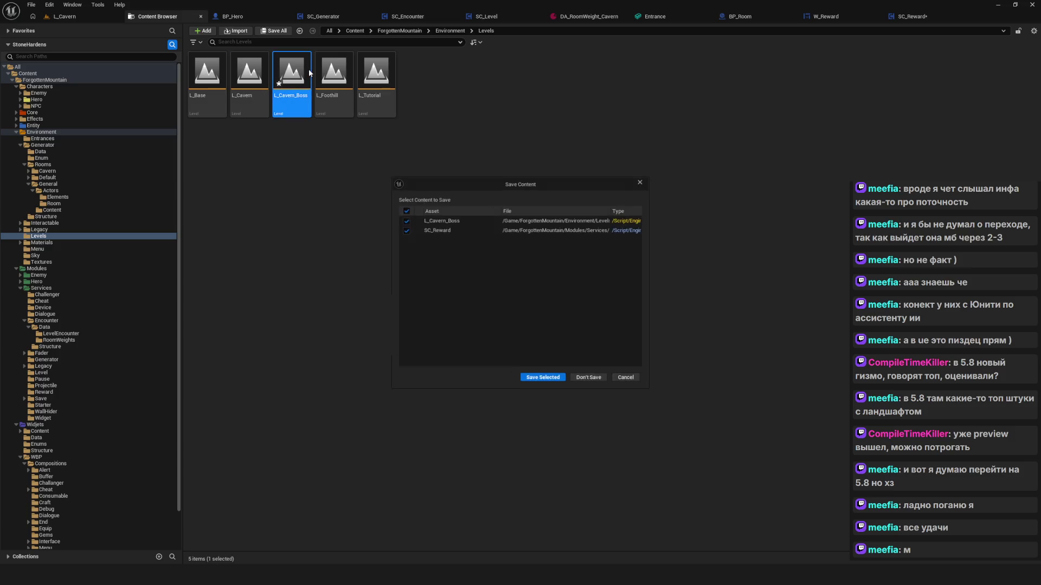
pyautogui.click(542, 379)
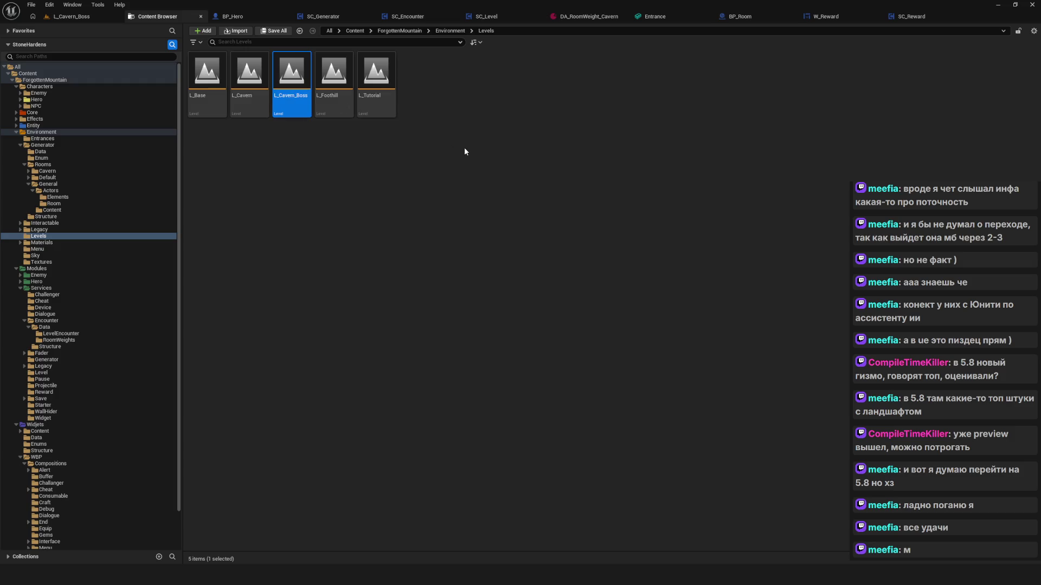
# In L_Cavern_Boss, make the green Foothill cube red and change its label to 'Cavern Boss'
pyautogui.doubleClick(296, 82)
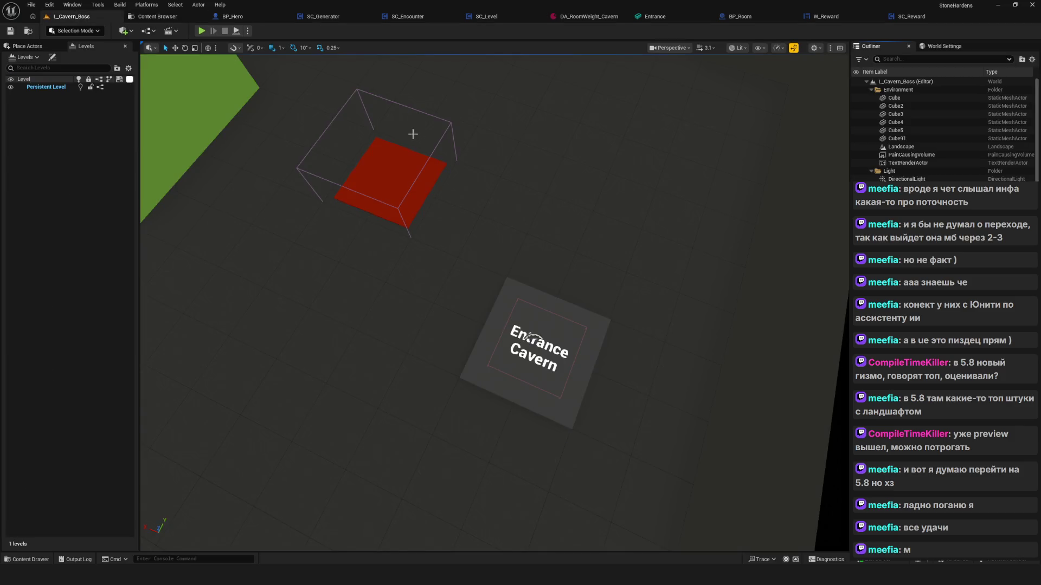
pyautogui.scroll(-10, 417, 125)
pyautogui.scroll(4, 417, 126)
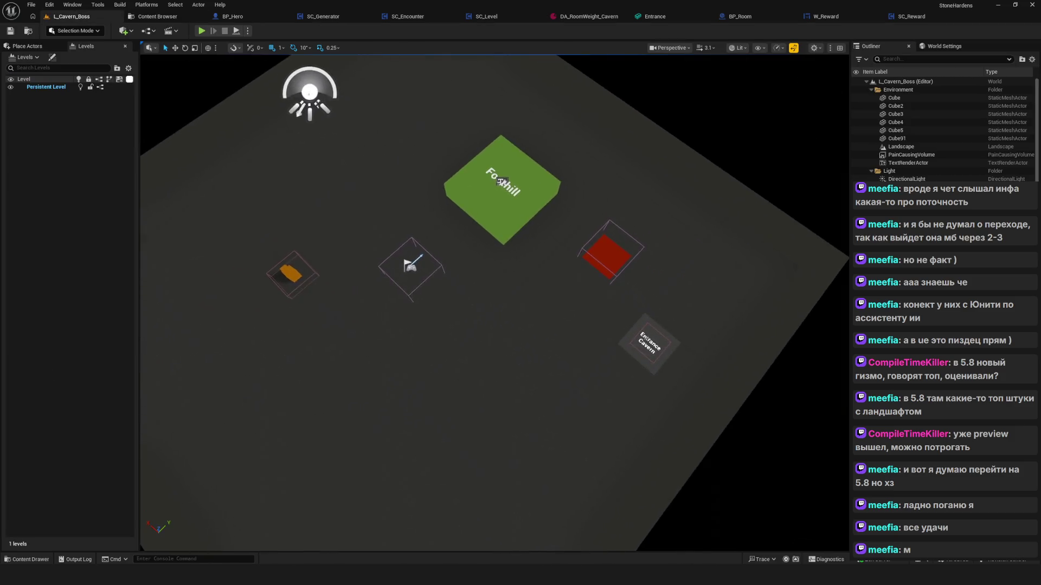
pyautogui.scroll(3, 411, 146)
pyautogui.click(470, 215)
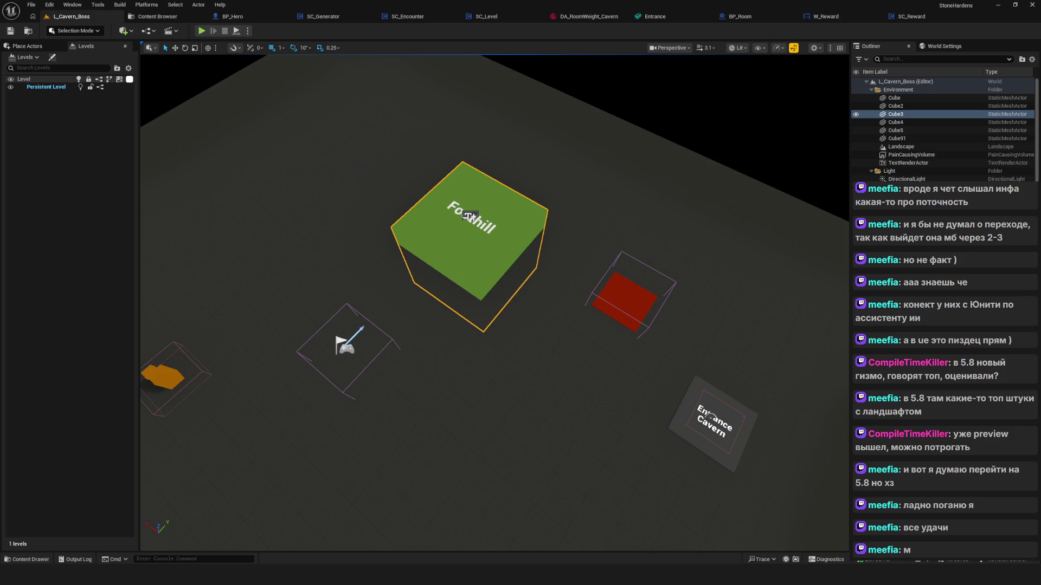
pyautogui.hotkey('ctrl', 'z')
pyautogui.click(486, 228)
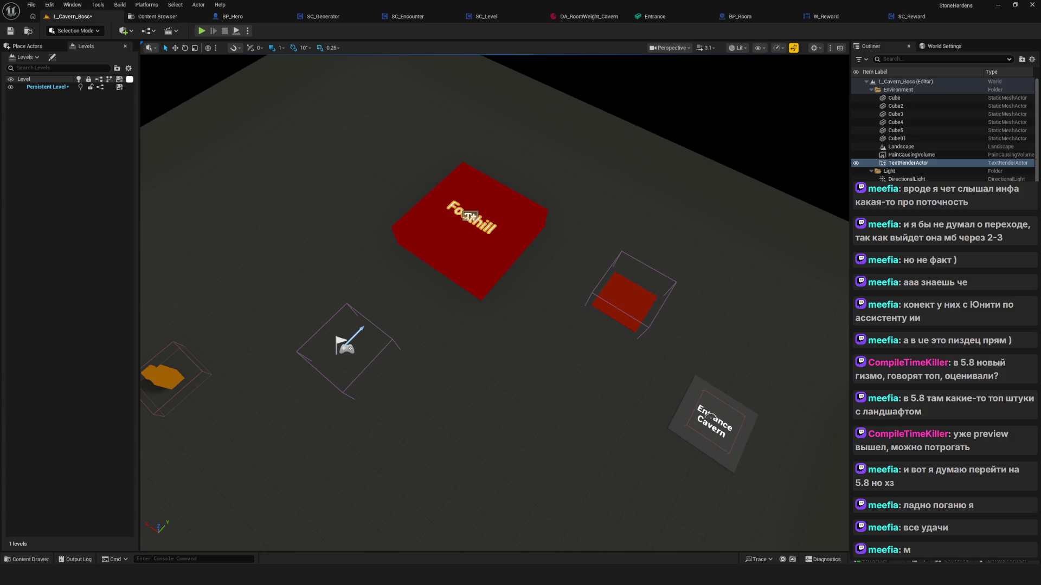
pyautogui.press('Return')
# Clear the selection, save the L_Cavern_Boss level, and return to the BP_Room blueprint
pyautogui.click(602, 418)
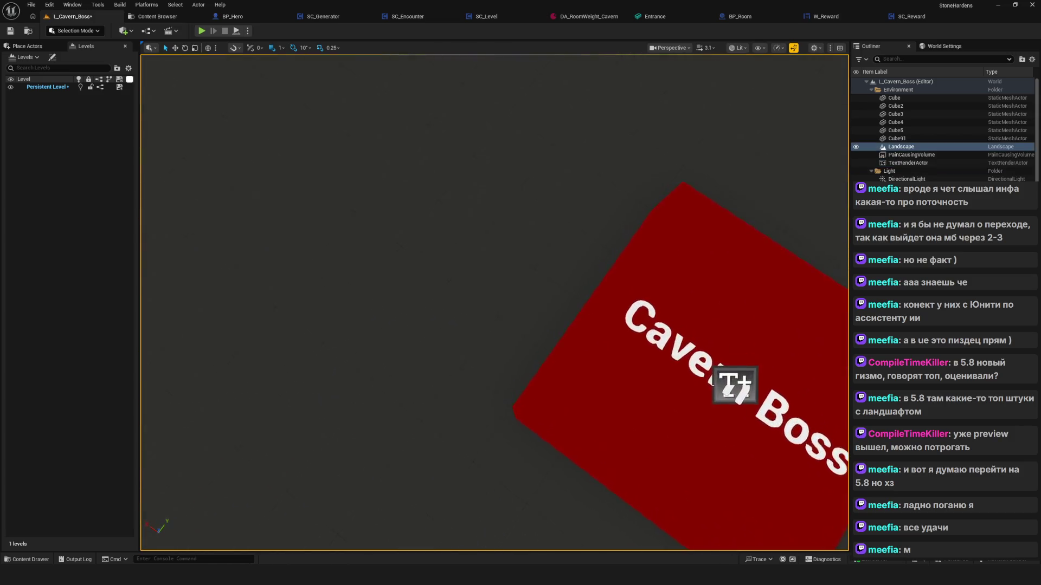
pyautogui.scroll(6, 695, 454)
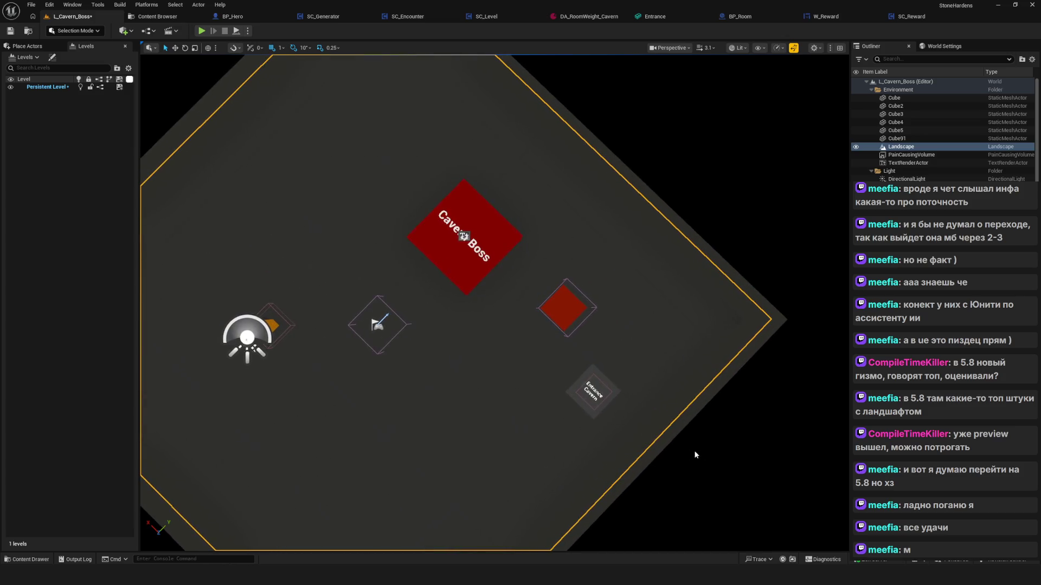
pyautogui.click(717, 441)
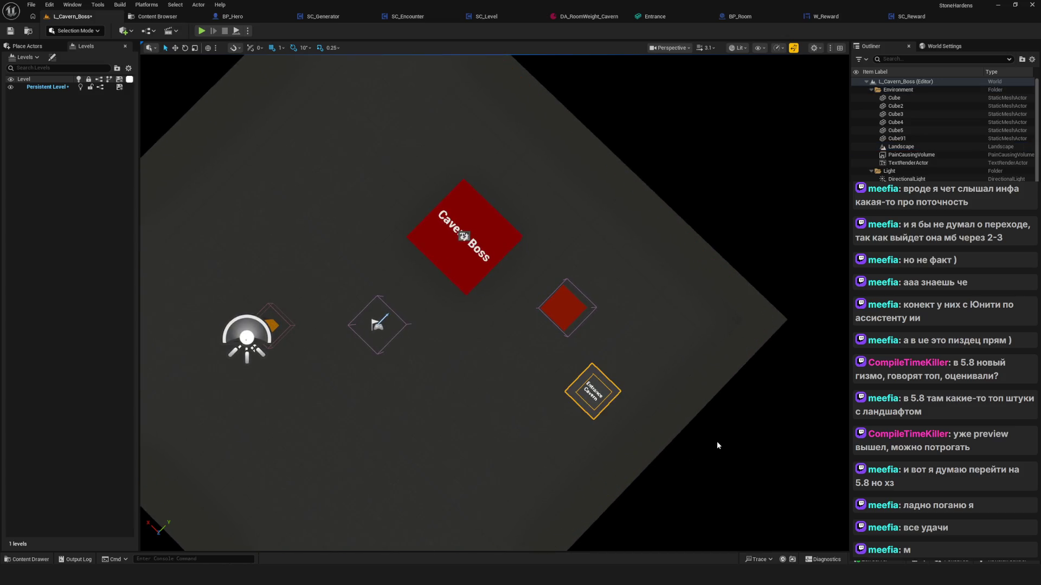
pyautogui.moveTo(428, 247); pyautogui.dragTo(485, 247)
pyautogui.hotkey('ctrl', 's')
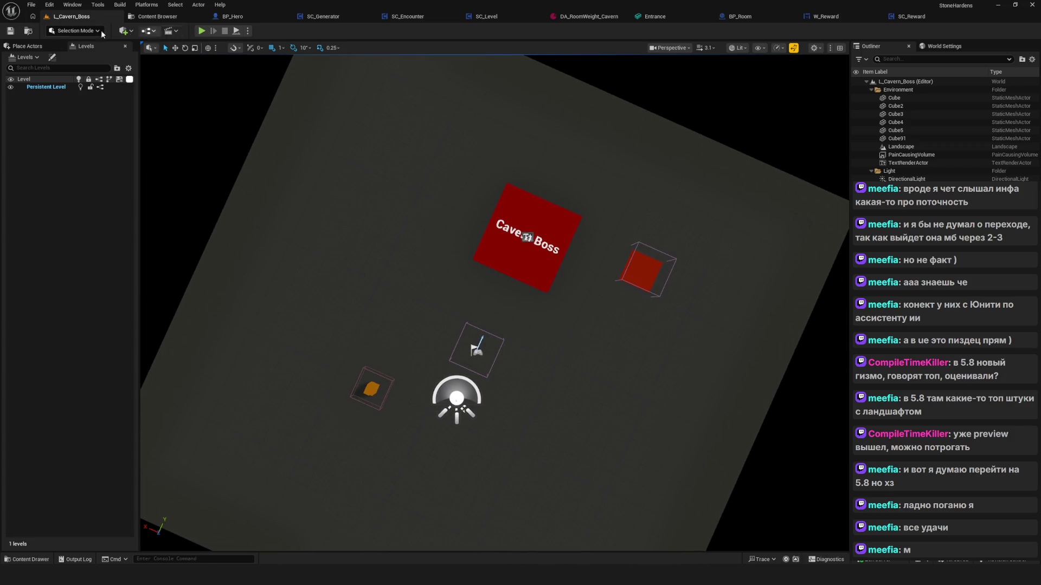
pyautogui.moveTo(487, 169)
pyautogui.mouseDown()
pyautogui.moveTo(520, 171)
pyautogui.moveTo(483, 172)
pyautogui.moveTo(515, 187)
pyautogui.mouseUp()
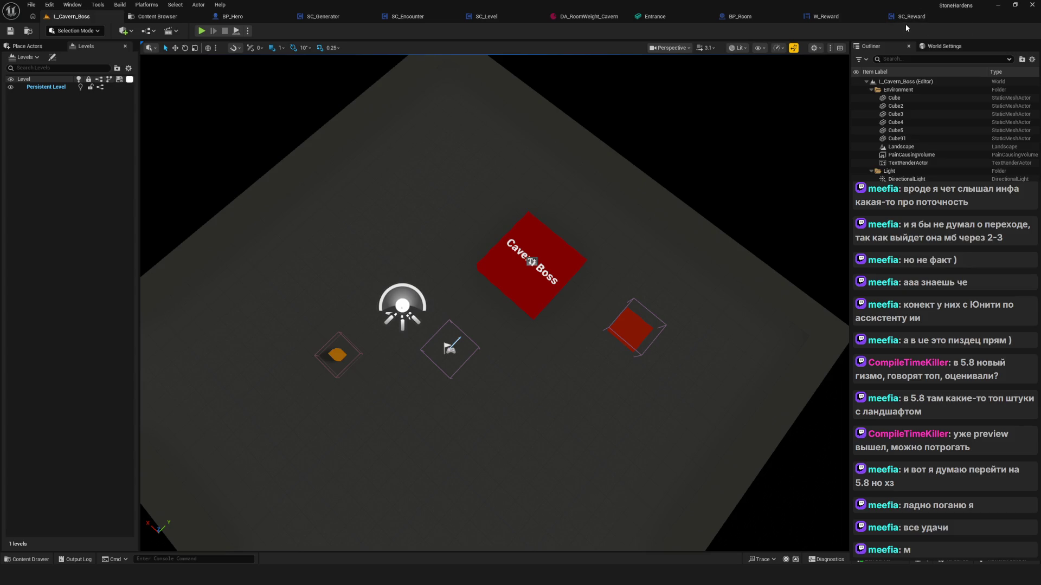
pyautogui.click(736, 15)
pyautogui.scroll(1, 497, 210)
pyautogui.scroll(1, 562, 302)
# Reconnect Check Reward Complete's True to Load Next Room, keeping Door Type DoorRight
pyautogui.moveTo(511, 316); pyautogui.dragTo(621, 316)
pyautogui.moveTo(792, 320); pyautogui.dragTo(679, 298)
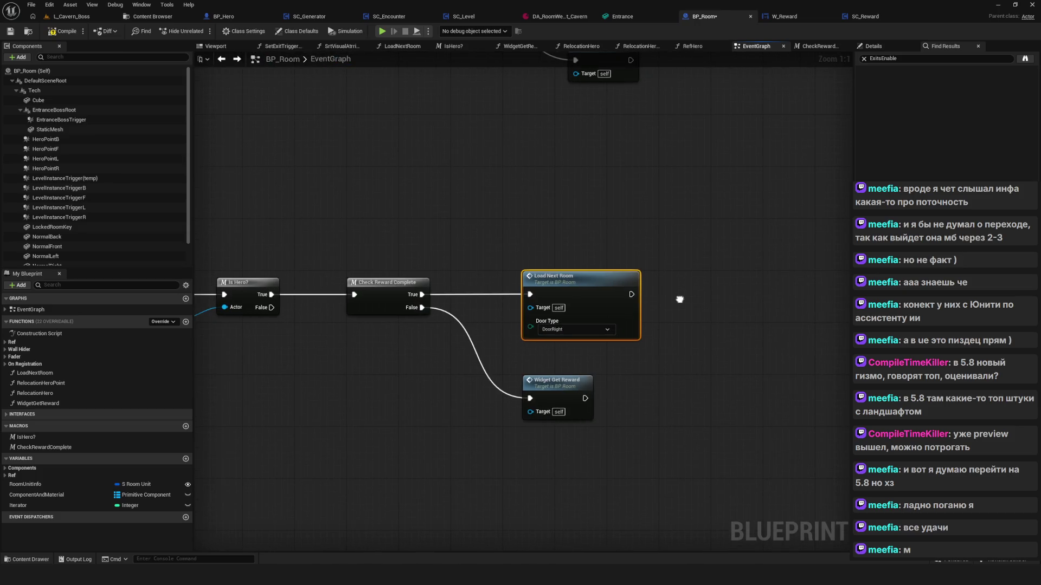
pyautogui.click(567, 332)
pyautogui.click(567, 332)
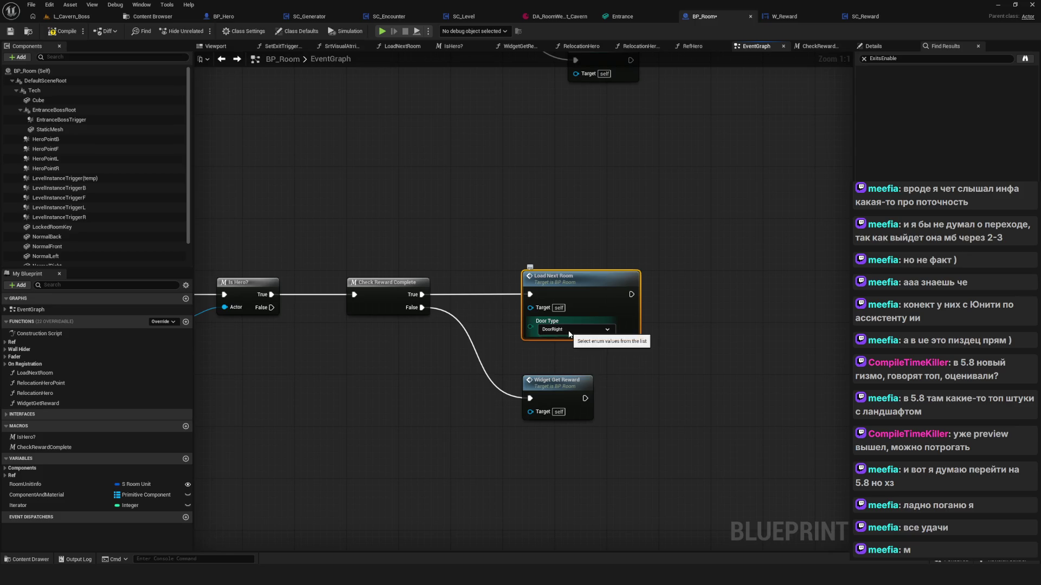
# Select the EntranceBossTrigger chain's Load Next Room node and inspect the LoadNextRoom function
pyautogui.moveTo(608, 225)
pyautogui.mouseDown()
pyautogui.moveTo(541, 428)
pyautogui.moveTo(546, 371)
pyautogui.moveTo(687, 271)
pyautogui.moveTo(760, 386)
pyautogui.mouseUp()
pyautogui.moveTo(760, 386); pyautogui.dragTo(760, 386)
pyautogui.moveTo(564, 257); pyautogui.dragTo(705, 335)
pyautogui.moveTo(767, 372)
pyautogui.mouseDown()
pyautogui.moveTo(665, 263)
pyautogui.moveTo(788, 368)
pyautogui.mouseUp()
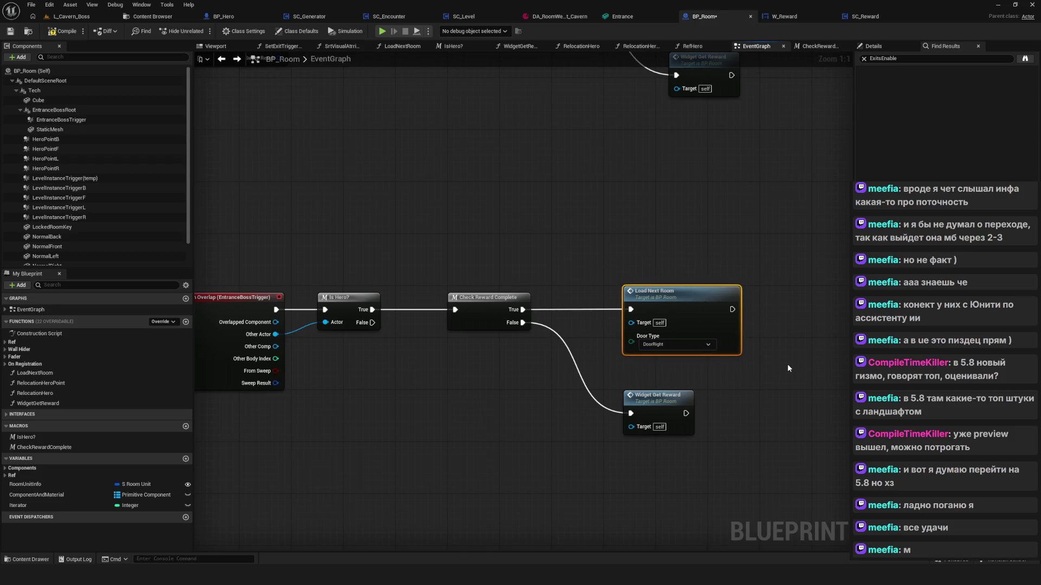
pyautogui.moveTo(647, 255)
pyautogui.mouseDown()
pyautogui.moveTo(789, 365)
pyautogui.moveTo(685, 348)
pyautogui.mouseUp()
pyautogui.moveTo(531, 217); pyautogui.dragTo(635, 343)
pyautogui.hotkey('ctrl', 'z')
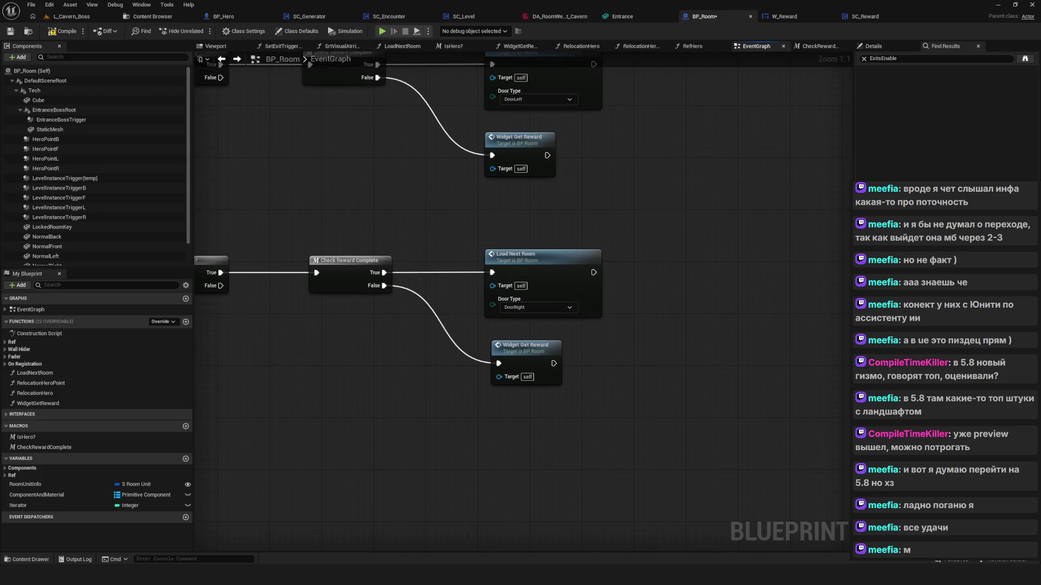
pyautogui.doubleClick(536, 374)
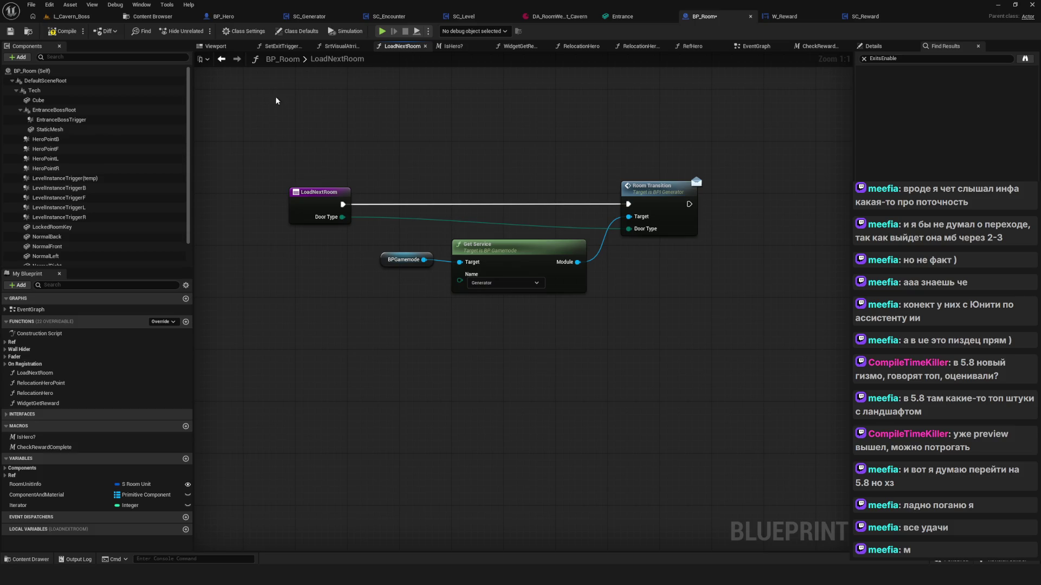
pyautogui.click(222, 58)
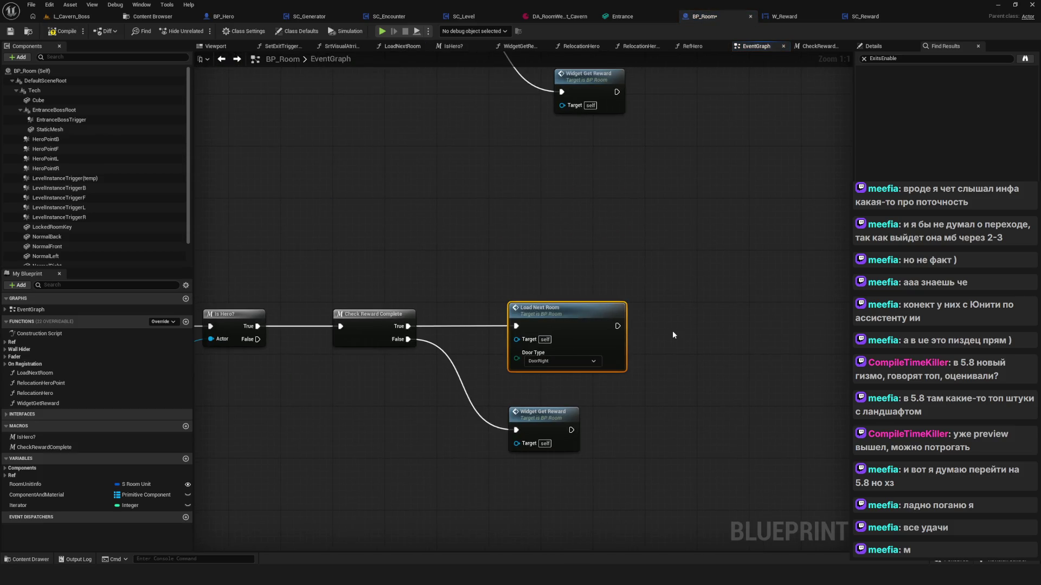
# Delete the Load Next Room node, then compile and save BP_Room
pyautogui.press('Delete')
pyautogui.press('Home')
pyautogui.click(61, 31)
pyautogui.click(10, 31)
pyautogui.scroll(-1, 513, 267)
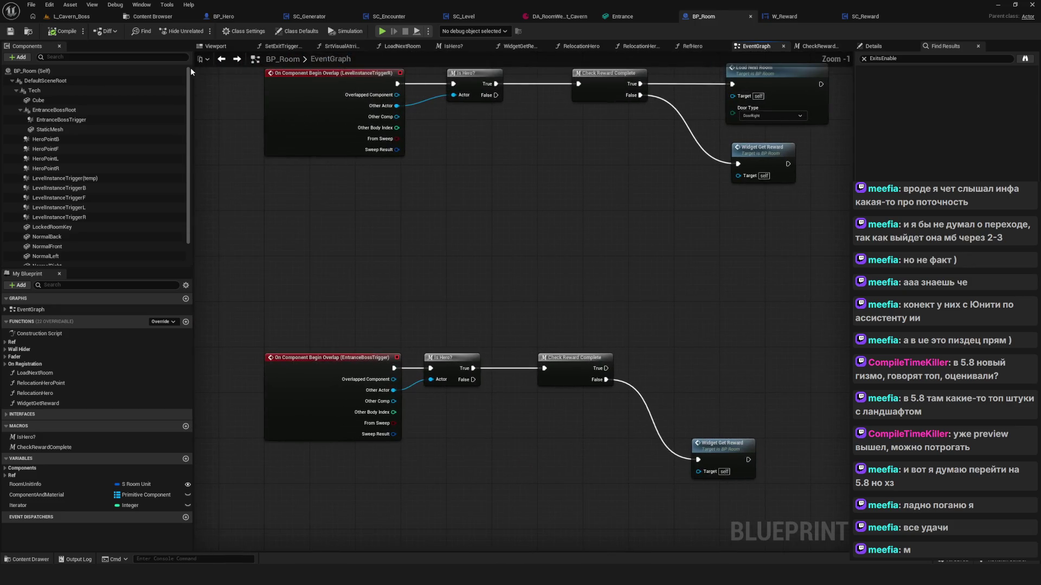
pyautogui.click(152, 16)
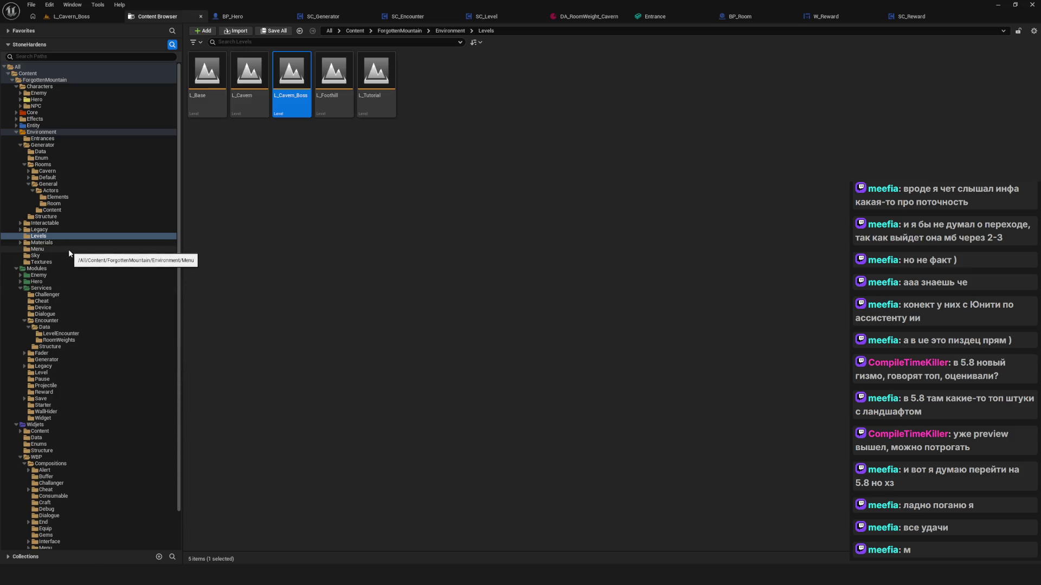
# Navigate to Legacy > 01_Global > Enums and open the E_Levels enum
pyautogui.click(59, 159)
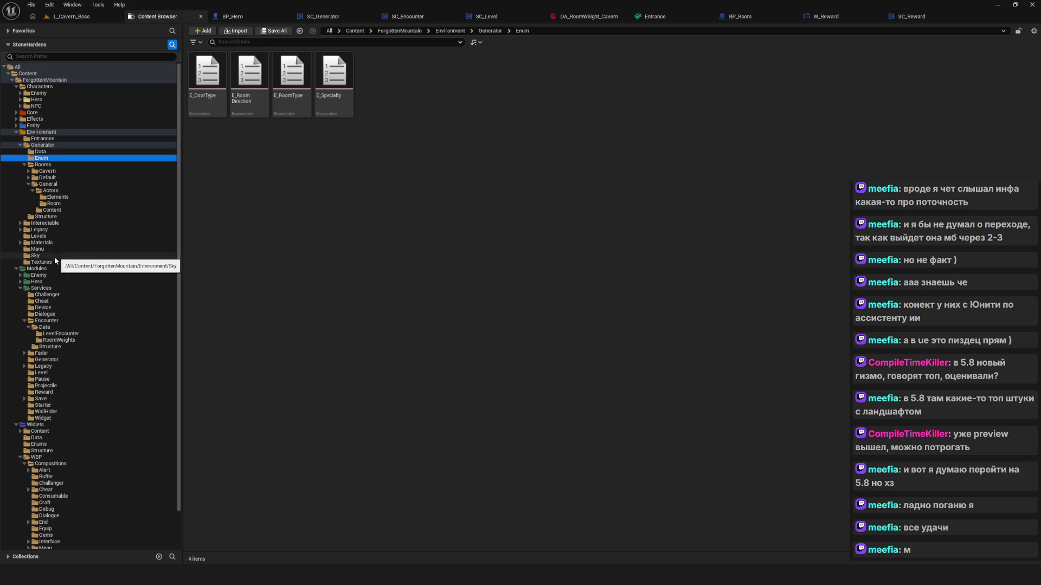
pyautogui.click(20, 230)
pyautogui.click(55, 237)
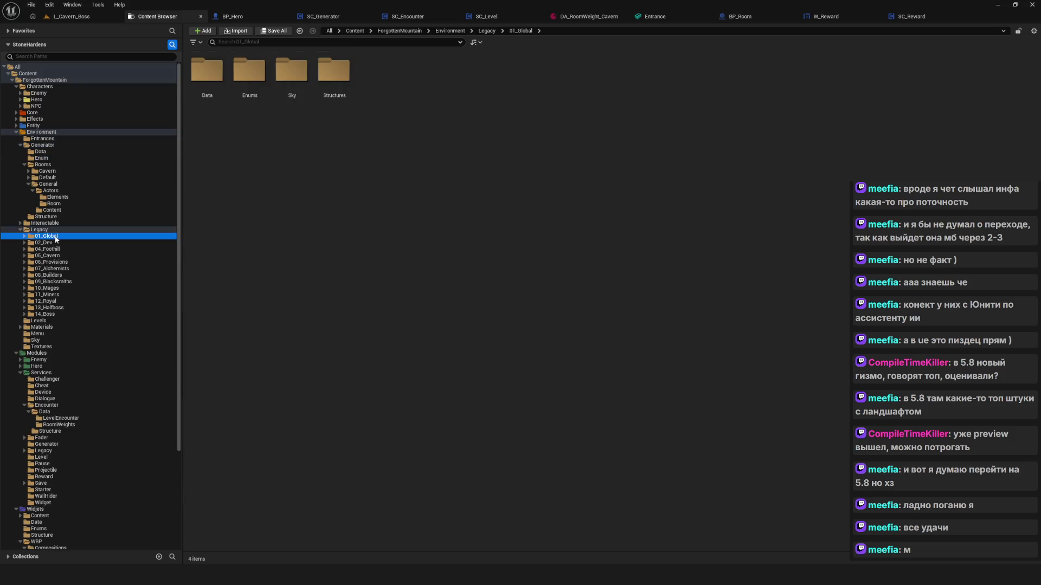
pyautogui.doubleClick(247, 105)
pyautogui.doubleClick(209, 87)
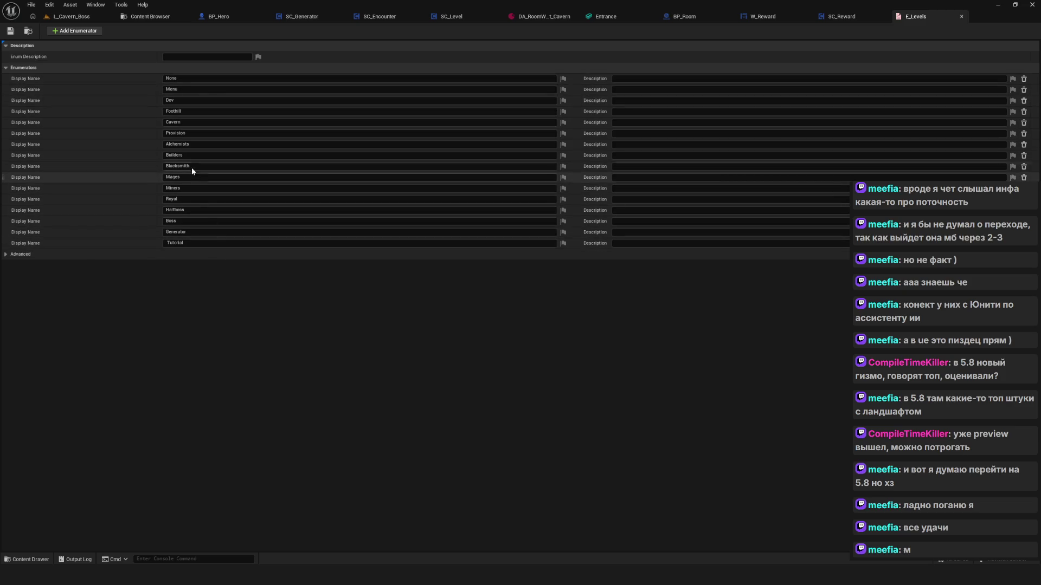
# Add a new enumerator named CavernBoss to E_Levels and save the enum
pyautogui.click(75, 31)
pyautogui.click(226, 254)
pyautogui.write('CavernBoss')
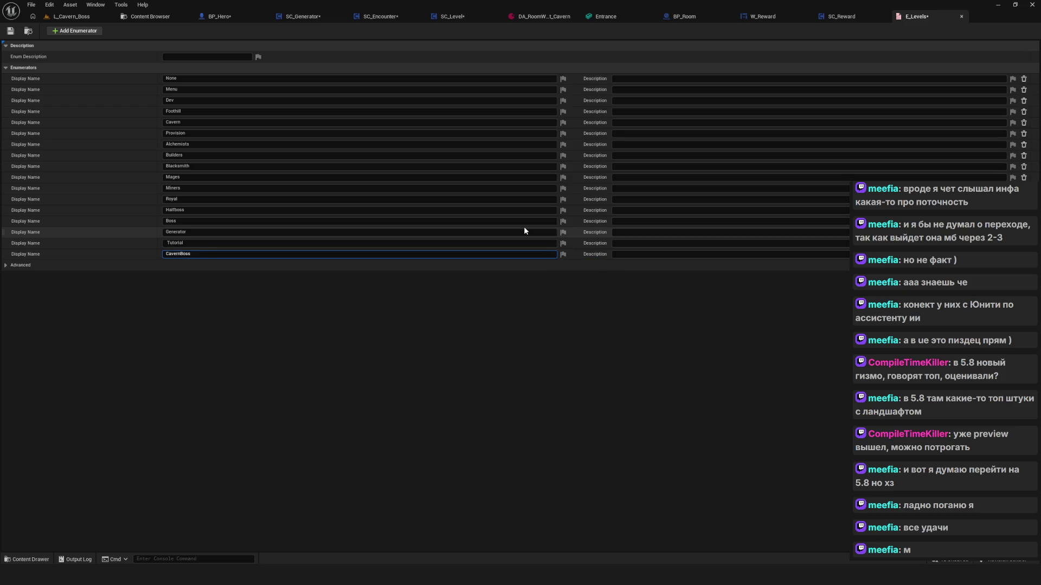
pyautogui.press('Return')
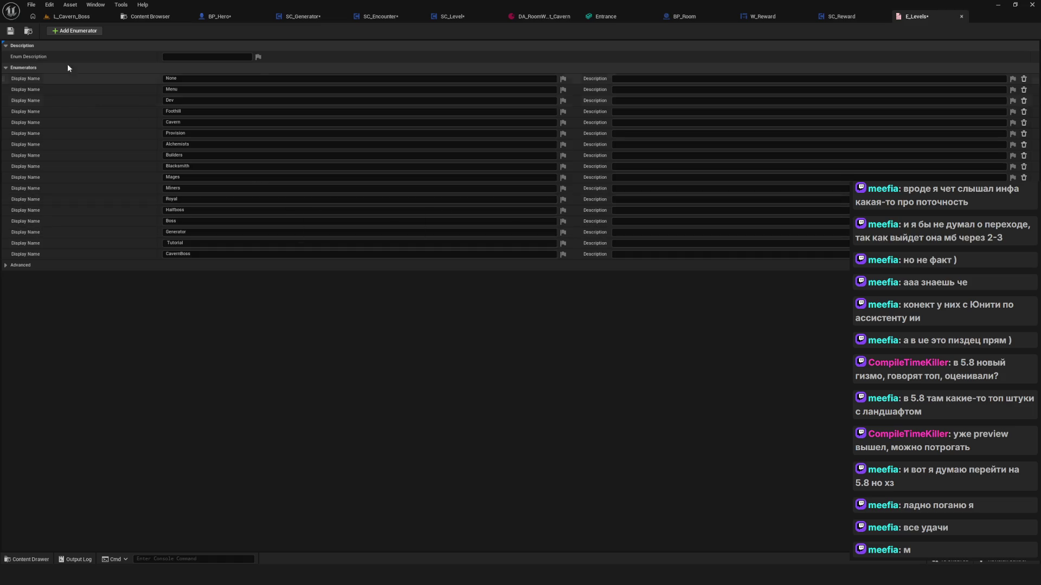
pyautogui.click(11, 32)
pyautogui.click(148, 16)
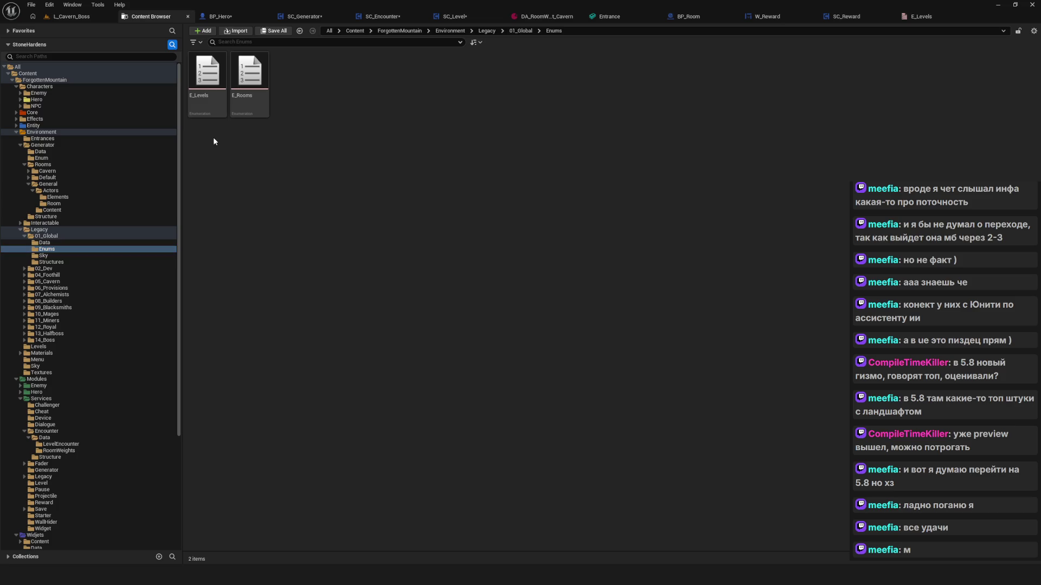
# Browse the Legacy > 01_Global Data and Enums folders in the Content Browser
pyautogui.scroll(-4, 56, 228)
pyautogui.scroll(4, 55, 228)
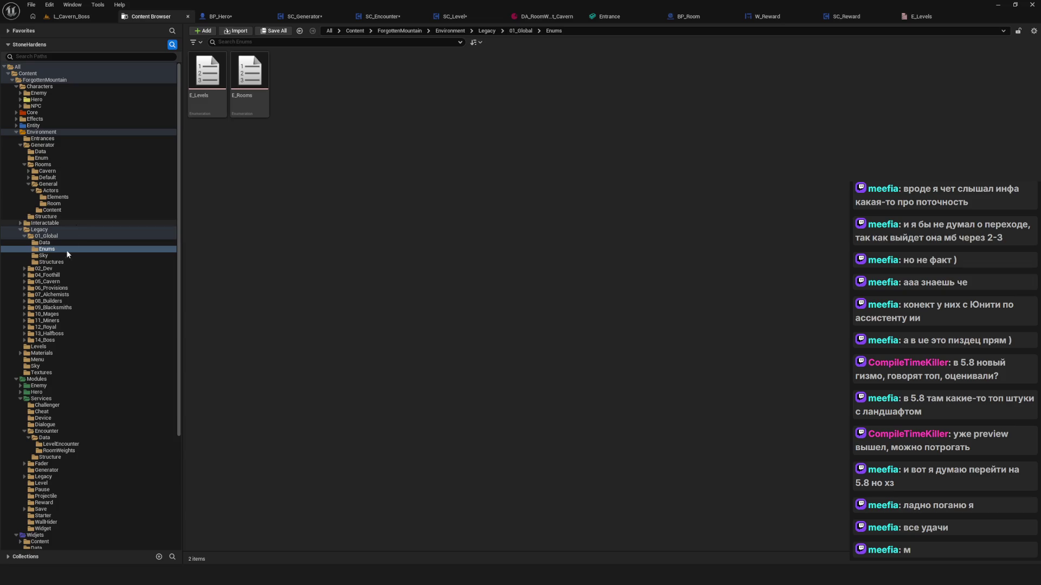
pyautogui.click(24, 231)
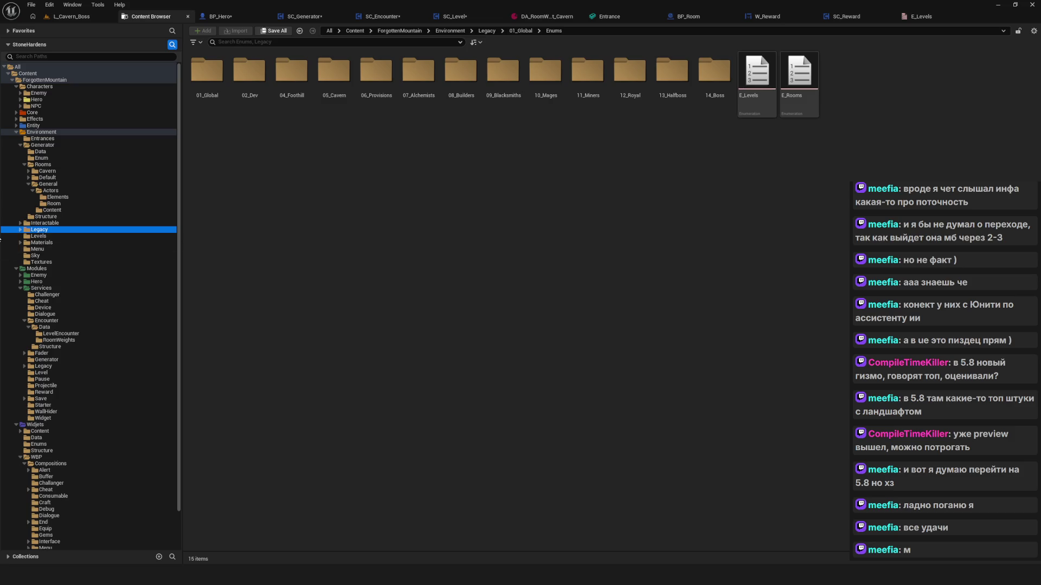
pyautogui.click(20, 230)
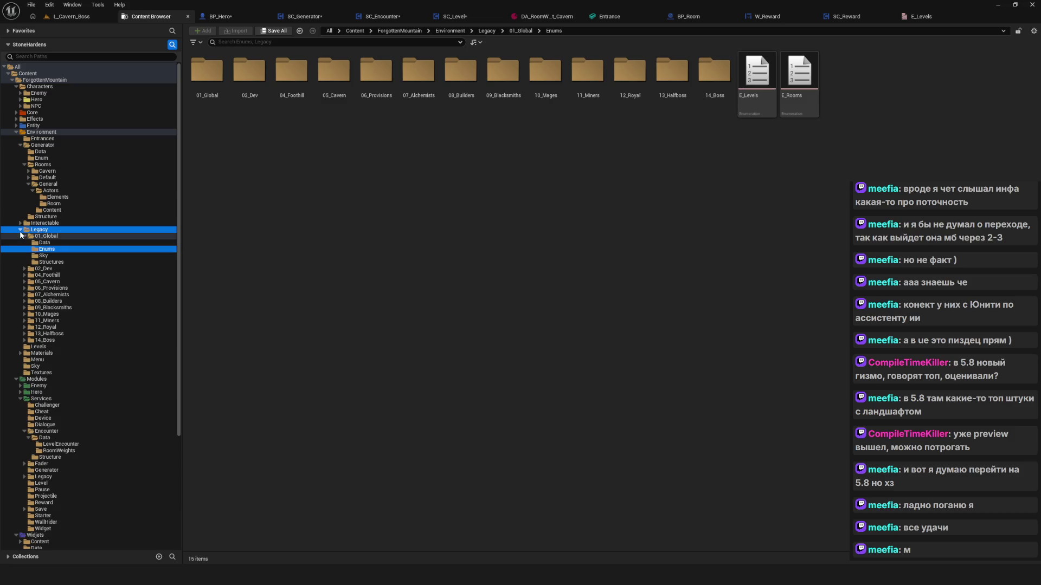
pyautogui.click(44, 249)
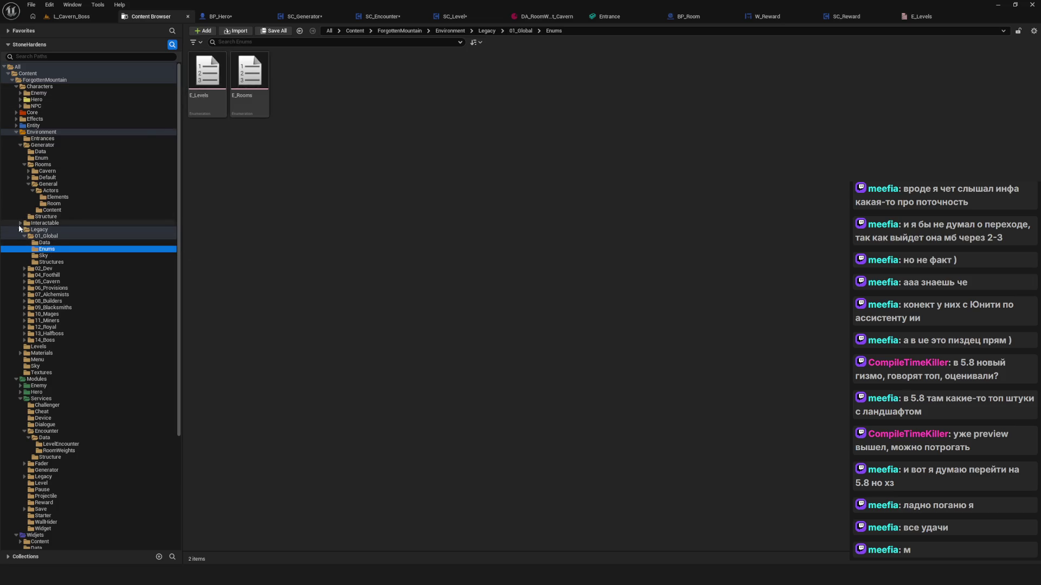
pyautogui.click(46, 230)
pyautogui.click(46, 236)
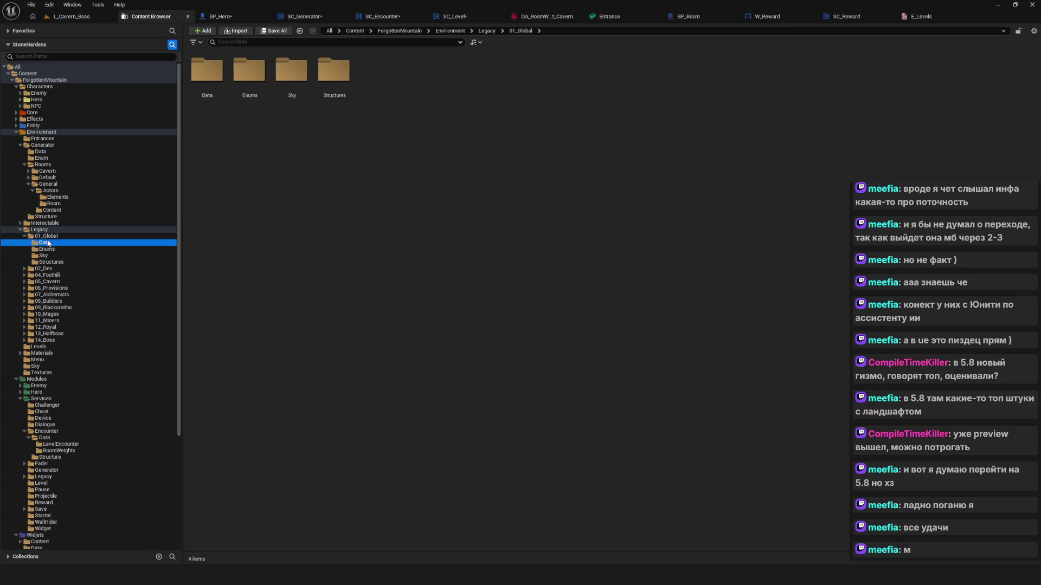
pyautogui.click(45, 243)
pyautogui.click(48, 249)
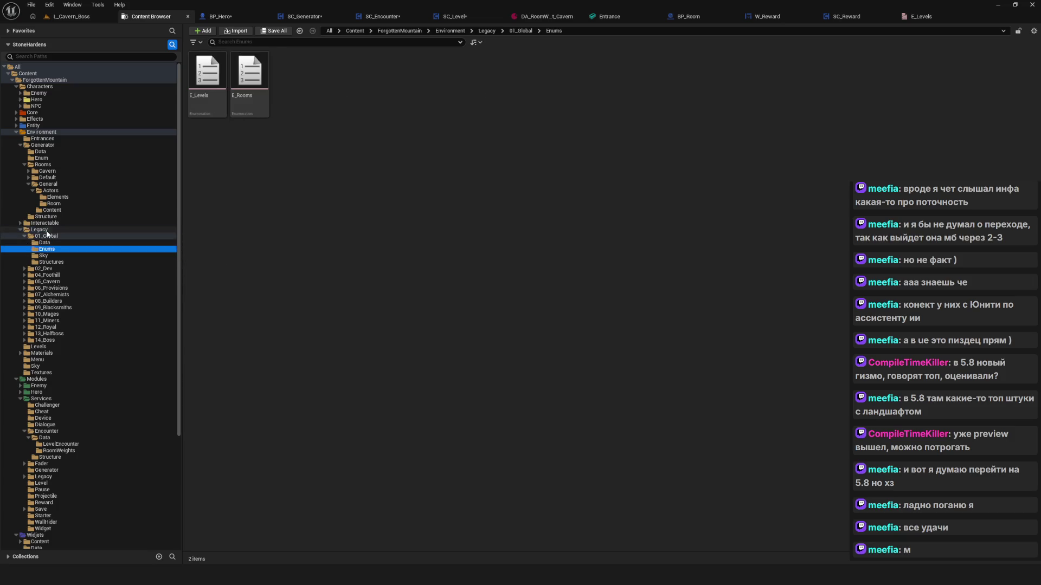
pyautogui.keyDown('ctrl'); pyautogui.click(39, 230); pyautogui.keyUp('ctrl')
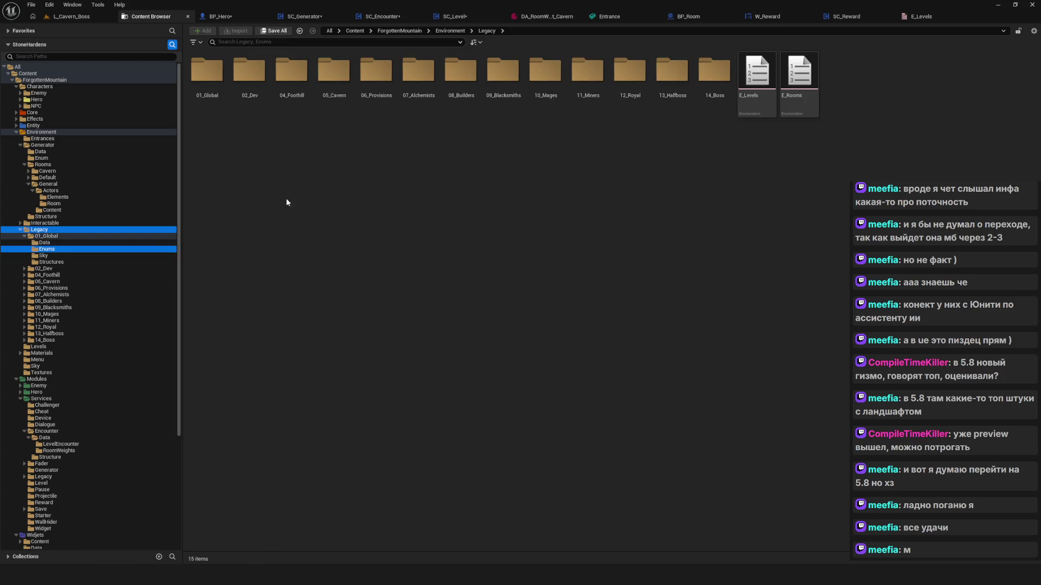
# Recheck the CavernBoss entry in E_Levels, close it, and review the BP_Hero and BP_Room graphs
pyautogui.doubleClick(757, 73)
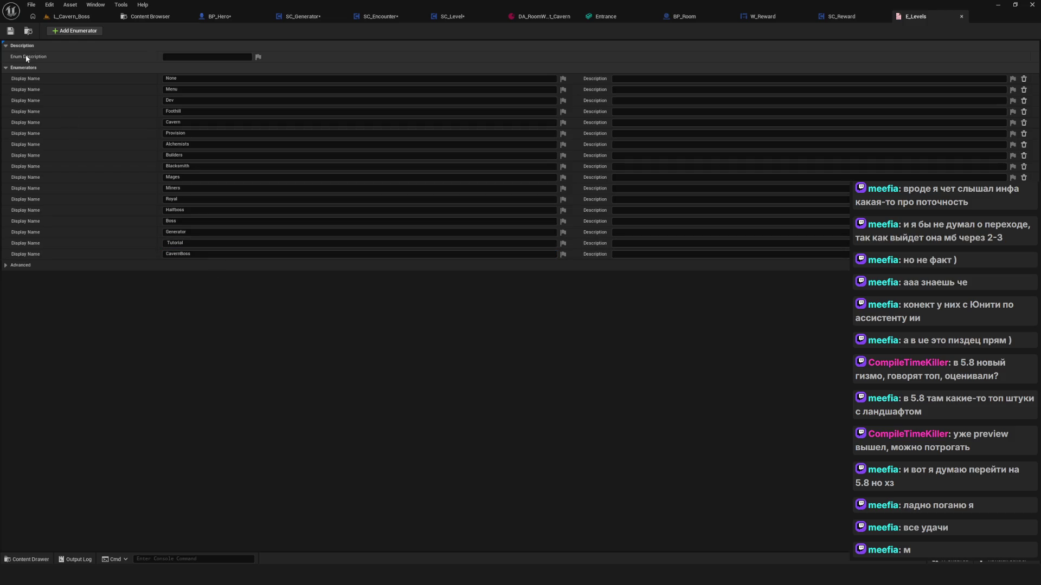
pyautogui.click(962, 16)
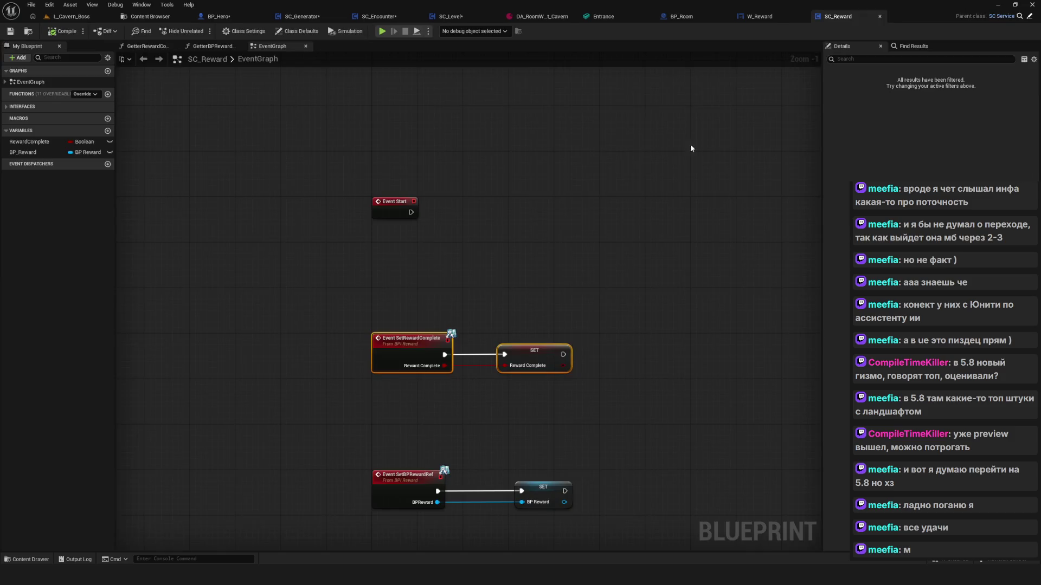
pyautogui.click(219, 16)
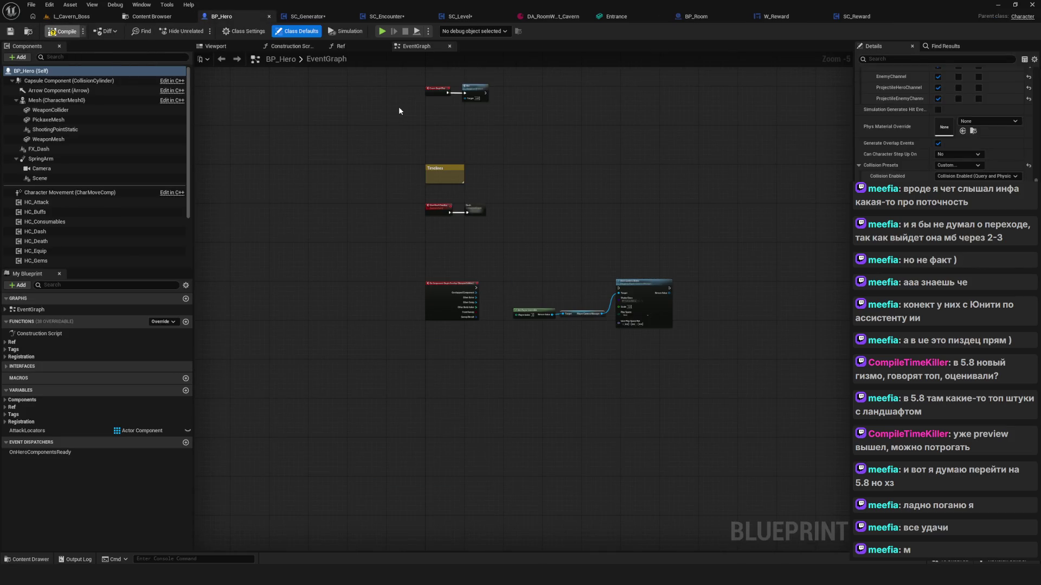
pyautogui.moveTo(682, 169); pyautogui.dragTo(625, 183)
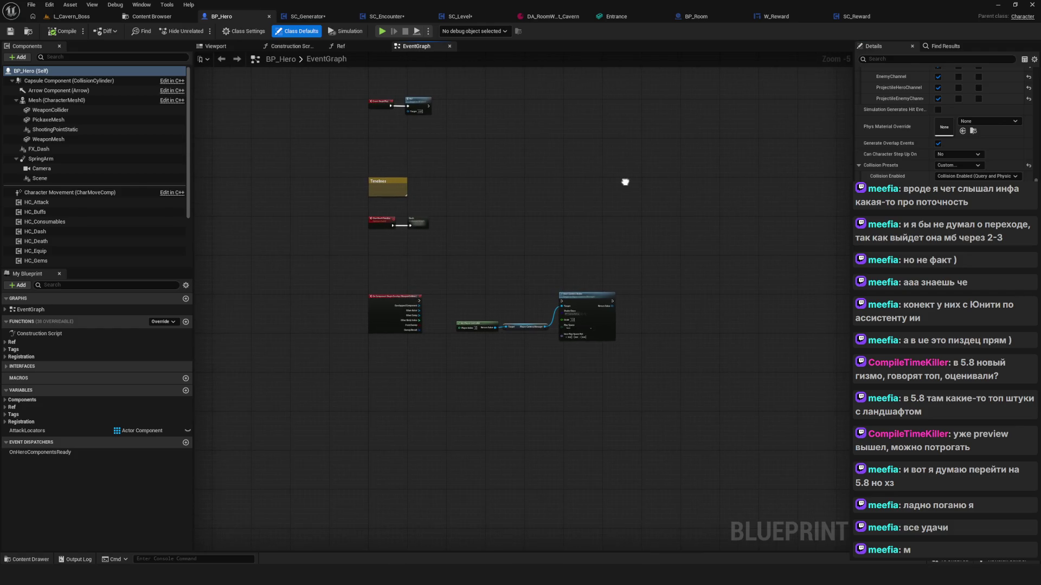
pyautogui.click(704, 16)
pyautogui.moveTo(623, 326)
pyautogui.mouseDown()
pyautogui.moveTo(481, 213)
pyautogui.moveTo(457, 317)
pyautogui.moveTo(443, 301)
pyautogui.mouseUp()
pyautogui.scroll(-2, 415, 340)
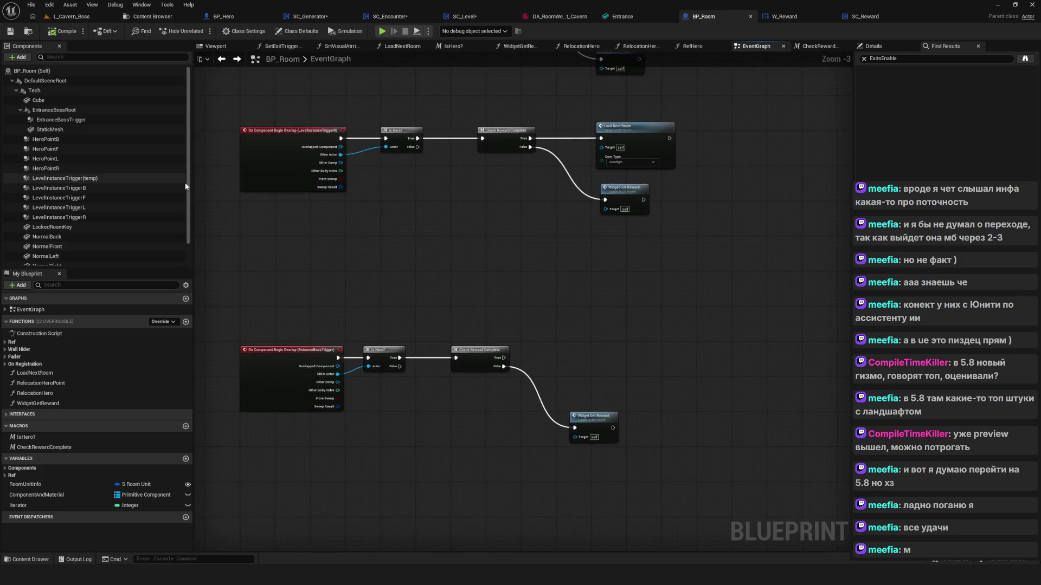
pyautogui.moveTo(457, 241); pyautogui.dragTo(511, 255)
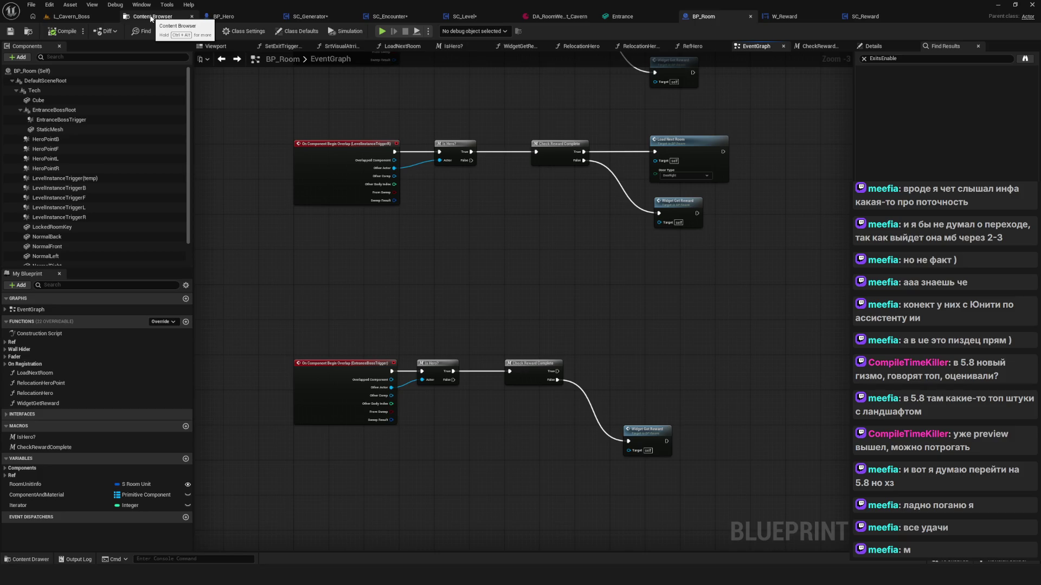
# Glance at the L_Cavern_Boss viewport, then open the Environment/Levels folder and the L_Cavern level
pyautogui.click(151, 18)
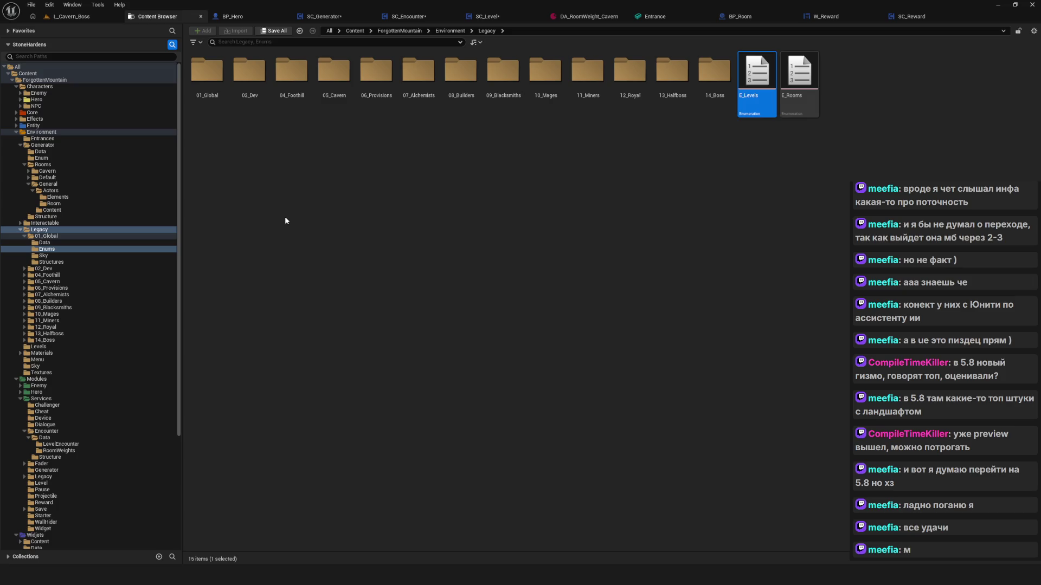
pyautogui.click(78, 17)
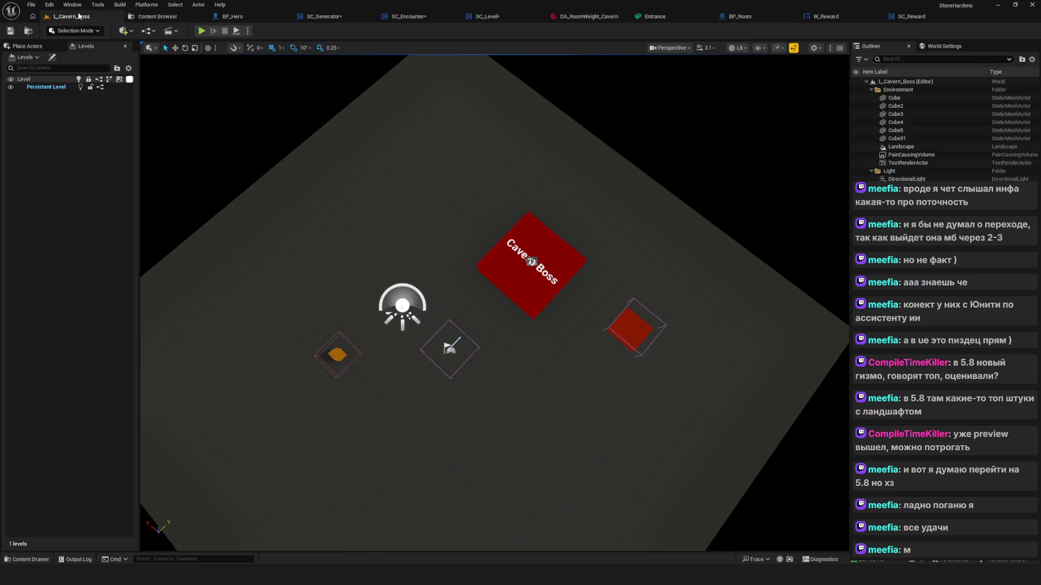
pyautogui.moveTo(307, 94); pyautogui.dragTo(307, 130)
pyautogui.click(157, 16)
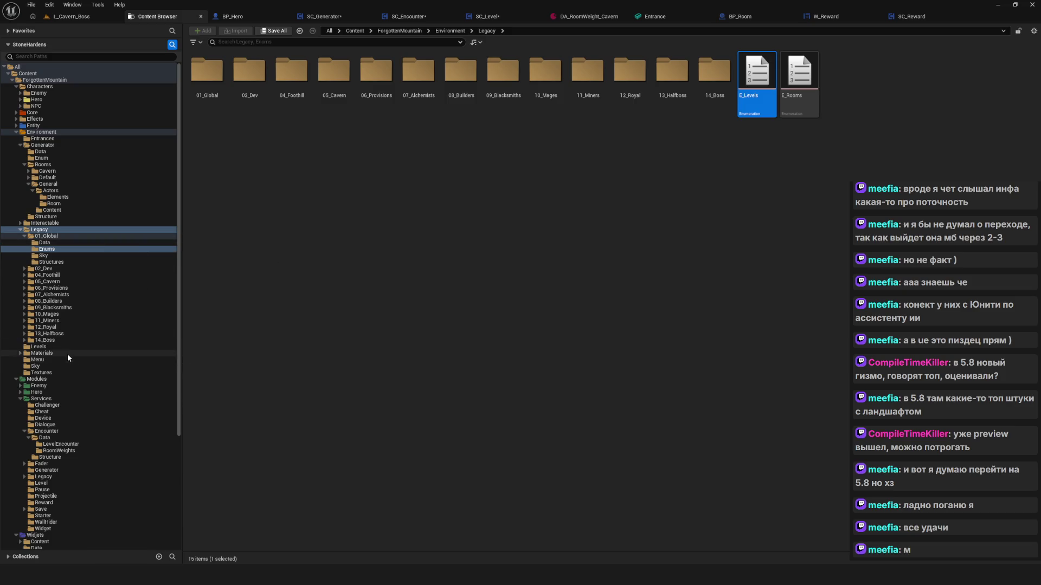
pyautogui.click(50, 346)
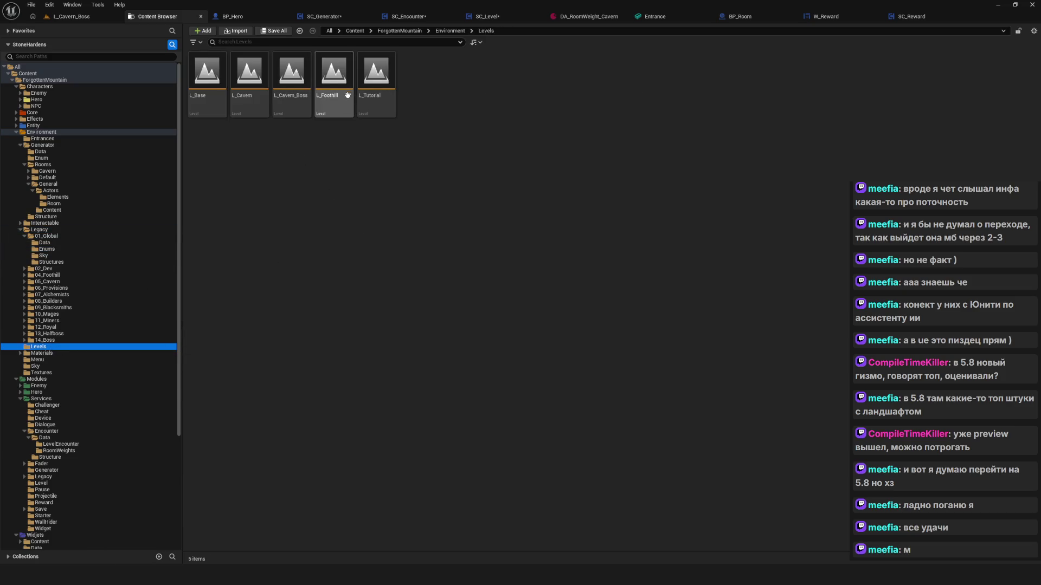
pyautogui.doubleClick(239, 94)
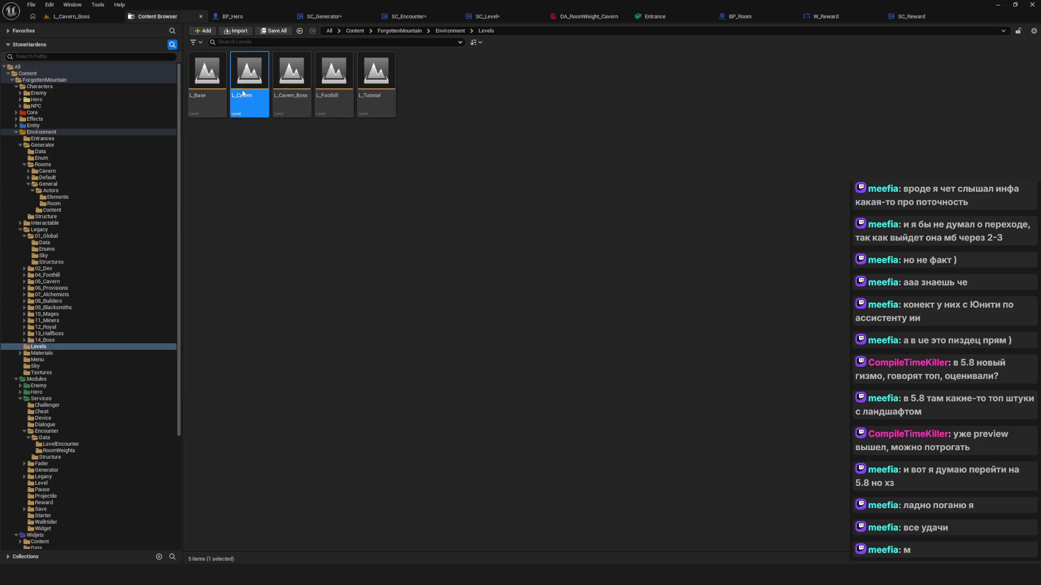
# Save pending changes, load L_Cavern, and select the cavern room level instance near the Entrance Foothill marker
pyautogui.click(547, 381)
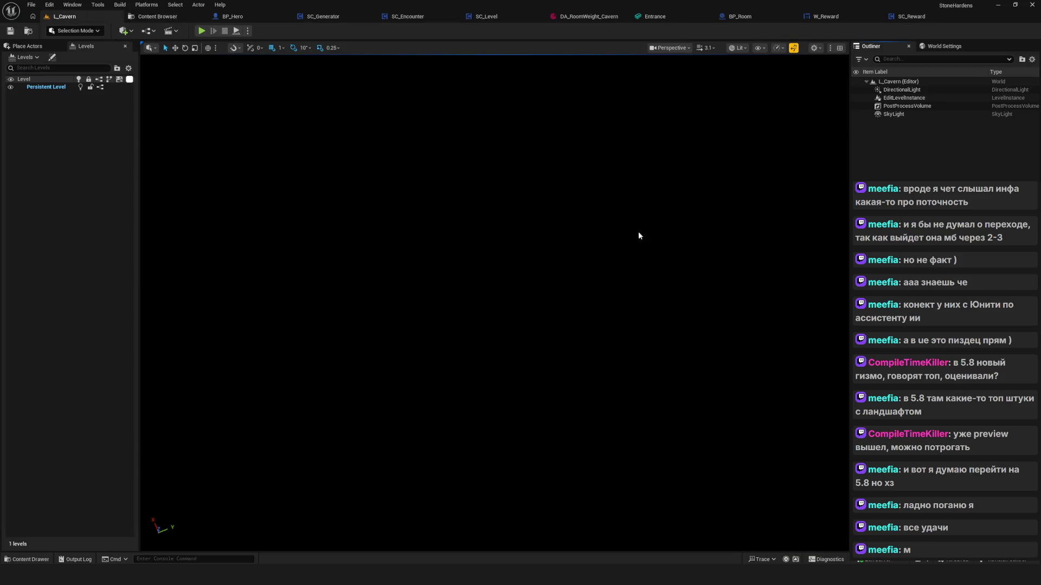
pyautogui.click(910, 99)
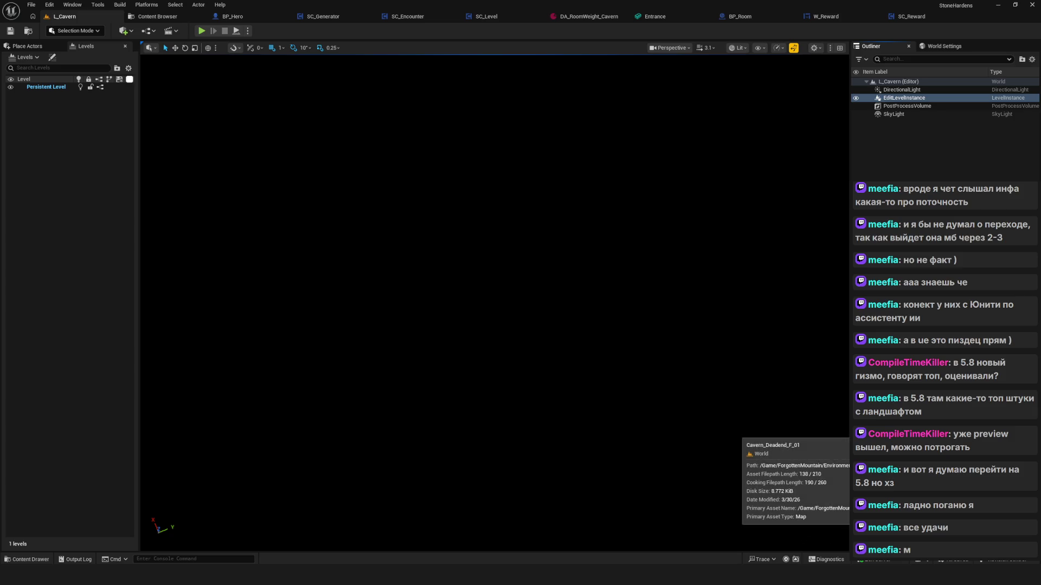
pyautogui.scroll(-5, 466, 317)
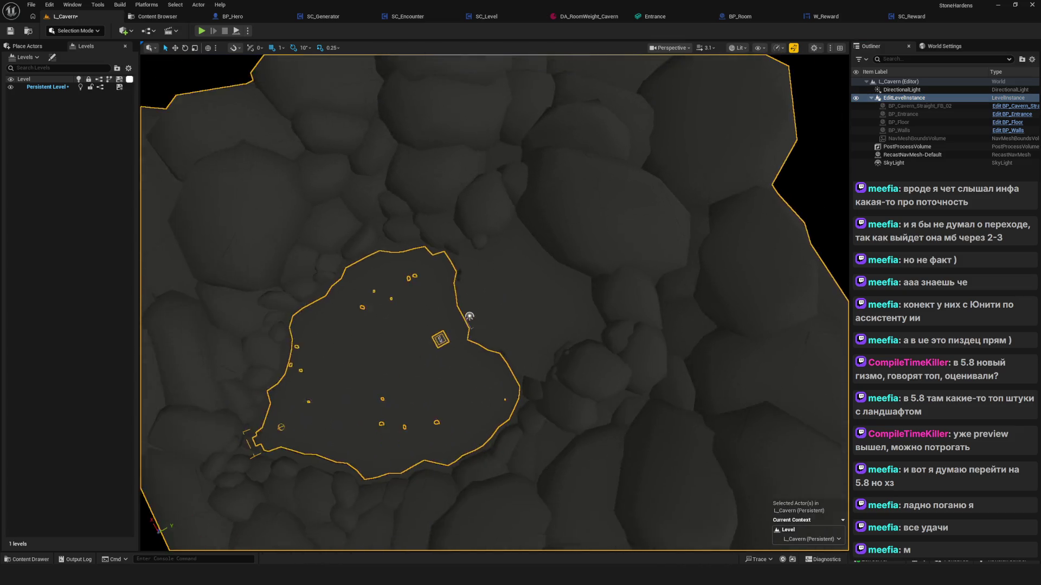
pyautogui.scroll(5, 436, 347)
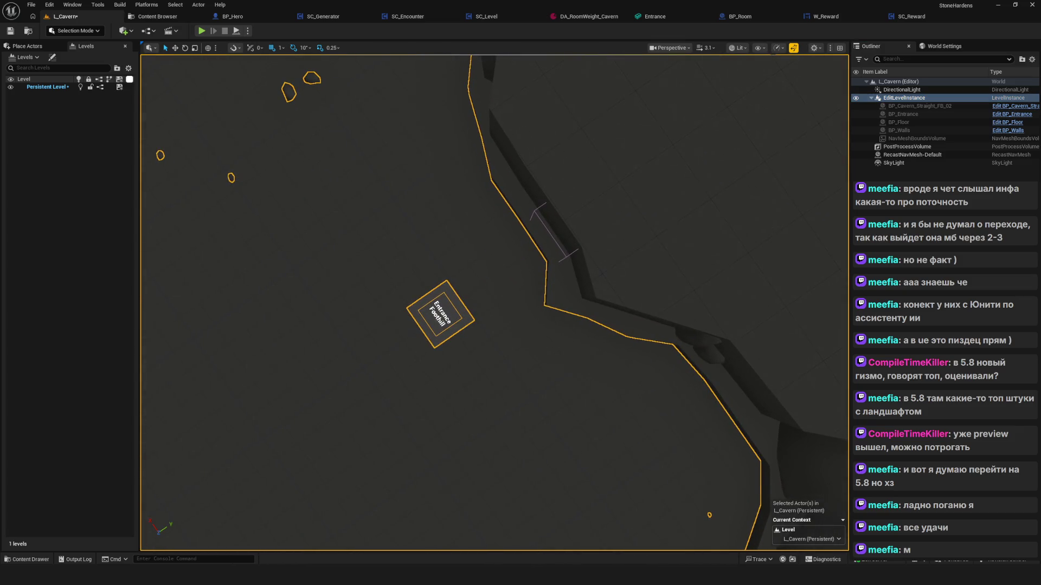
pyautogui.scroll(4, 532, 334)
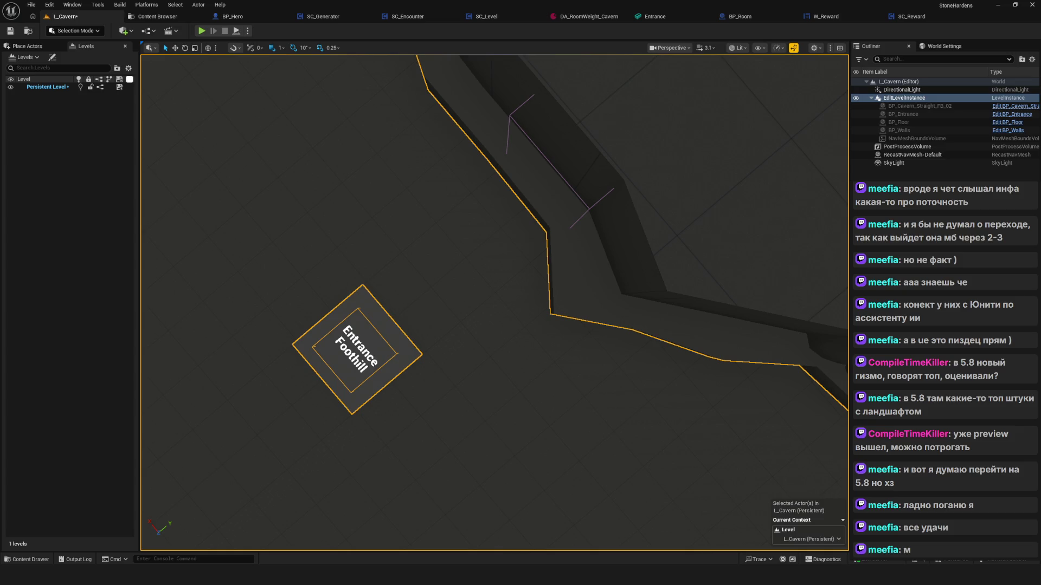
pyautogui.scroll(-5, 362, 335)
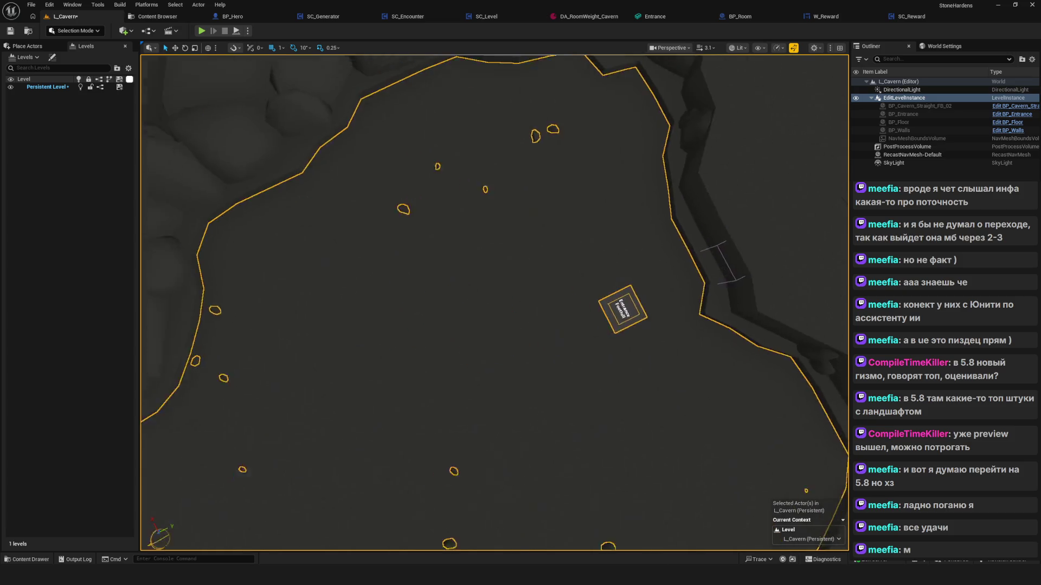
pyautogui.scroll(4, 362, 334)
pyautogui.moveTo(361, 335); pyautogui.dragTo(483, 330)
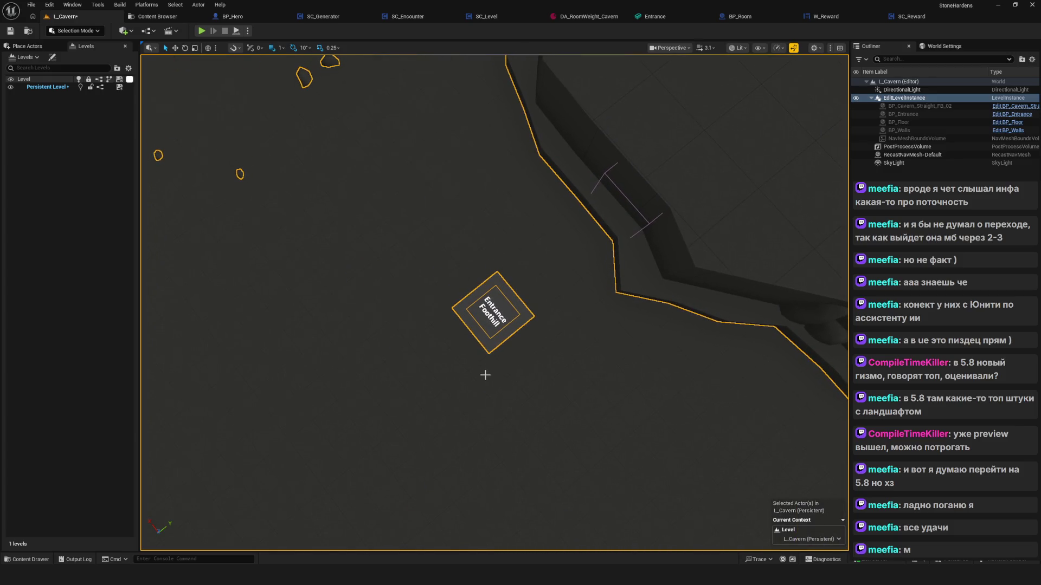
# Enter Level Instance Edit on the cavern room, then go back to the Levels folder
pyautogui.doubleClick(515, 369)
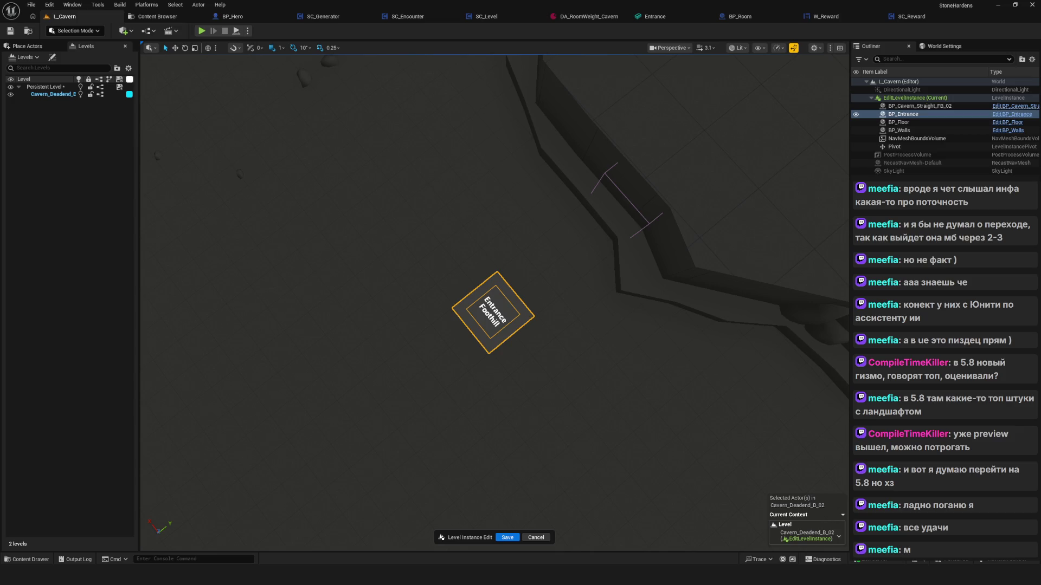
pyautogui.moveTo(463, 287); pyautogui.dragTo(463, 314)
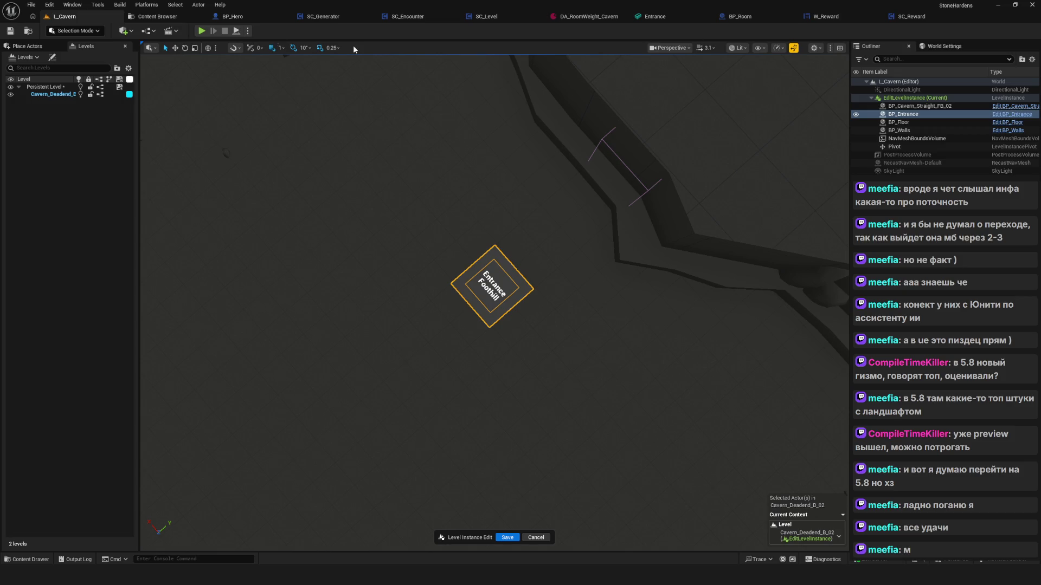
pyautogui.click(28, 30)
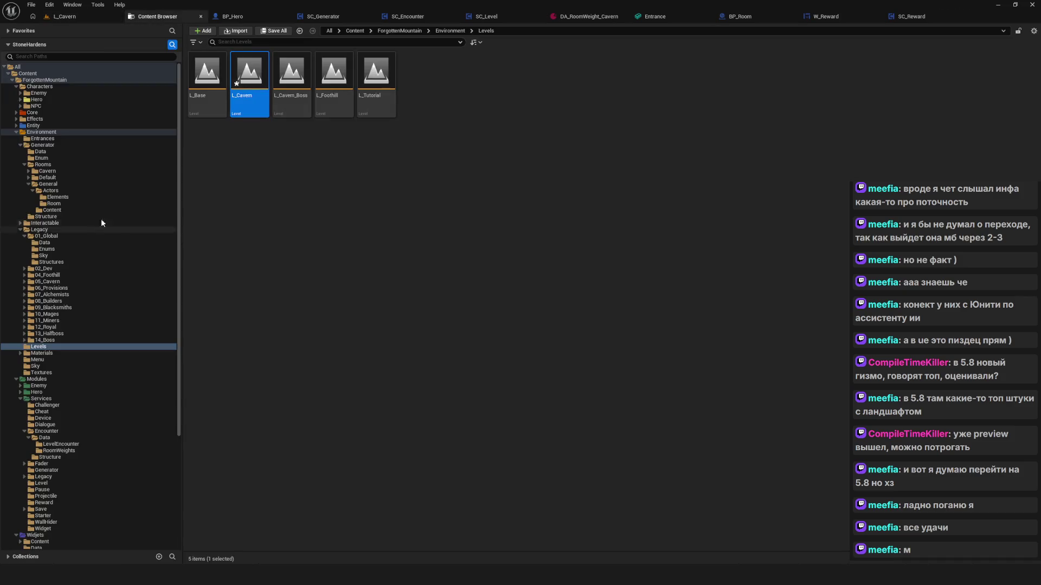
# Open the BP_Entrance blueprint from the Entrances folder
pyautogui.click(48, 139)
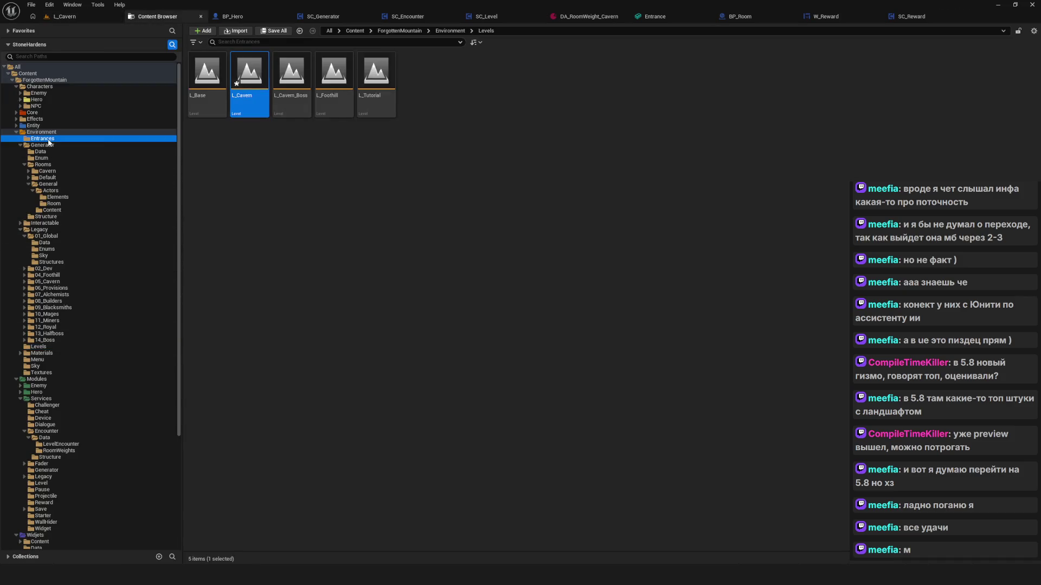
pyautogui.click(297, 89)
pyautogui.doubleClick(298, 89)
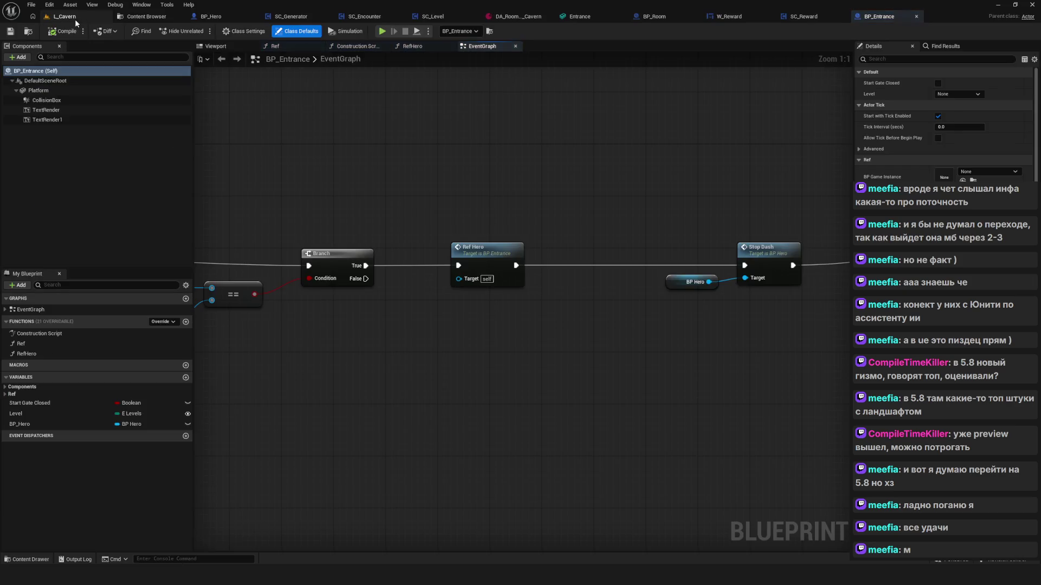
# Review the overlap event, Level variable, Stop Dash, Add Hero Tag, Ref Hero and Branch nodes
pyautogui.moveTo(330, 185)
pyautogui.mouseDown()
pyautogui.moveTo(799, 155)
pyautogui.moveTo(672, 157)
pyautogui.mouseUp()
pyautogui.click(38, 416)
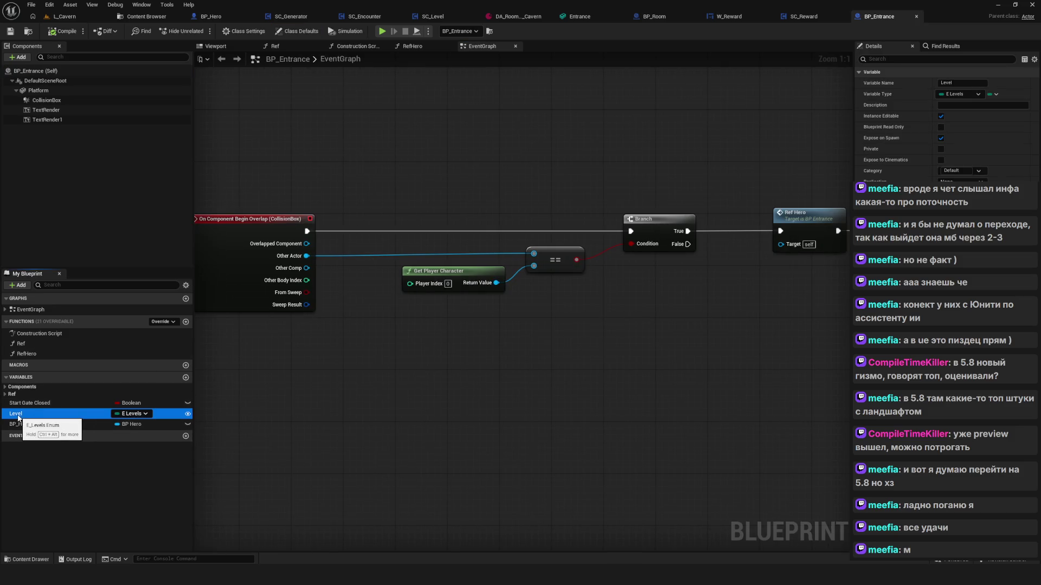
pyautogui.moveTo(699, 316)
pyautogui.mouseDown()
pyautogui.moveTo(493, 286)
pyautogui.moveTo(611, 258)
pyautogui.moveTo(598, 254)
pyautogui.moveTo(264, 235)
pyautogui.mouseUp()
pyautogui.moveTo(353, 125); pyautogui.dragTo(726, 310)
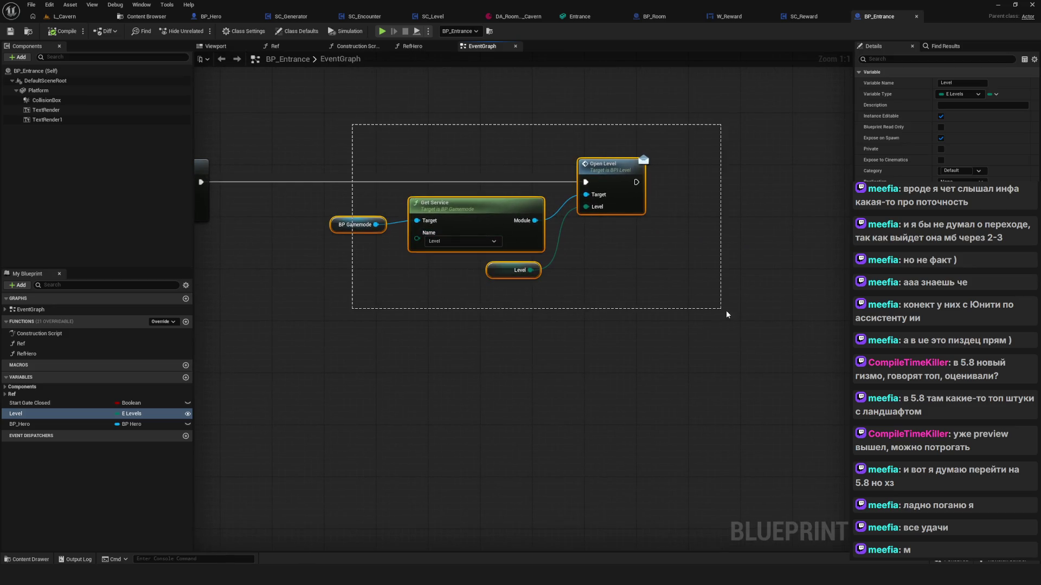
pyautogui.moveTo(556, 278)
pyautogui.mouseDown()
pyautogui.moveTo(626, 285)
pyautogui.moveTo(347, 128)
pyautogui.mouseUp()
pyautogui.moveTo(496, 281); pyautogui.dragTo(506, 271)
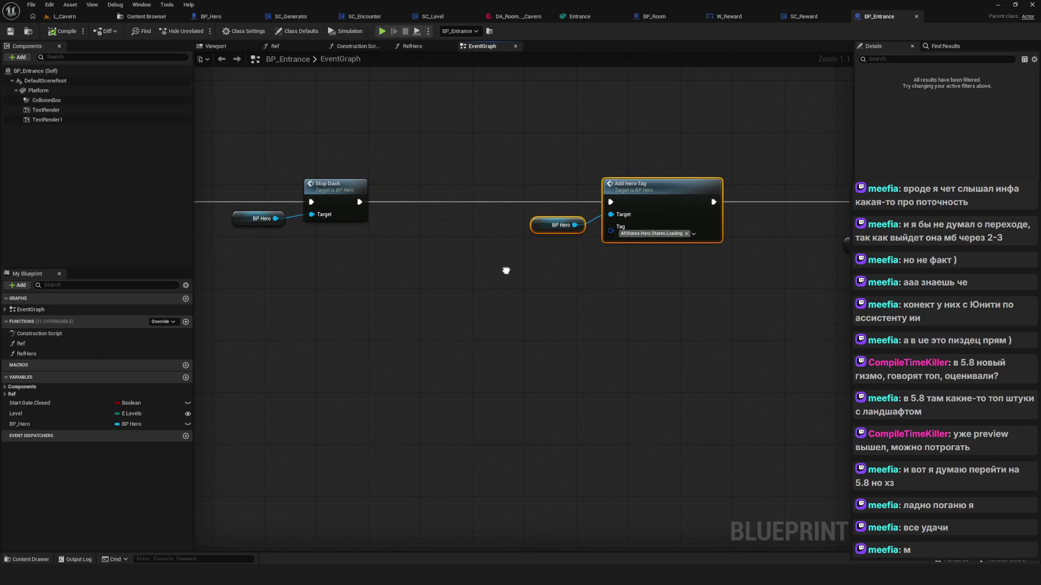
pyautogui.moveTo(506, 270); pyautogui.dragTo(789, 278)
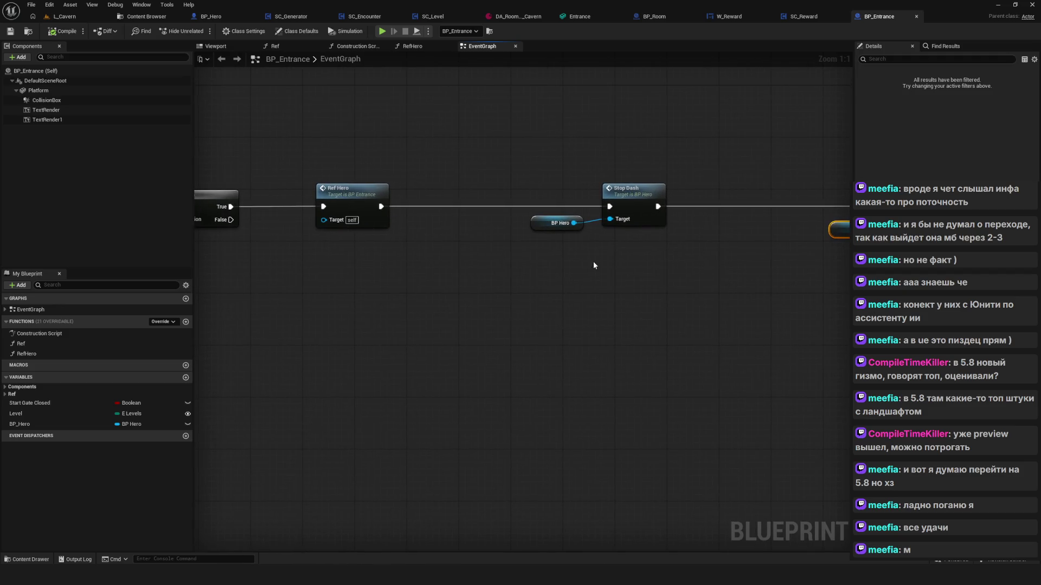
pyautogui.scroll(-6, 593, 264)
pyautogui.scroll(6, 574, 256)
pyautogui.moveTo(477, 162)
pyautogui.mouseDown()
pyautogui.moveTo(552, 304)
pyautogui.moveTo(438, 291)
pyautogui.mouseUp()
# Trace the chain from Add Hero Tag through Get Service to Open Level, checking Ref Hero's details
pyautogui.click(637, 206)
pyautogui.click(652, 292)
pyautogui.moveTo(654, 293); pyautogui.dragTo(290, 281)
pyautogui.moveTo(508, 285); pyautogui.dragTo(383, 274)
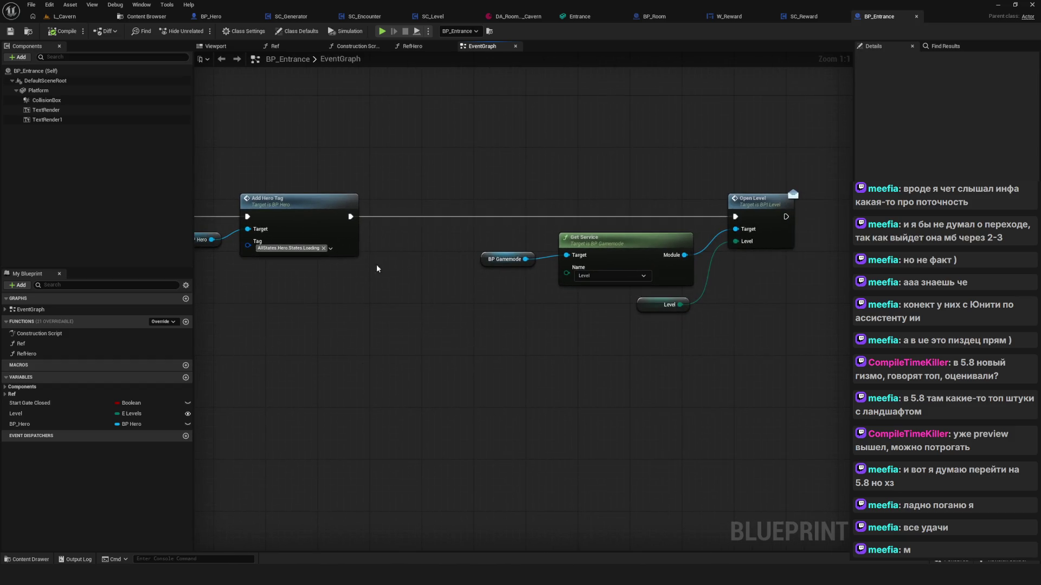
pyautogui.moveTo(215, 171); pyautogui.dragTo(361, 304)
pyautogui.click(784, 205)
pyautogui.moveTo(397, 261); pyautogui.dragTo(604, 268)
pyautogui.moveTo(461, 236); pyautogui.dragTo(927, 213)
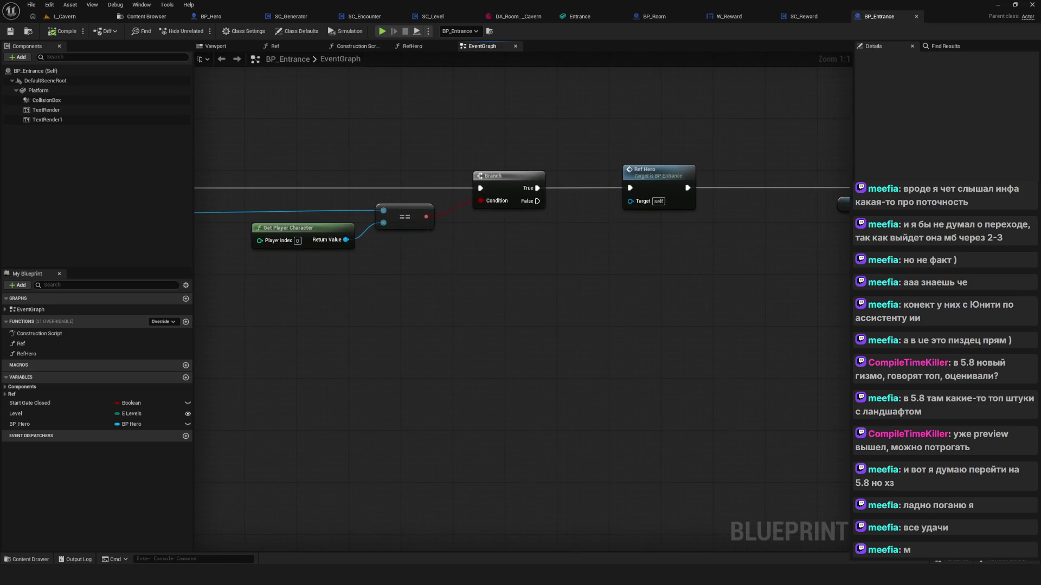
pyautogui.moveTo(997, 213)
pyautogui.mouseDown()
pyautogui.moveTo(439, 228)
pyautogui.moveTo(92, 208)
pyautogui.moveTo(110, 212)
pyautogui.mouseUp()
pyautogui.click(322, 189)
pyautogui.moveTo(426, 226)
pyautogui.mouseDown()
pyautogui.moveTo(407, 239)
pyautogui.moveTo(307, 251)
pyautogui.mouseUp()
pyautogui.scroll(-5, 405, 259)
pyautogui.scroll(5, 572, 269)
pyautogui.moveTo(572, 269); pyautogui.dragTo(418, 278)
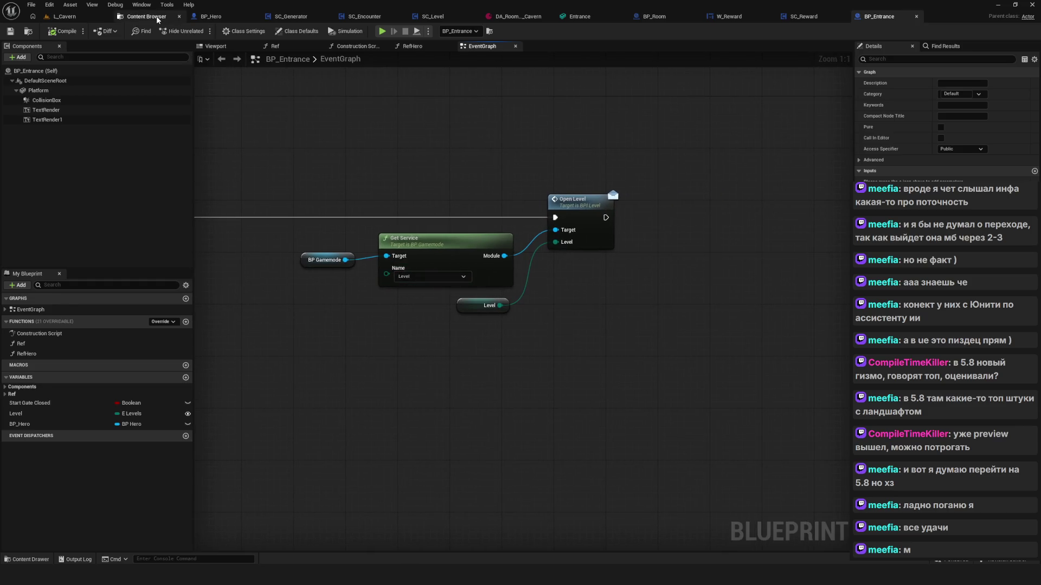
# Open the SC_Level blueprint from Modules > Services > Level
pyautogui.click(147, 16)
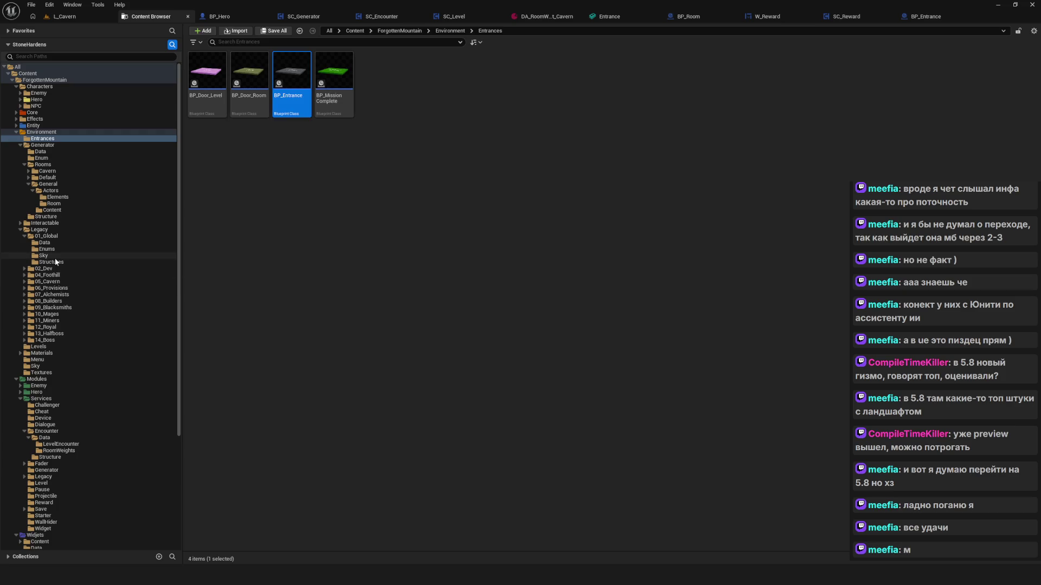
pyautogui.scroll(-2, 69, 340)
pyautogui.scroll(-6, 69, 341)
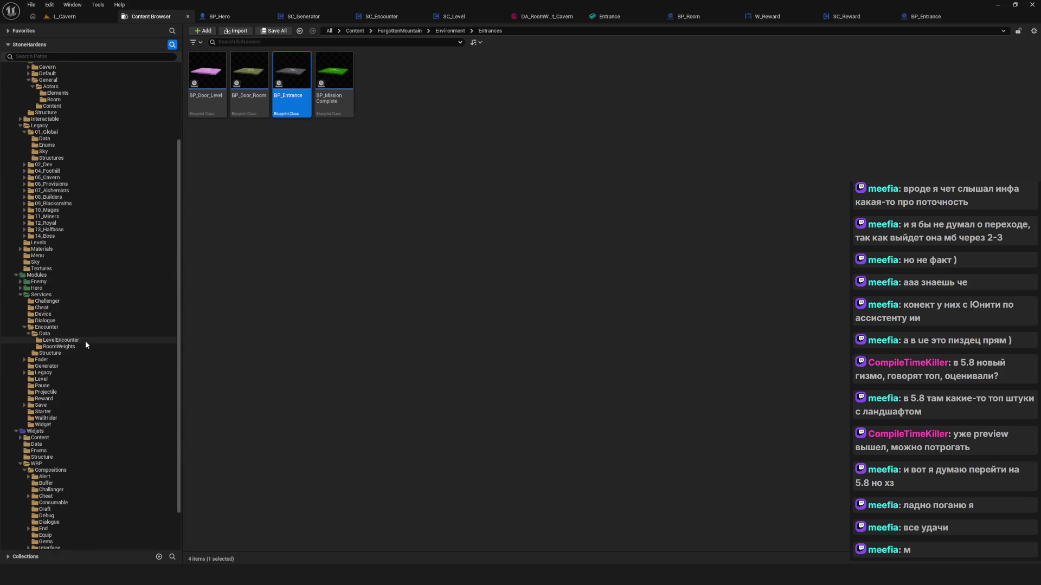
pyautogui.click(41, 295)
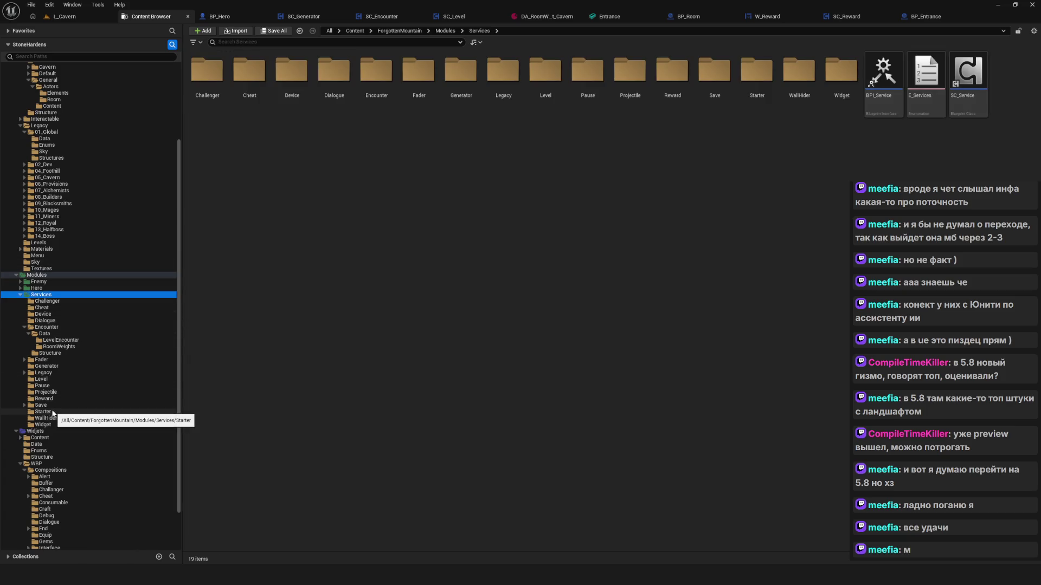
pyautogui.click(41, 379)
pyautogui.doubleClick(249, 73)
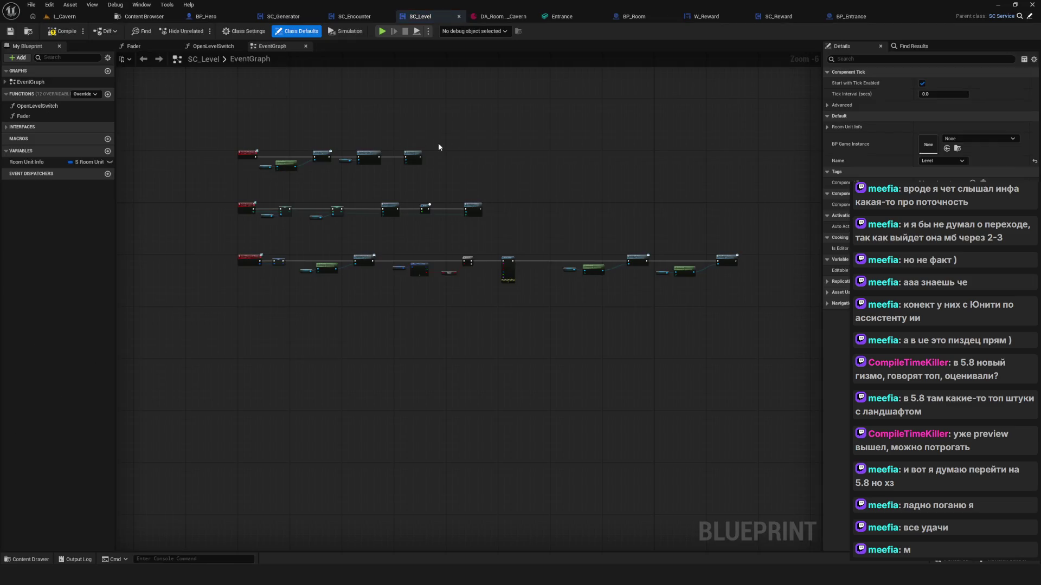
# Move the Fader, Delay and Open Level Switch nodes rightward, then return to BP_Entrance
pyautogui.scroll(6, 297, 223)
pyautogui.moveTo(221, 194); pyautogui.dragTo(407, 365)
pyautogui.scroll(-4, 434, 333)
pyautogui.scroll(4, 604, 333)
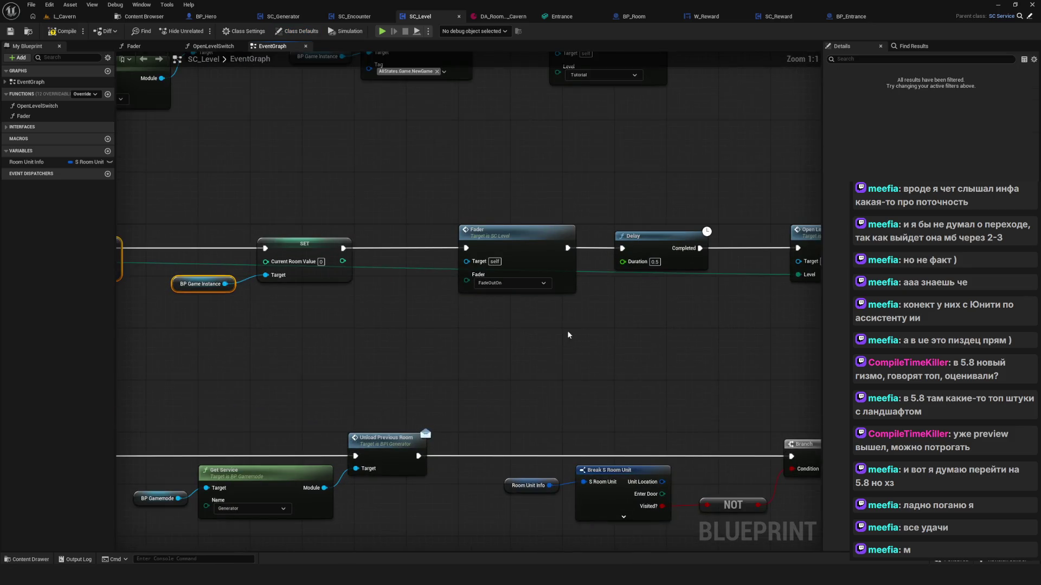
pyautogui.moveTo(348, 186); pyautogui.dragTo(704, 303)
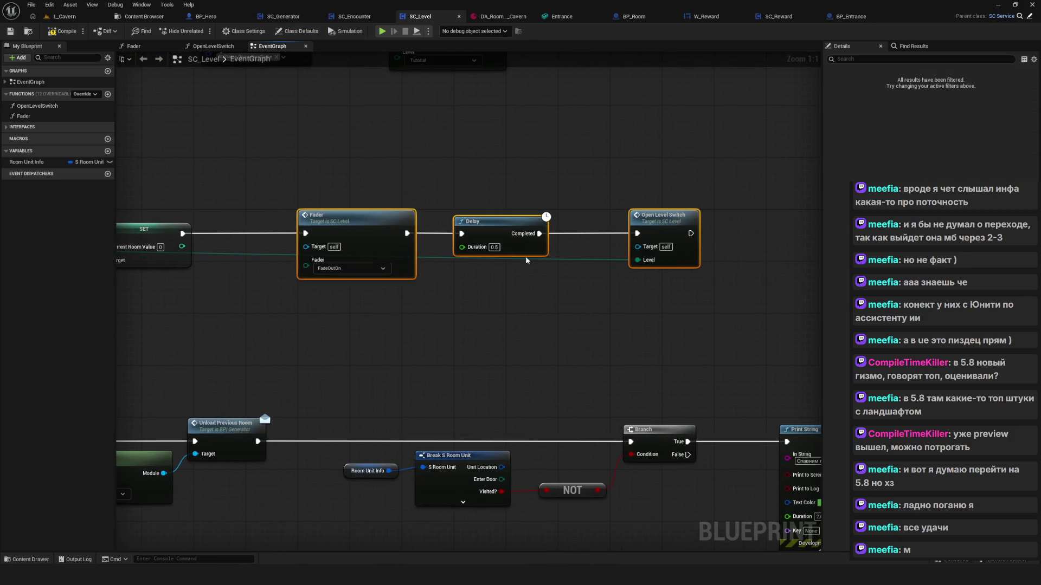
pyautogui.moveTo(386, 223)
pyautogui.mouseDown()
pyautogui.moveTo(753, 217)
pyautogui.moveTo(544, 209)
pyautogui.moveTo(640, 201)
pyautogui.mouseUp()
pyautogui.scroll(-4, 629, 292)
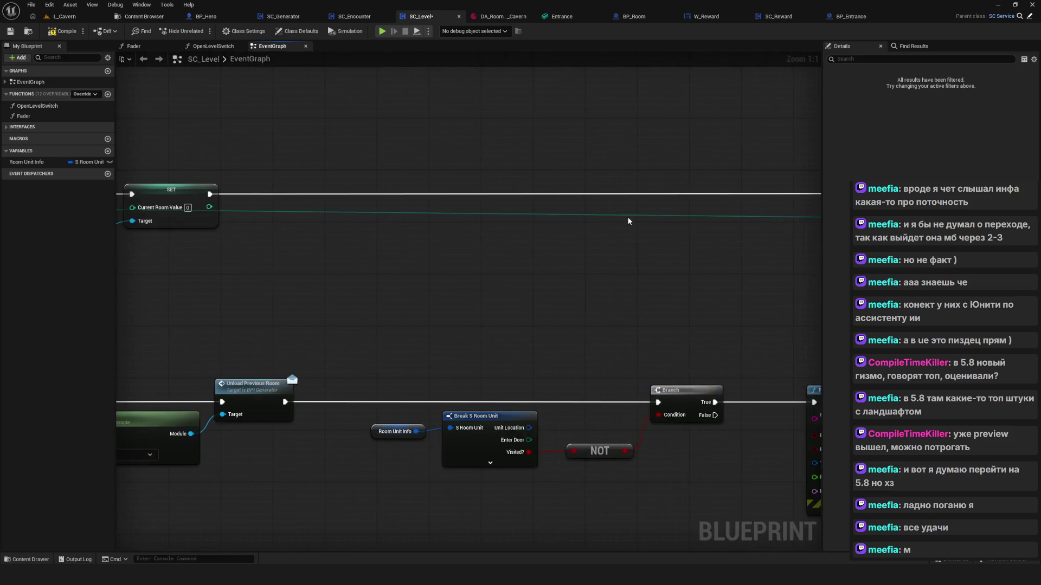
pyautogui.click(856, 19)
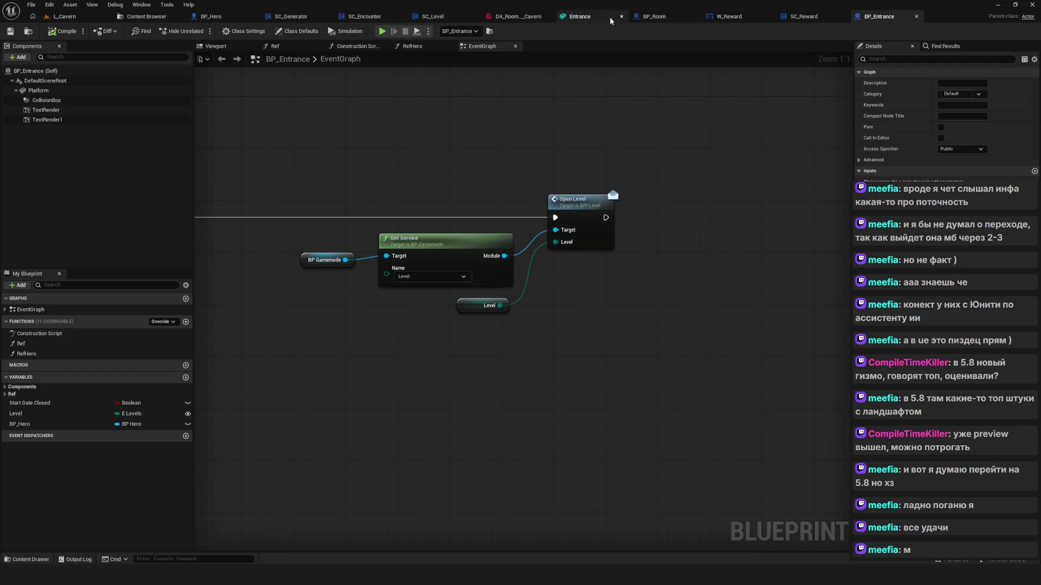
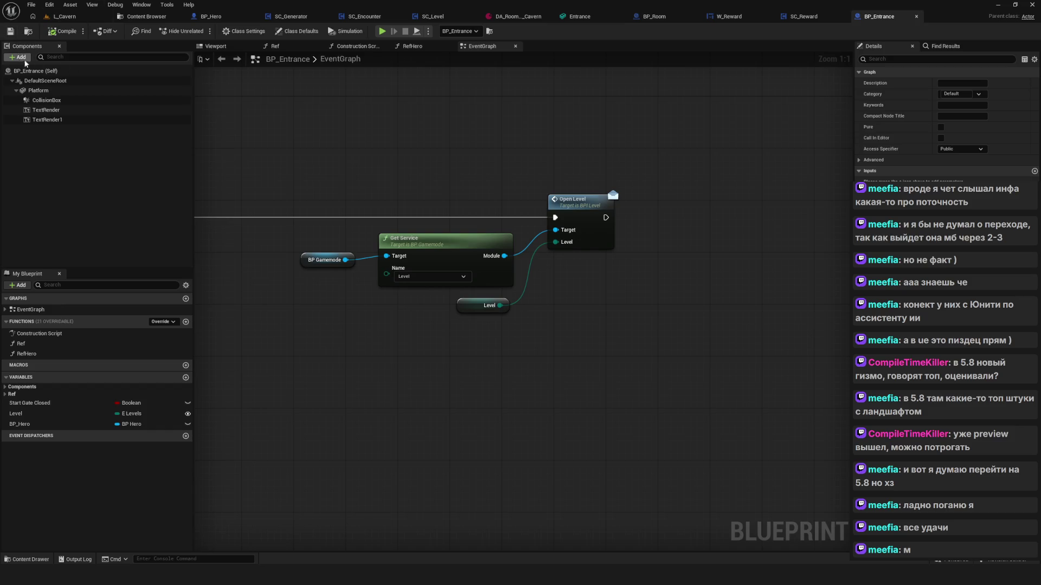
# Review BP_Entrance's Stop Dash, Add Hero Tag, Get Service and Open Level nodes, then switch to SC_Level
pyautogui.scroll(-10, 590, 211)
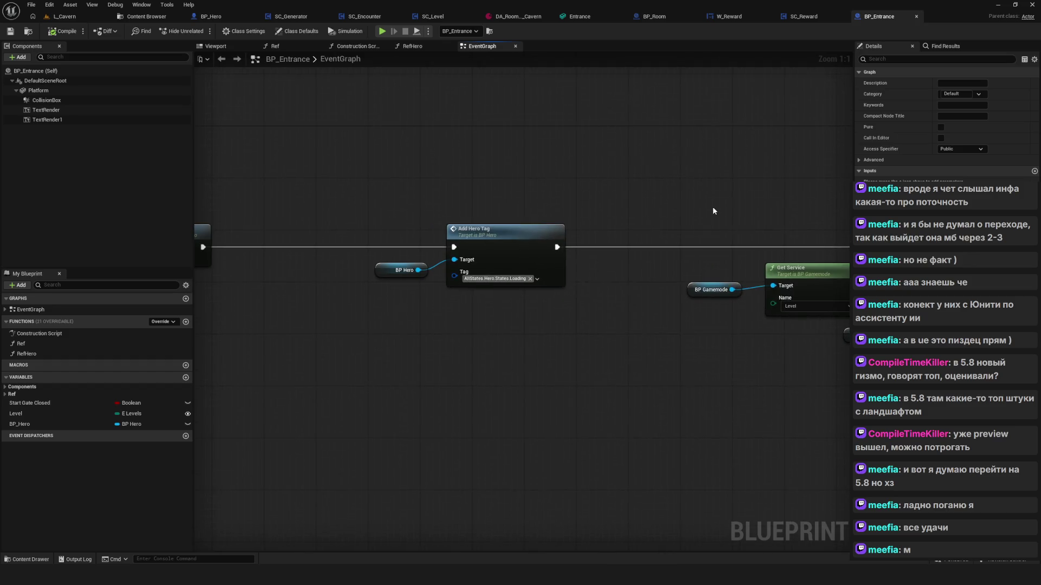
pyautogui.scroll(12, 497, 219)
pyautogui.scroll(-3, 592, 325)
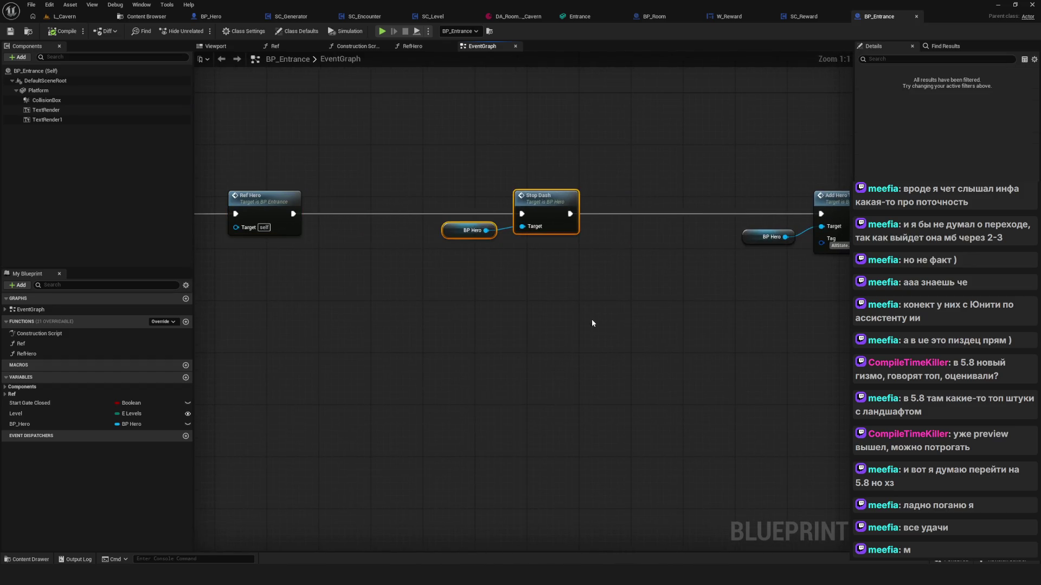
pyautogui.moveTo(564, 295)
pyautogui.mouseDown()
pyautogui.moveTo(308, 277)
pyautogui.moveTo(383, 309)
pyautogui.mouseUp()
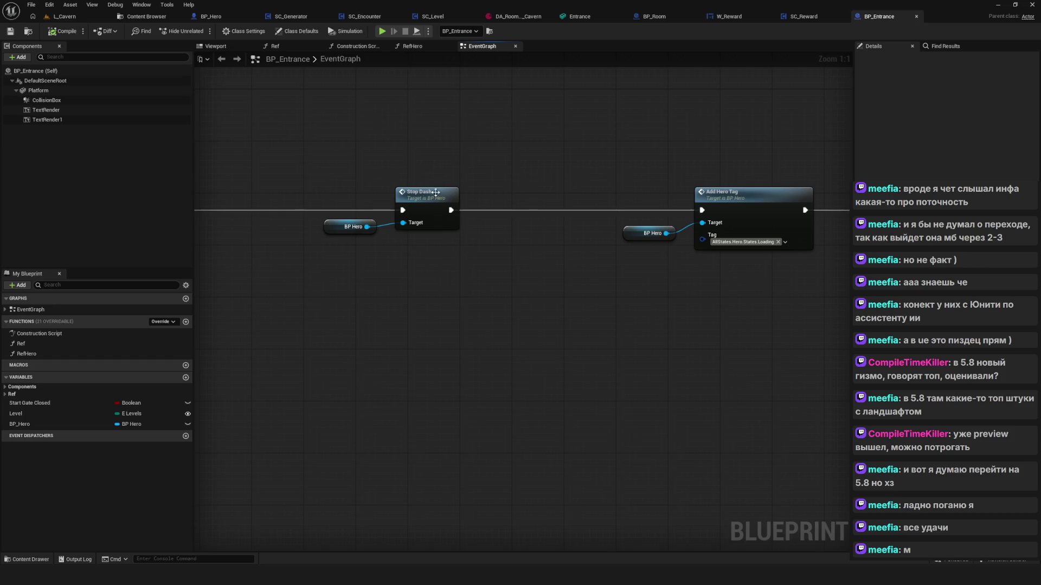
pyautogui.moveTo(455, 288); pyautogui.dragTo(446, 307)
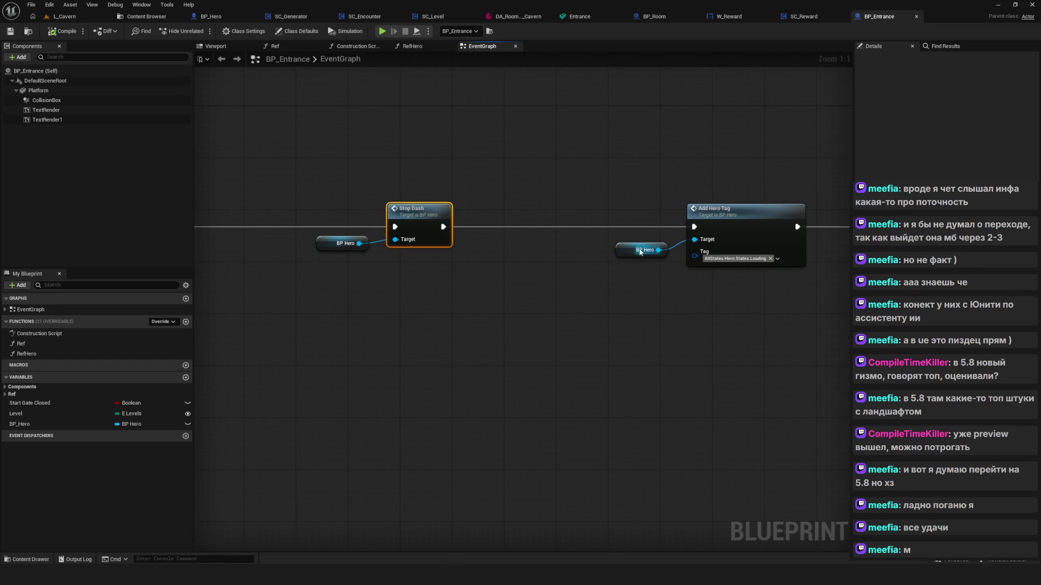
pyautogui.moveTo(636, 250); pyautogui.dragTo(326, 252)
pyautogui.moveTo(766, 117); pyautogui.dragTo(634, 126)
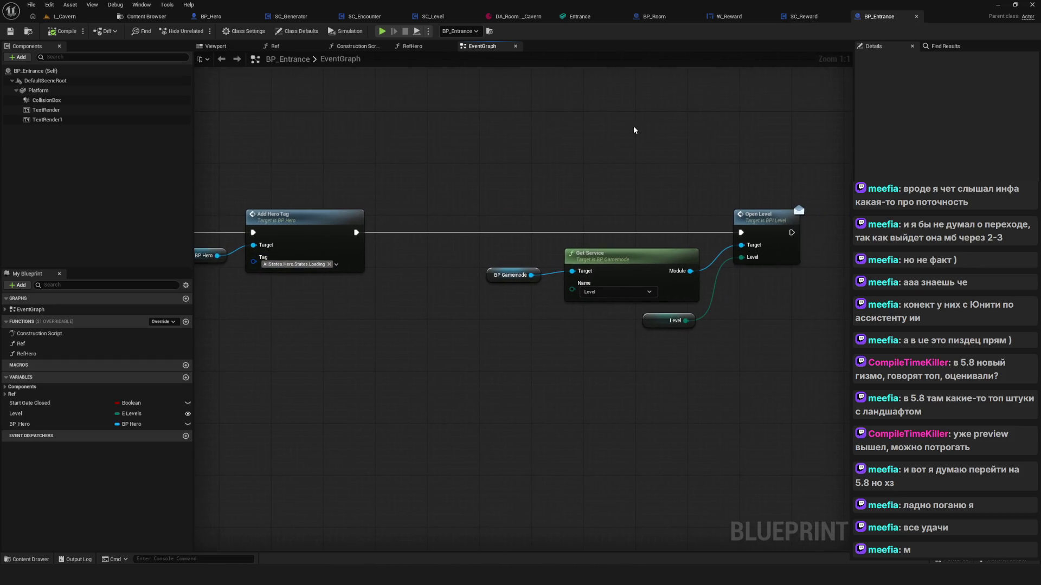
pyautogui.moveTo(407, 12)
pyautogui.mouseDown()
pyautogui.moveTo(867, 34)
pyautogui.moveTo(889, 19)
pyautogui.moveTo(878, 17)
pyautogui.mouseUp()
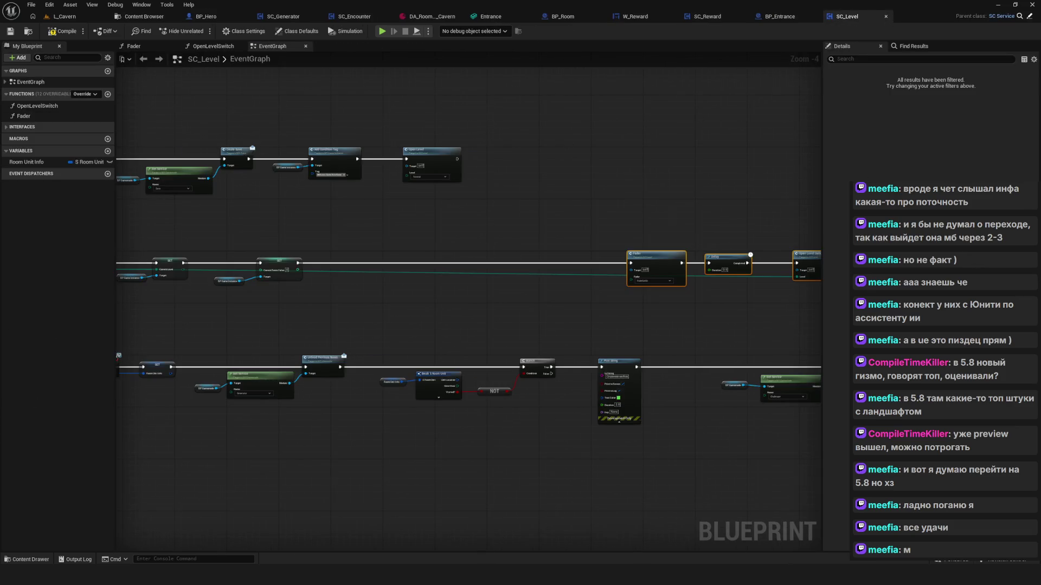
# Paste a BP Hero getter into SC_Level's event graph
pyautogui.scroll(-5, 377, 179)
pyautogui.scroll(8, 480, 235)
pyautogui.scroll(-6, 420, 224)
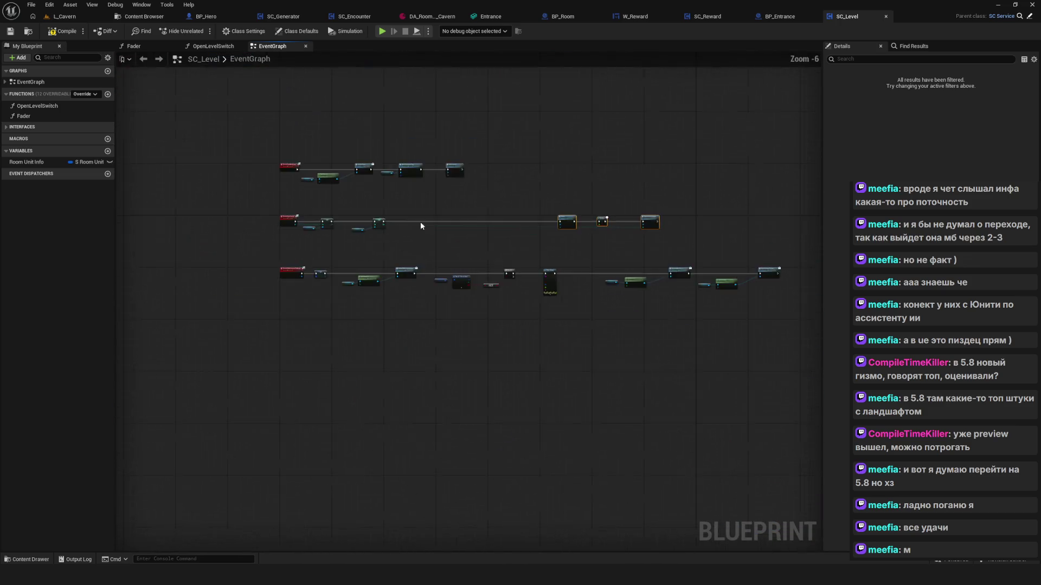
pyautogui.scroll(7, 420, 223)
pyautogui.rightClick(459, 248)
pyautogui.write('room')
pyautogui.press('Escape')
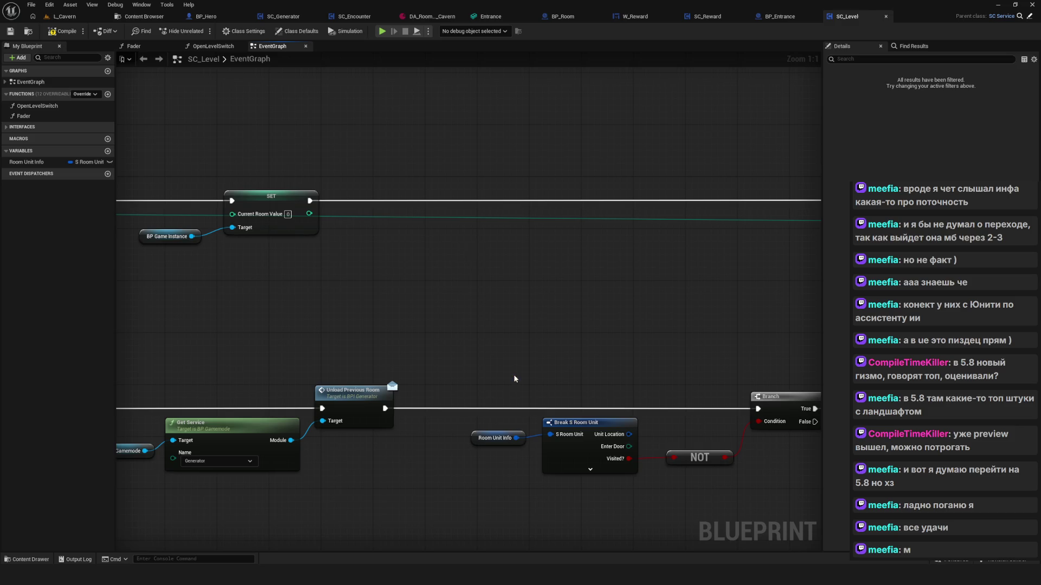
pyautogui.hotkey('ctrl', 'v')
# Add a Stop Dash call on BP Hero and run it after the SET node
pyautogui.moveTo(423, 297); pyautogui.dragTo(448, 285)
pyautogui.write('St')
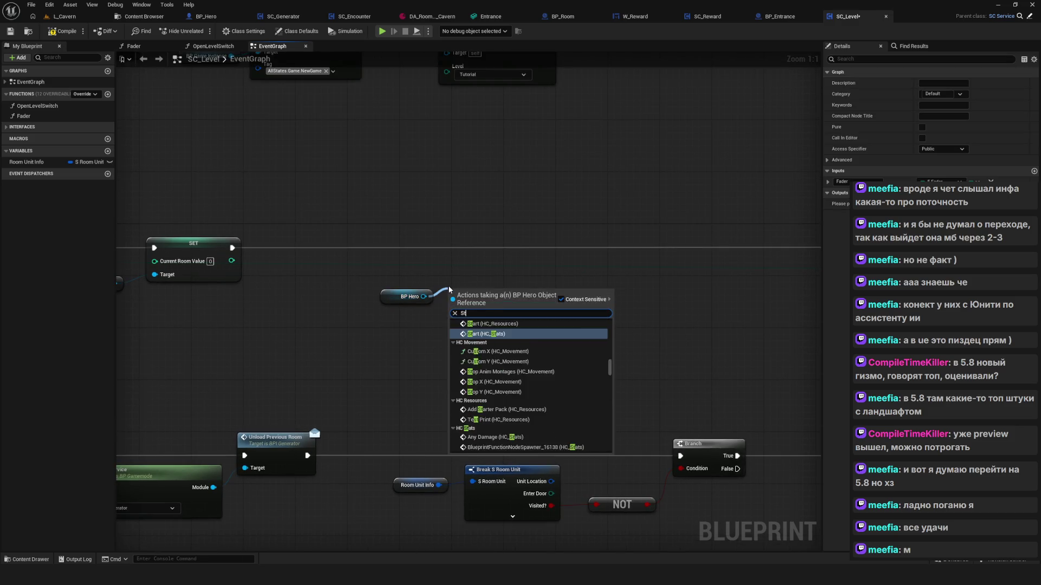
pyautogui.write('op S')
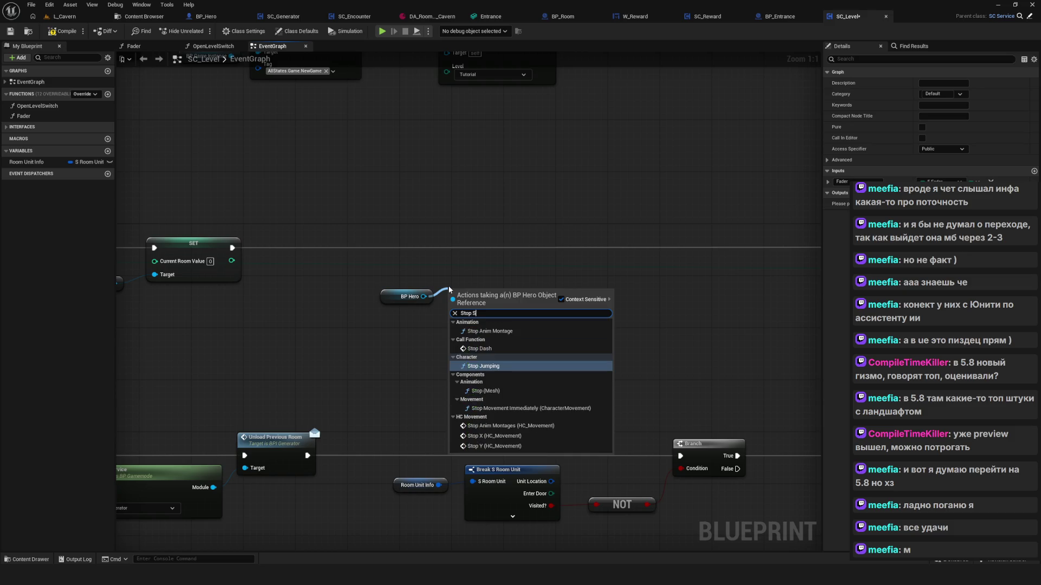
pyautogui.write('a')
pyautogui.press('BackSpace')
pyautogui.write('da')
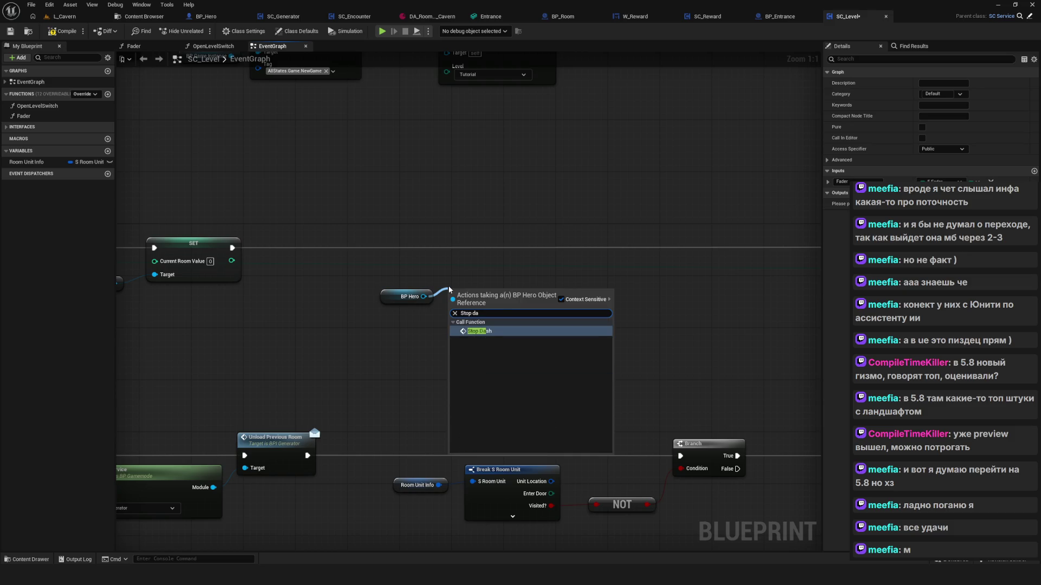
pyautogui.click(481, 331)
pyautogui.moveTo(480, 284); pyautogui.dragTo(492, 231)
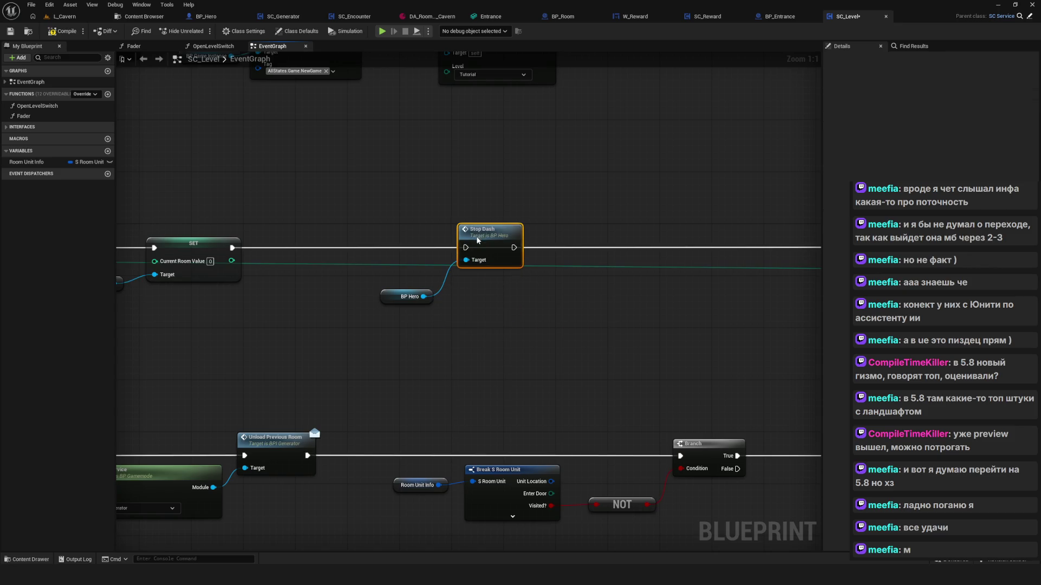
pyautogui.moveTo(232, 248); pyautogui.dragTo(465, 248)
pyautogui.moveTo(404, 296)
pyautogui.mouseDown()
pyautogui.moveTo(416, 282)
pyautogui.moveTo(293, 219)
pyautogui.mouseUp()
# Add an Add Hero Tag node on a second BP Hero getter, running after Stop Dash
pyautogui.hotkey('ctrl', 'c')
pyautogui.hotkey('ctrl', 'v')
pyautogui.press('Delete')
pyautogui.moveTo(436, 352); pyautogui.dragTo(485, 290)
pyautogui.write('add')
pyautogui.write(' hero')
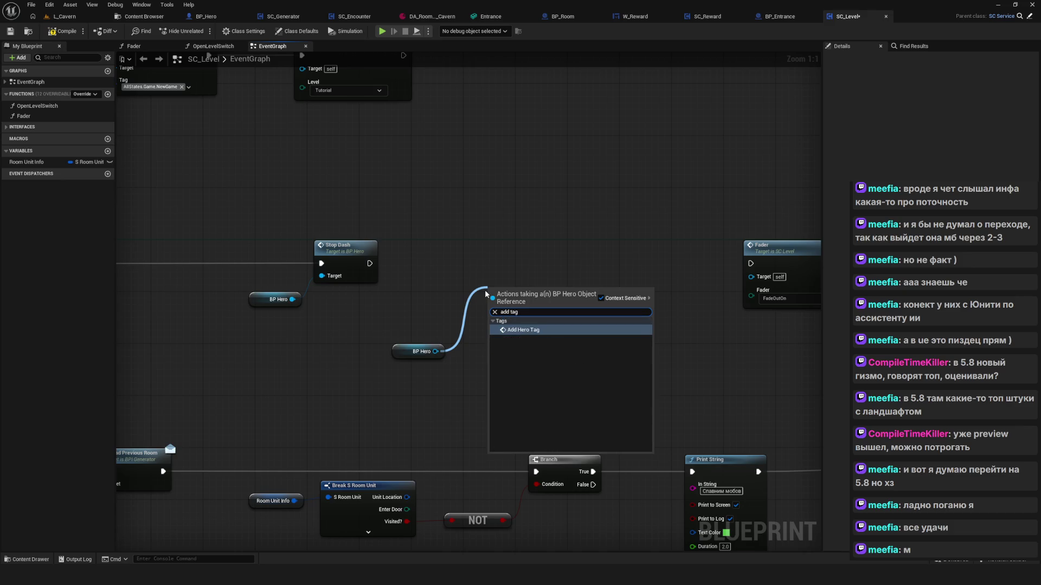
pyautogui.press('Return')
pyautogui.moveTo(499, 298); pyautogui.dragTo(500, 245)
pyautogui.moveTo(370, 264)
pyautogui.mouseDown()
pyautogui.moveTo(491, 256)
pyautogui.moveTo(535, 280)
pyautogui.mouseUp()
# Set Add Hero Tag's tag to AllStates.Hero.States.Loading
pyautogui.click(529, 296)
pyautogui.click(525, 351)
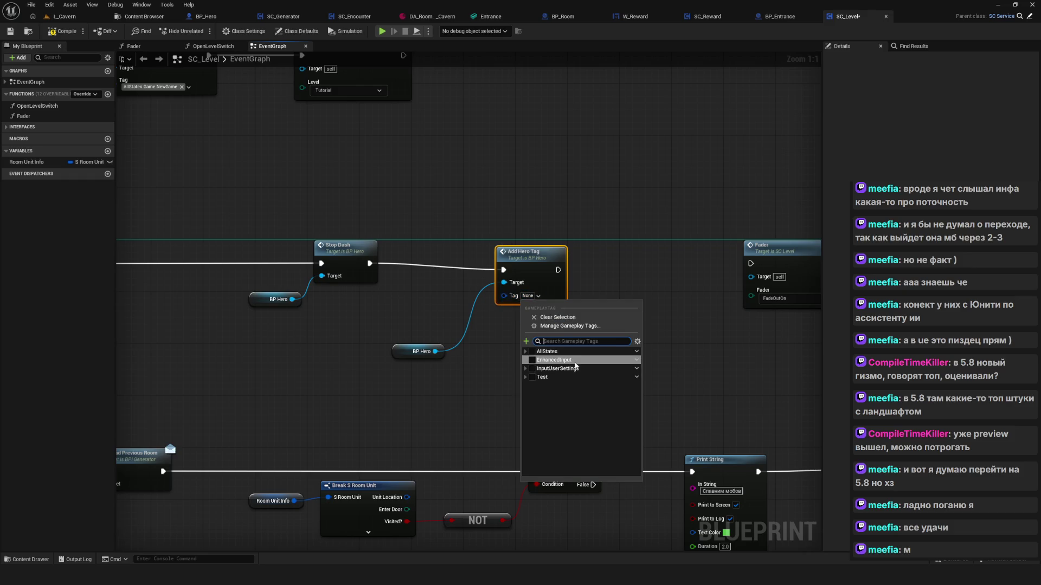
pyautogui.click(529, 385)
pyautogui.click(533, 394)
pyautogui.scroll(-2, 596, 406)
pyautogui.click(597, 432)
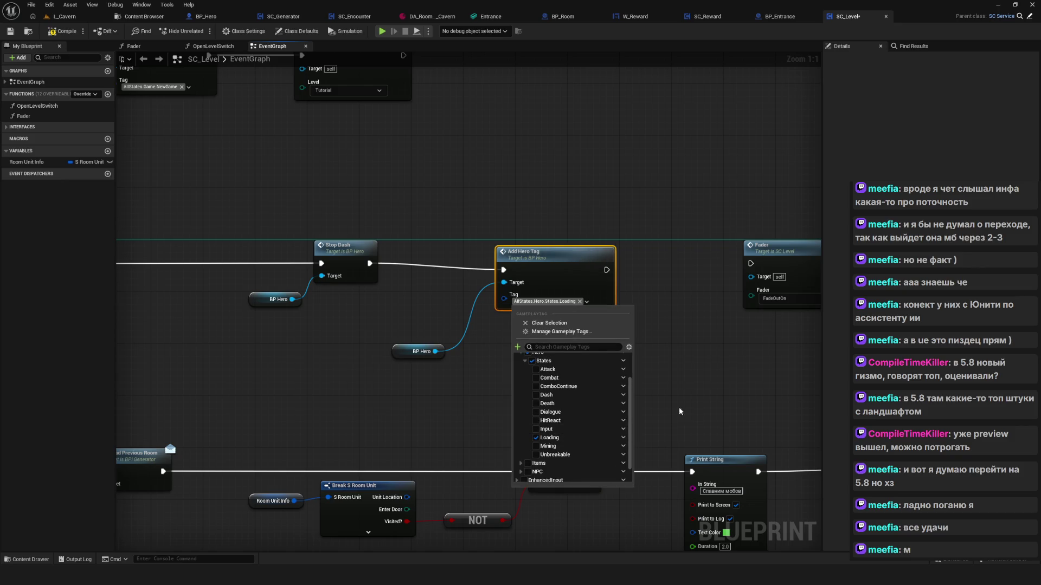
pyautogui.click(566, 259)
# Wire Add Hero Tag into Fader and tuck the BP Hero getter beside it
pyautogui.moveTo(613, 264); pyautogui.dragTo(750, 264)
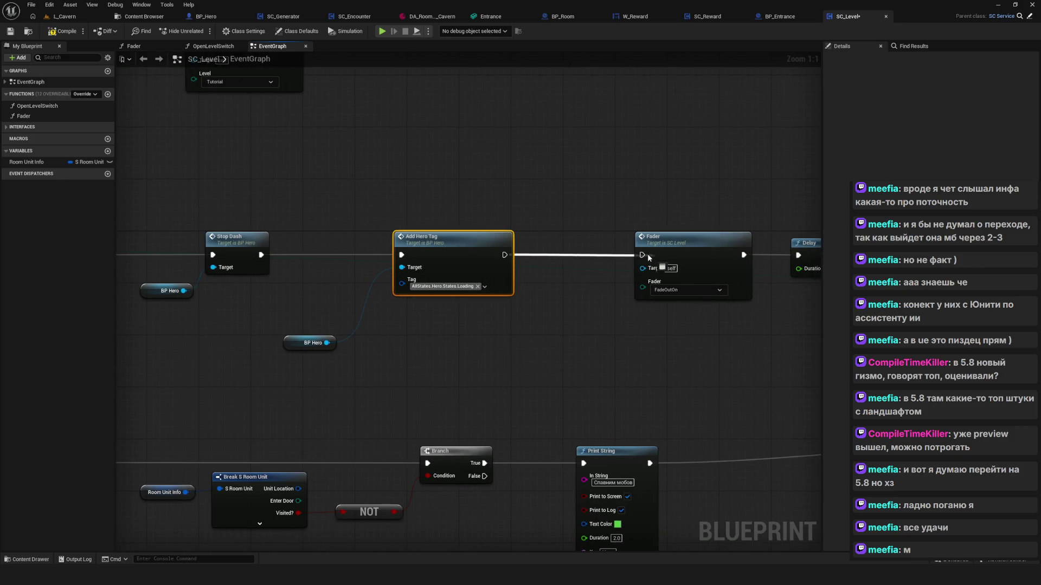
pyautogui.click(413, 316)
pyautogui.moveTo(412, 342); pyautogui.dragTo(454, 279)
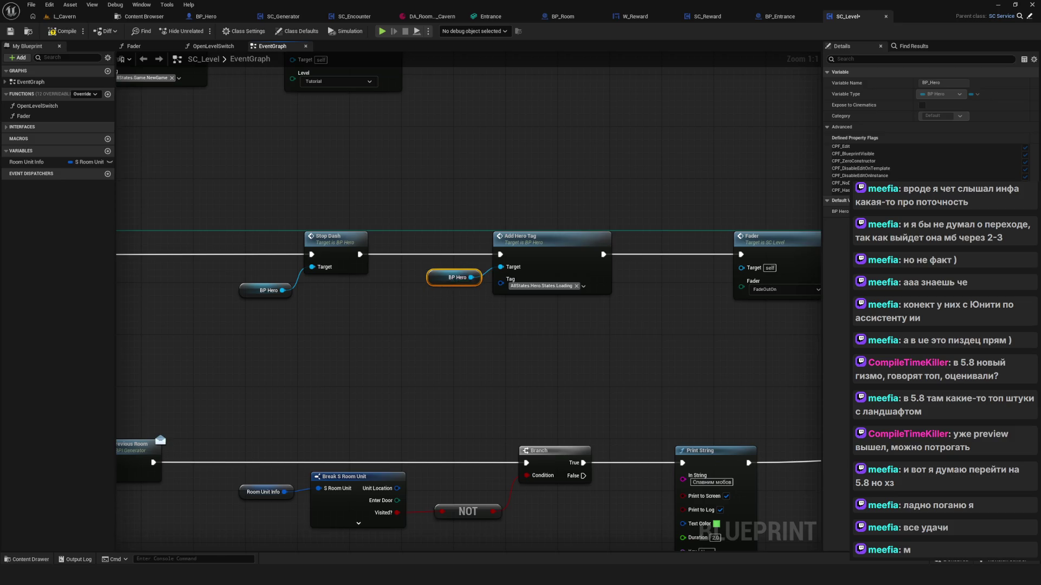
pyautogui.scroll(-8, 356, 310)
pyautogui.scroll(6, 602, 302)
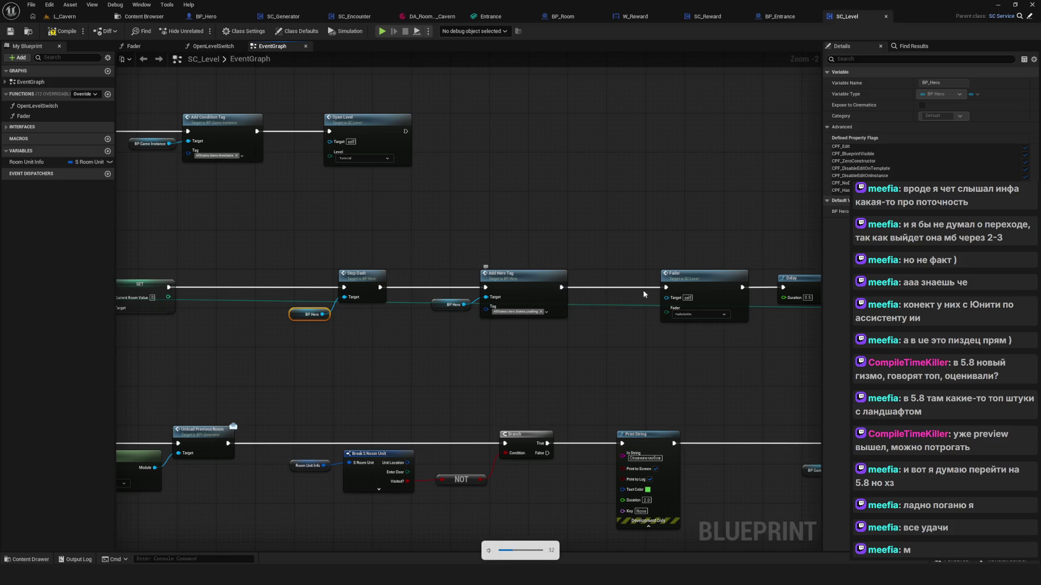
# In BP_Entrance, move the Open Level group beside Ref Hero and connect them
pyautogui.rightClick(500, 316)
pyautogui.click(780, 16)
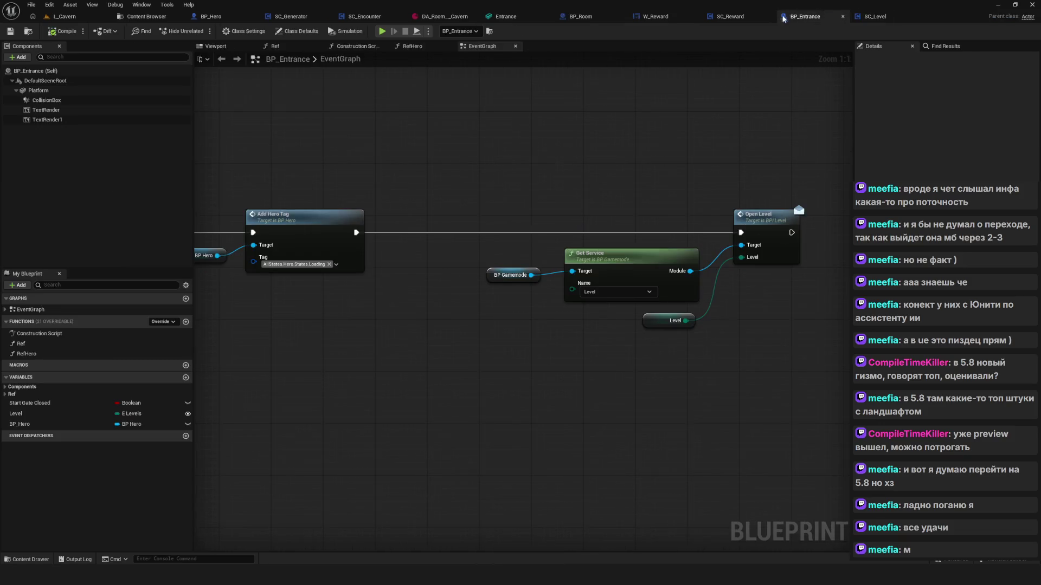
pyautogui.moveTo(662, 219); pyautogui.dragTo(365, 284)
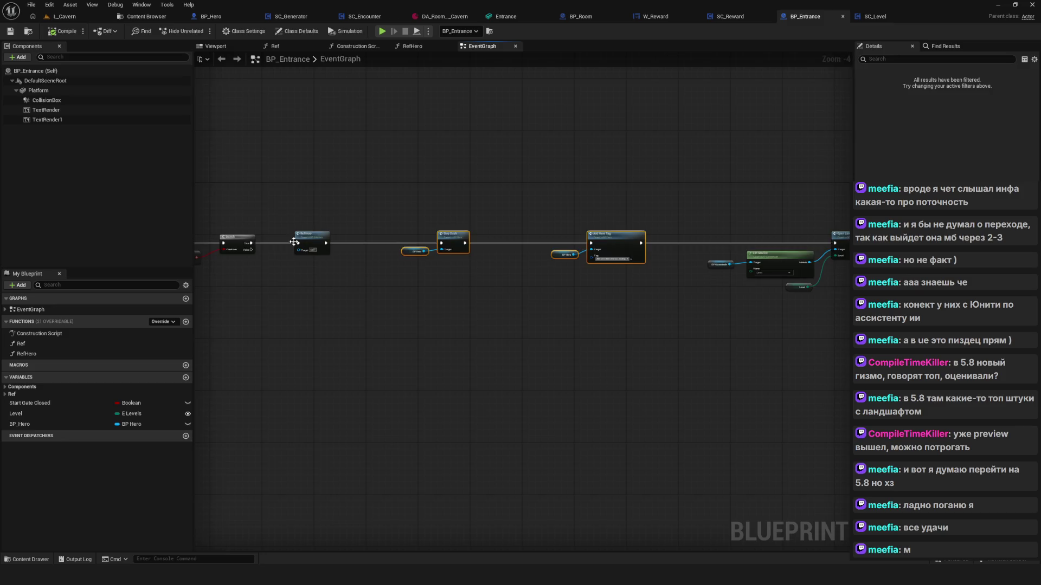
pyautogui.scroll(4, 295, 244)
pyautogui.scroll(-5, 472, 278)
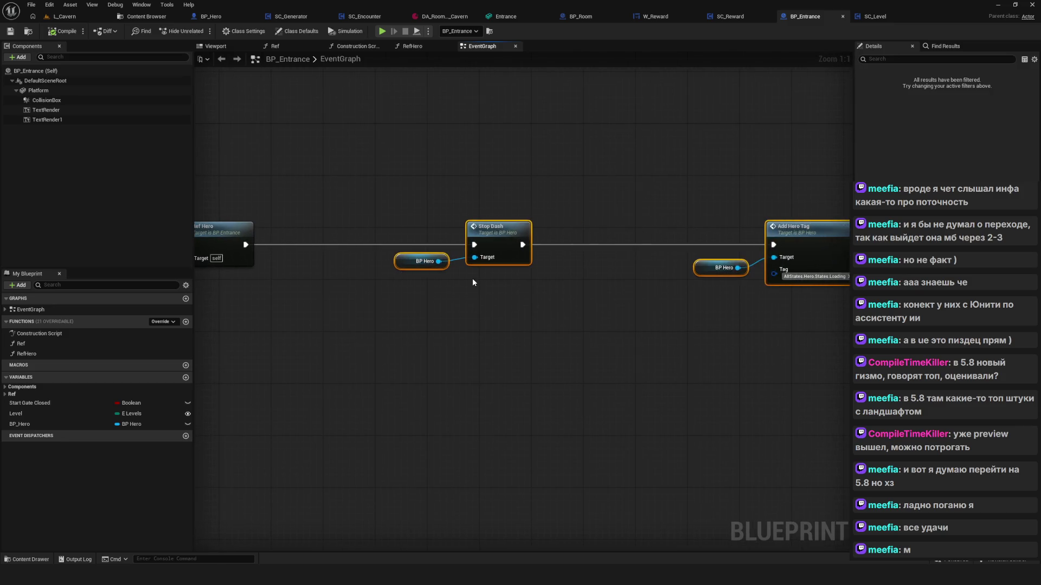
pyautogui.moveTo(684, 306)
pyautogui.mouseDown()
pyautogui.moveTo(602, 253)
pyautogui.moveTo(358, 253)
pyautogui.moveTo(659, 254)
pyautogui.mouseUp()
pyautogui.scroll(4, 413, 258)
pyautogui.moveTo(676, 249); pyautogui.dragTo(699, 244)
# Delete the Ref Hero node and wire Branch True directly to Open Level
pyautogui.doubleClick(376, 243)
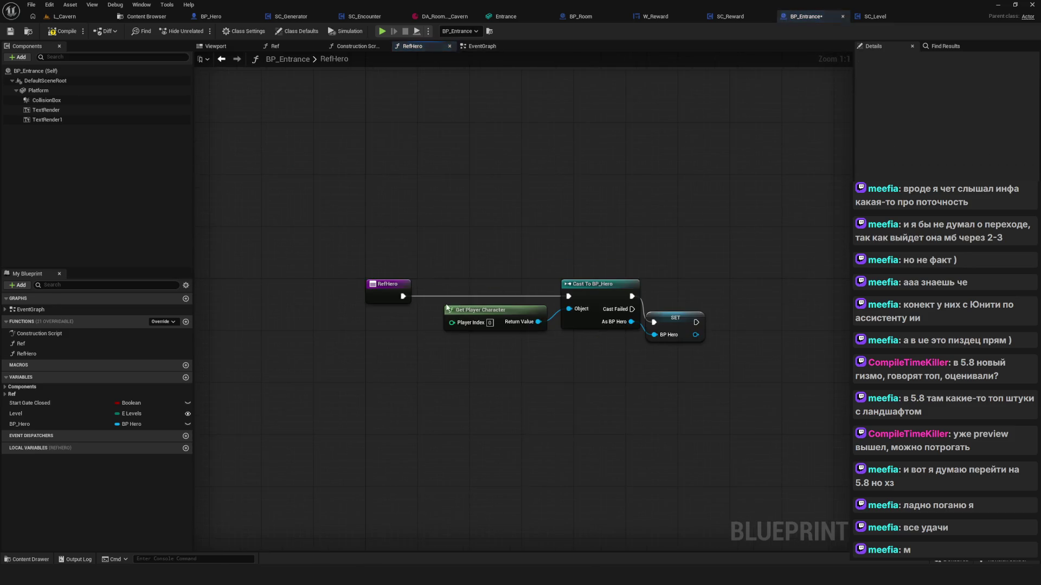
pyautogui.click(221, 58)
pyautogui.click(375, 244)
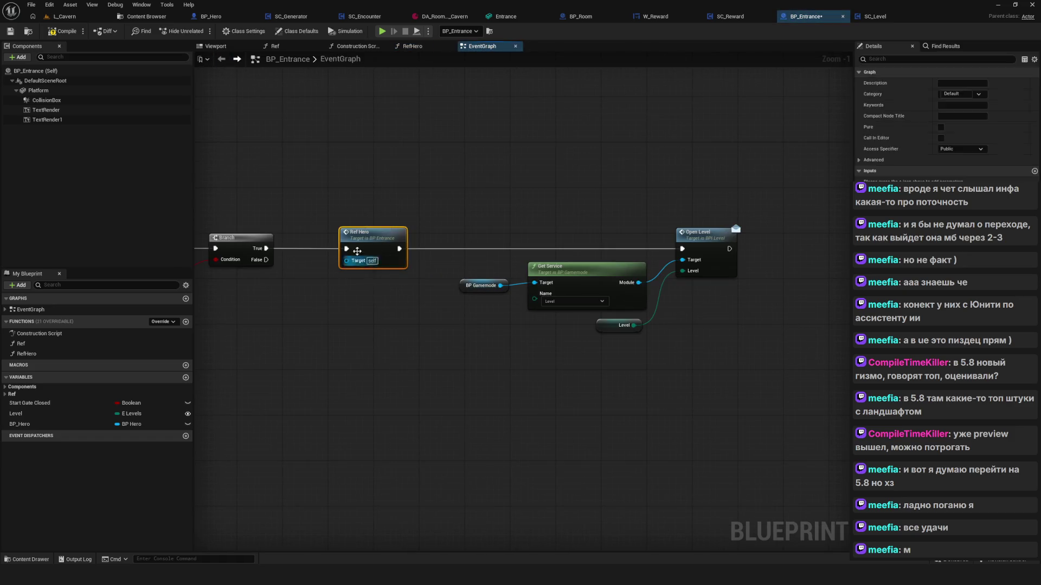
pyautogui.press('Delete')
pyautogui.moveTo(267, 248); pyautogui.dragTo(681, 249)
pyautogui.click(717, 243)
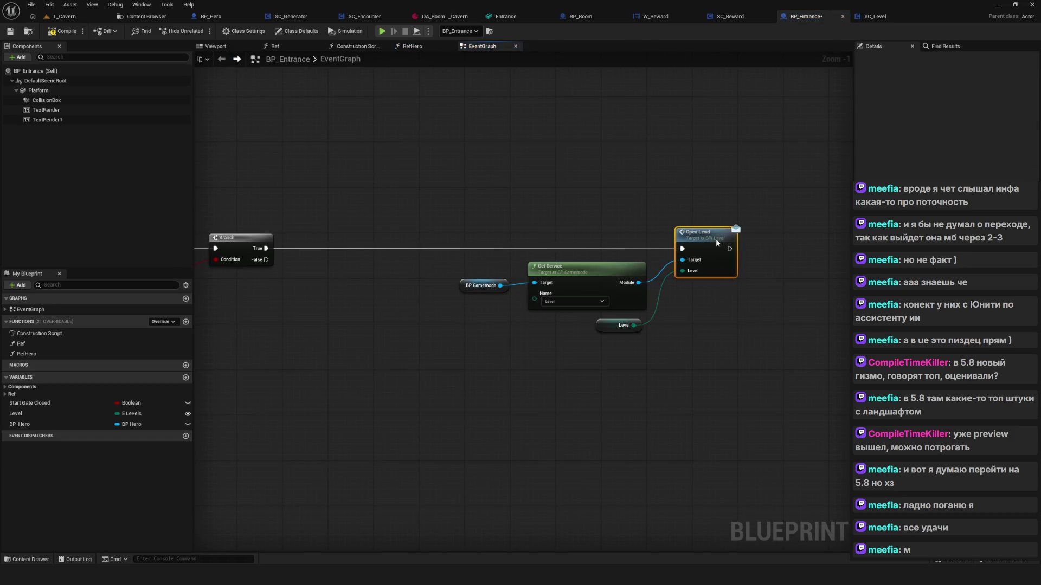
# Move the Open Level group closer to Branch, then compile and save BP_Entrance
pyautogui.moveTo(435, 220); pyautogui.dragTo(700, 338)
pyautogui.moveTo(586, 268); pyautogui.dragTo(506, 268)
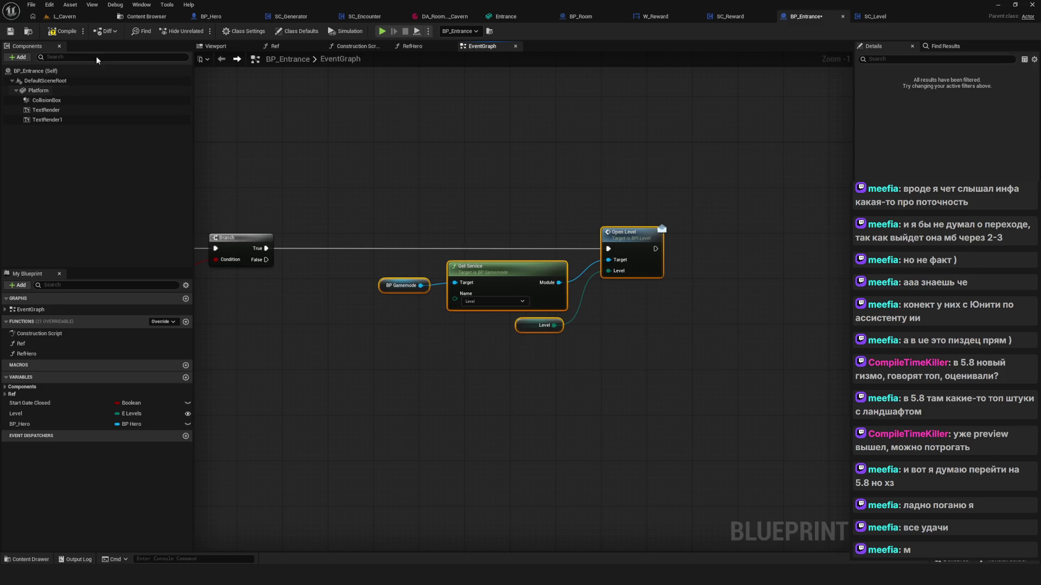
pyautogui.click(64, 31)
pyautogui.scroll(-4, 545, 217)
pyautogui.hotkey('ctrl', 's')
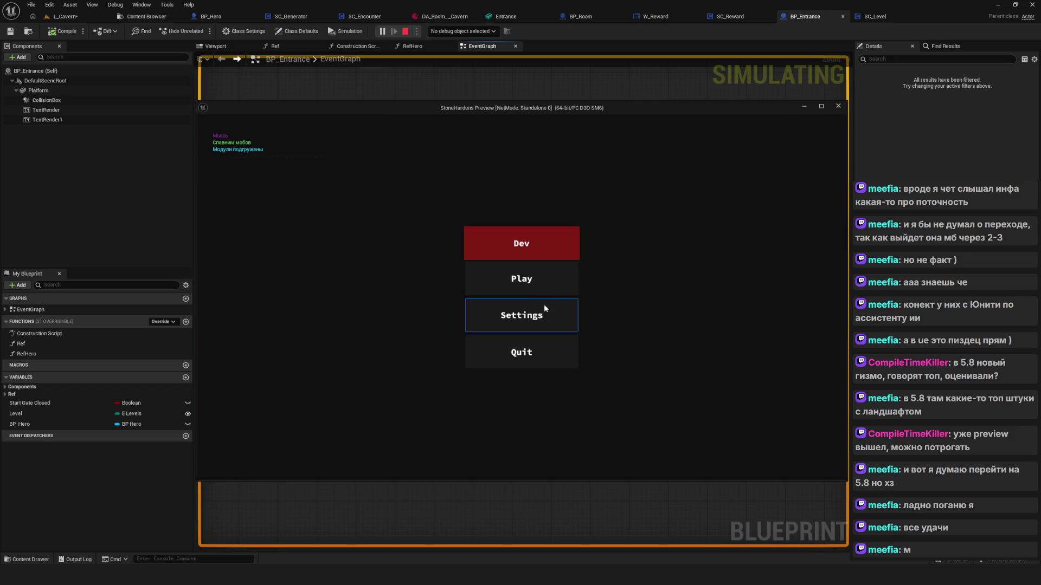
# Start a new game and walk the hero through the rocks onto the Entrance Foothill plate
pyautogui.click(542, 277)
pyautogui.click(558, 244)
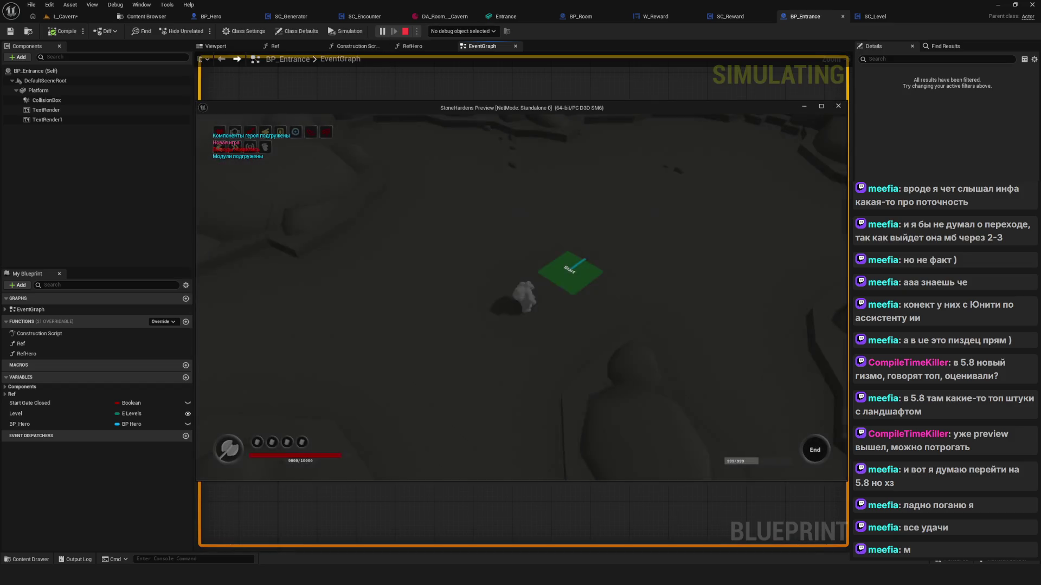
pyautogui.press('w')
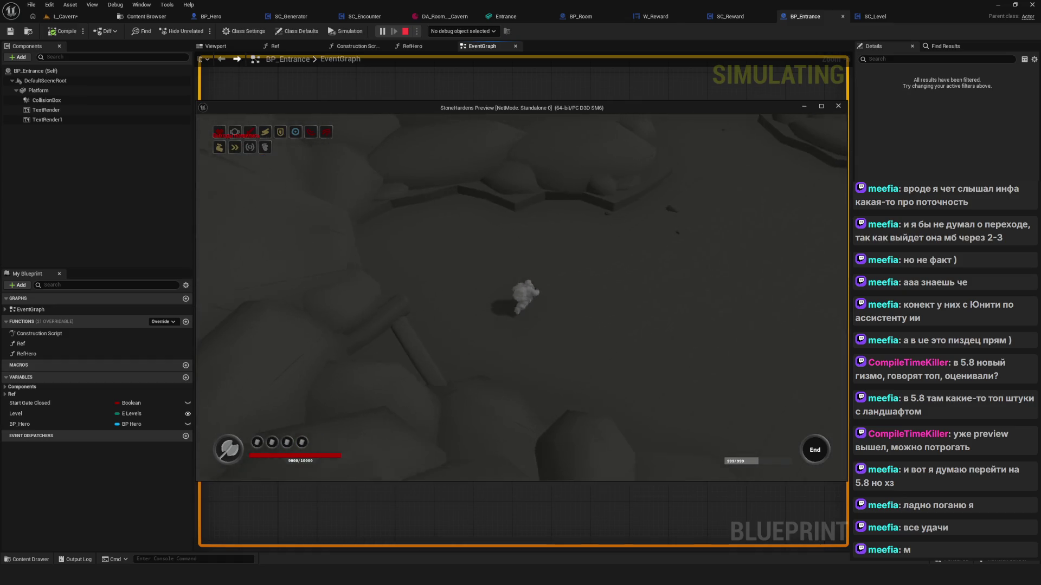
pyautogui.press('w')
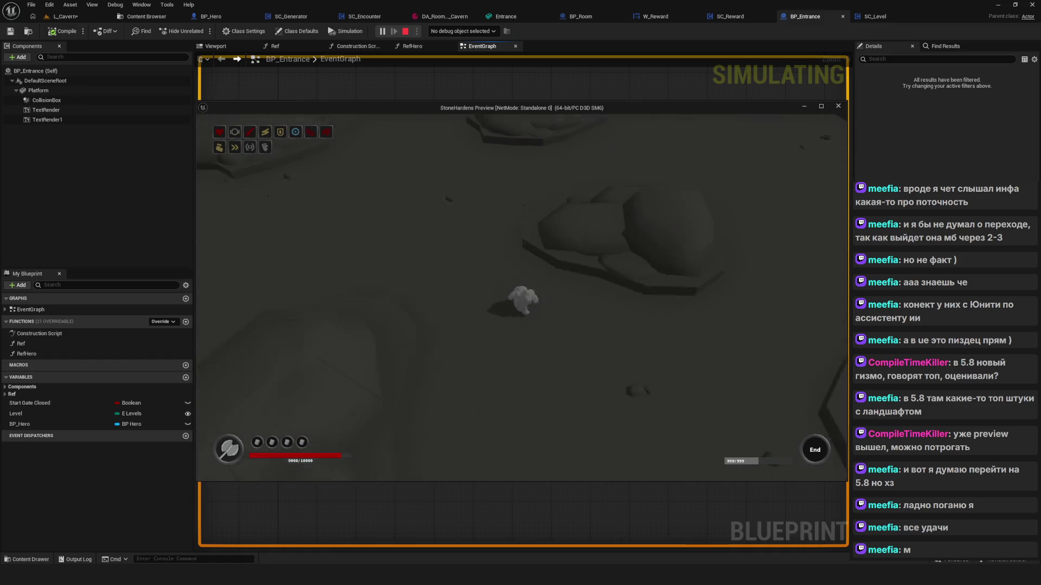
pyautogui.press('w')
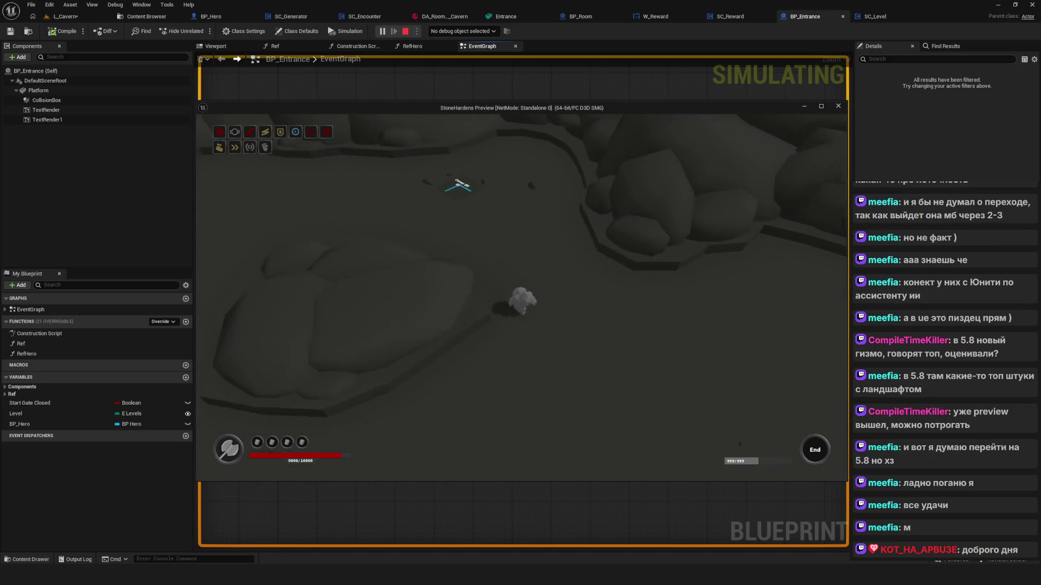
pyautogui.press('w')
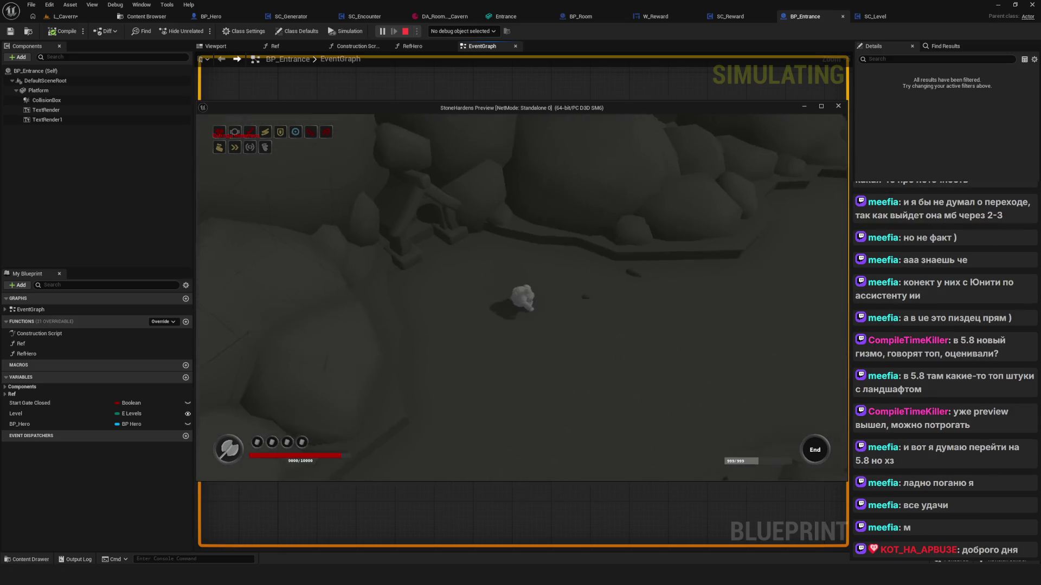
pyautogui.press('w')
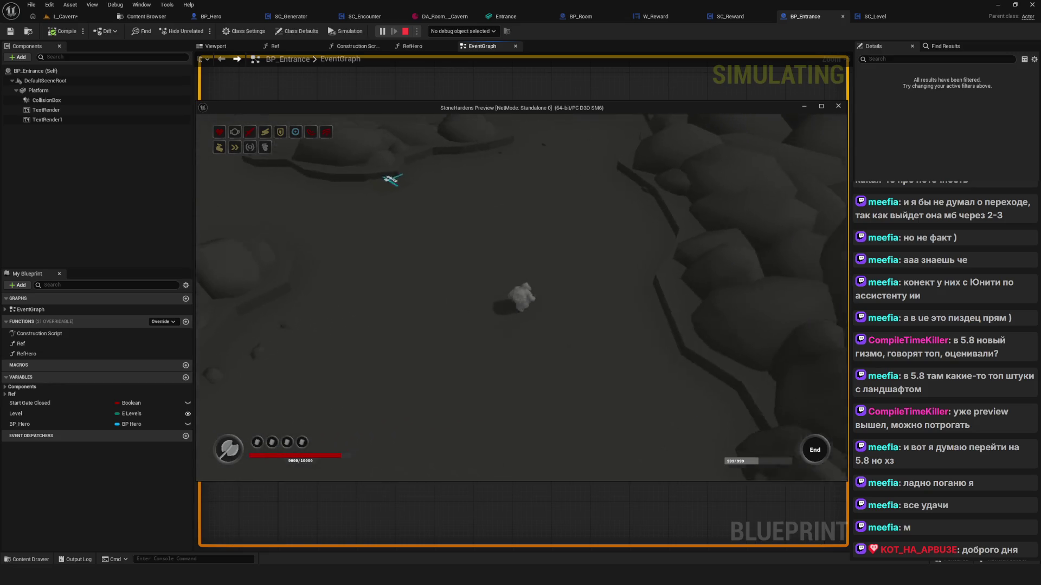
pyautogui.press('w')
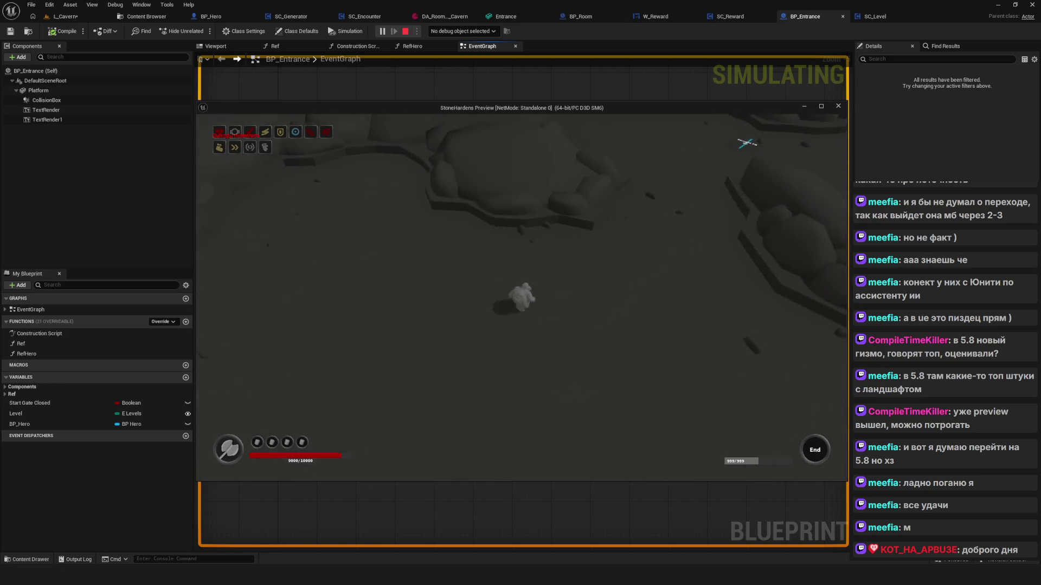
pyautogui.press('w')
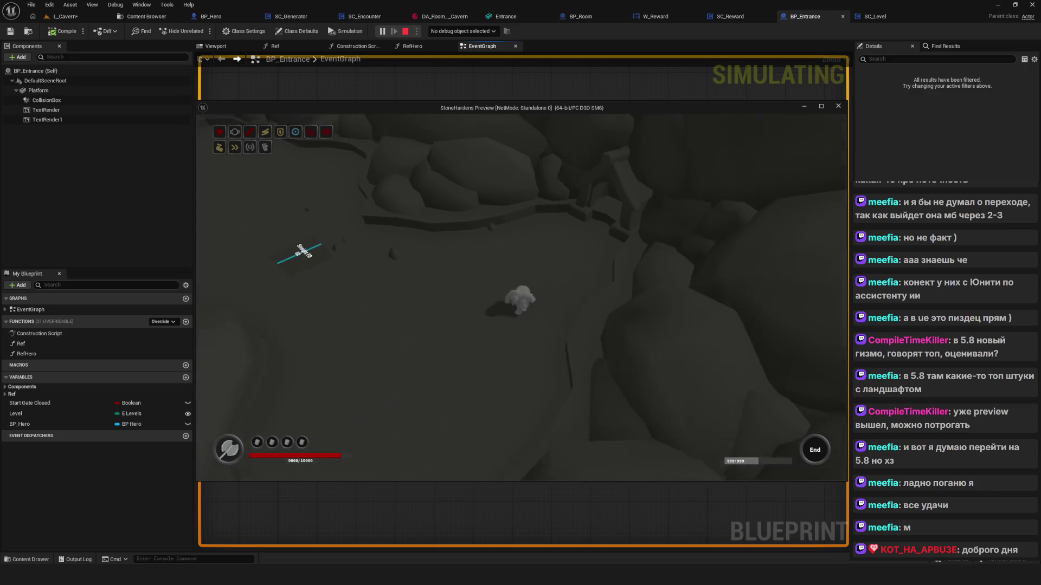
pyautogui.press('w')
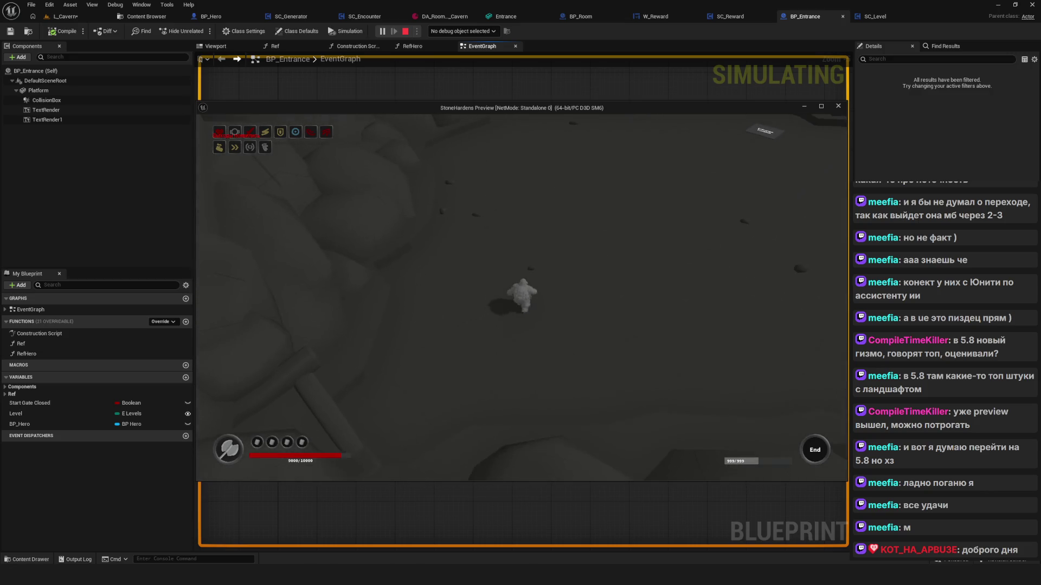
pyautogui.press('w')
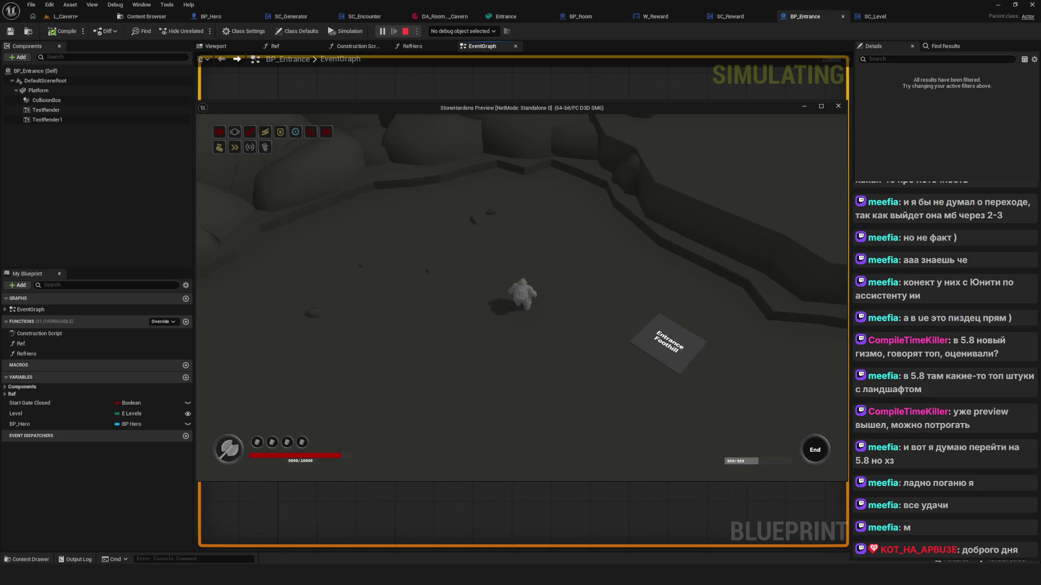
pyautogui.press('w')
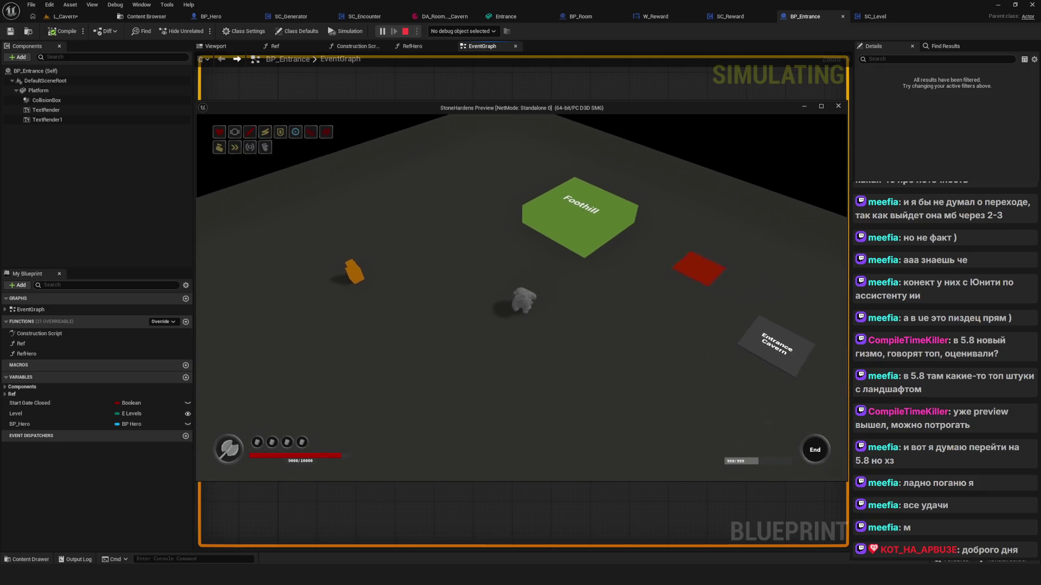
# Step onto Entrance Cavern, explore the loaded cavern, then end the Play session
pyautogui.press('d')
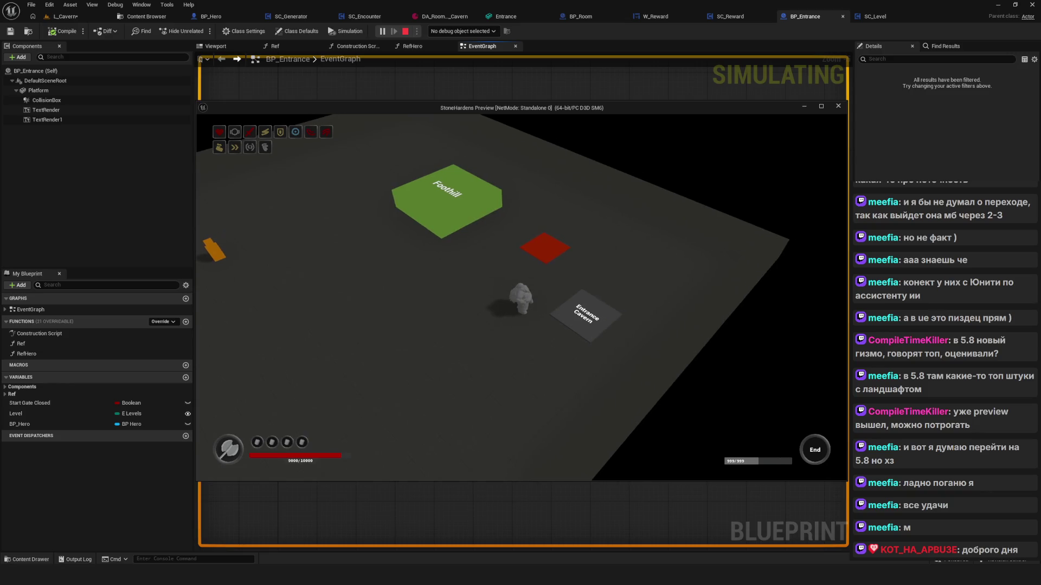
pyautogui.press('d')
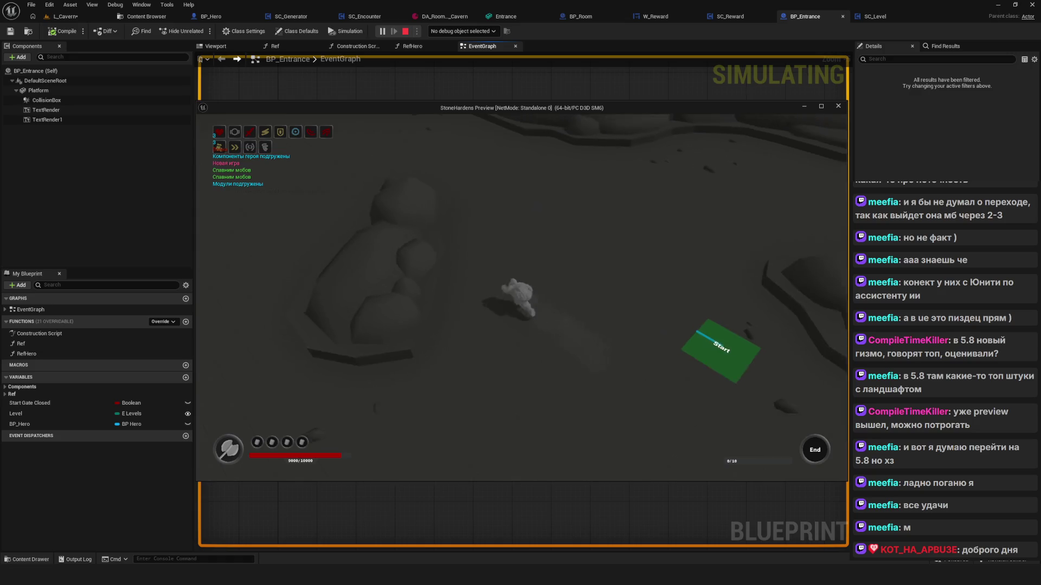
pyautogui.press('w')
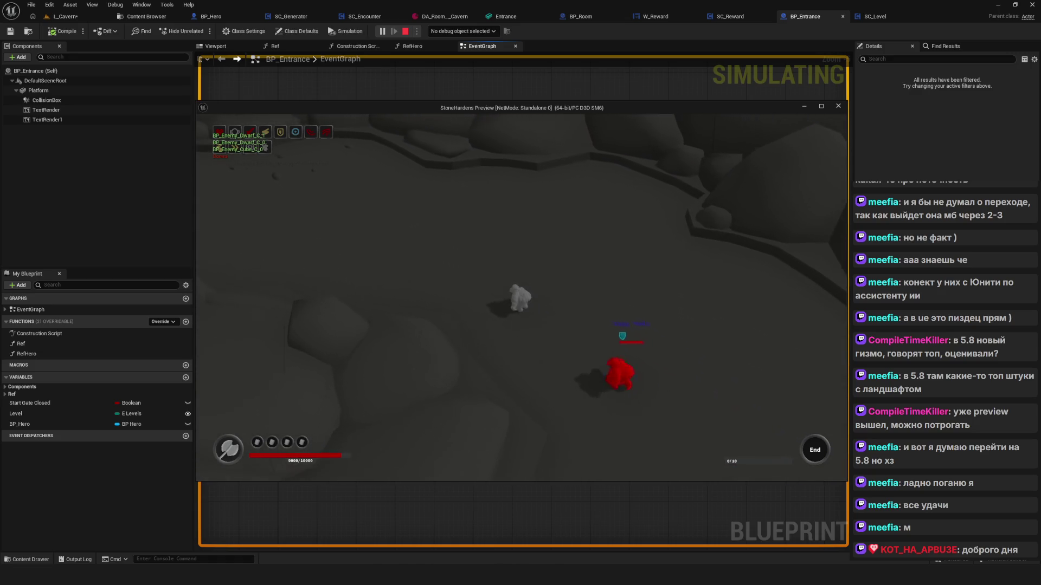
pyautogui.press('Escape')
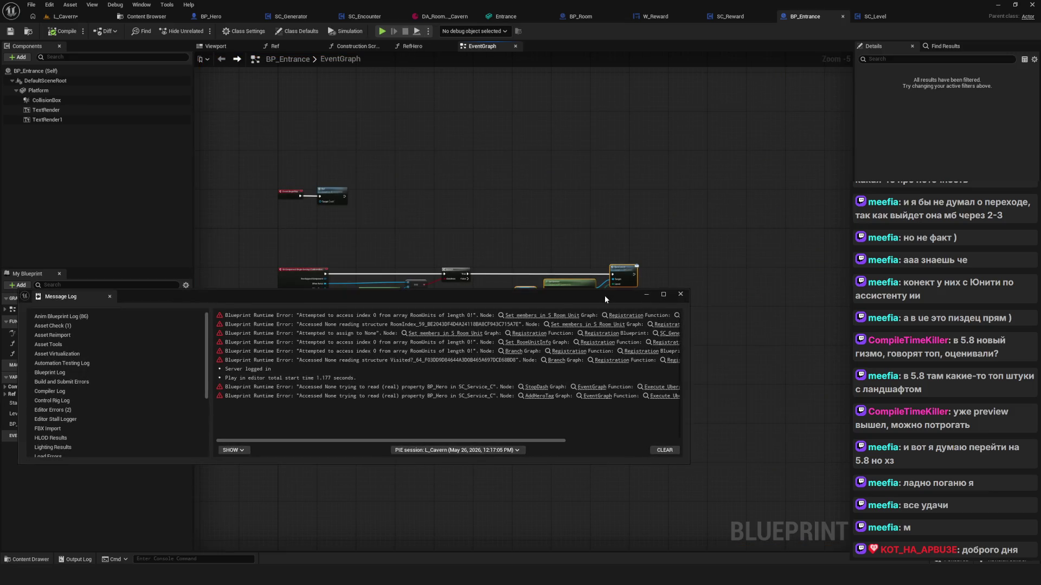
# Dismiss the Message Log, switch to the L_Cavern tab and save the level
pyautogui.click(680, 294)
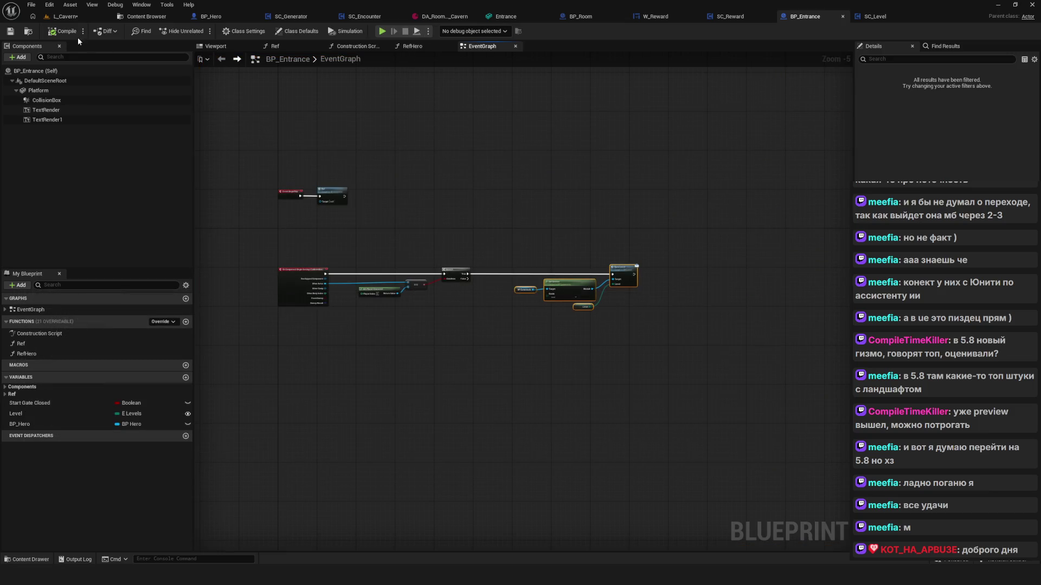
pyautogui.click(64, 16)
pyautogui.click(10, 30)
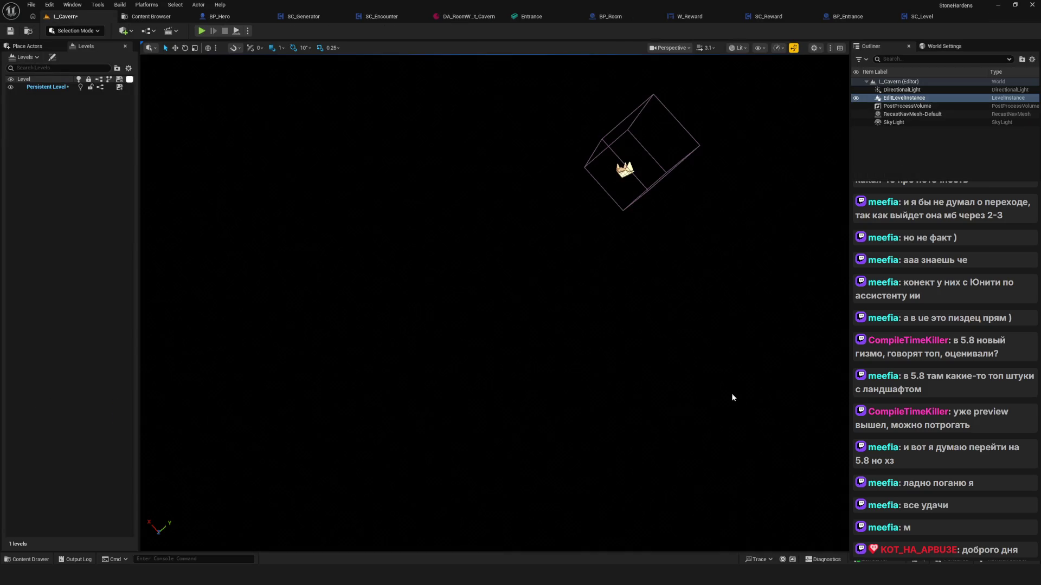
pyautogui.hotkey('ctrl', 's')
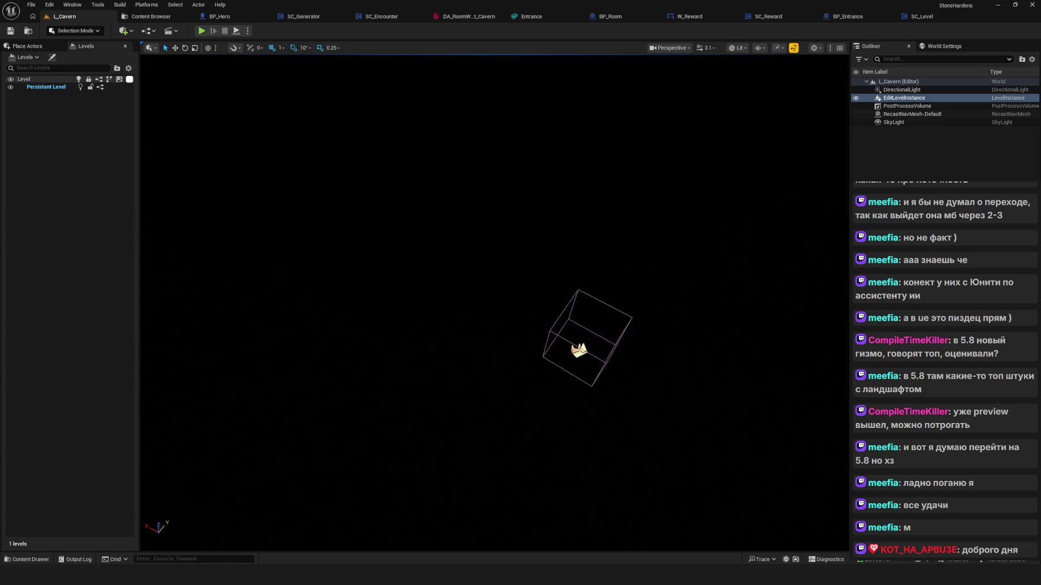
# Frame all three node rows of SC_Level's EventGraph, then go to the Content Browser
pyautogui.click(906, 17)
pyautogui.scroll(-7, 519, 266)
pyautogui.scroll(4, 520, 270)
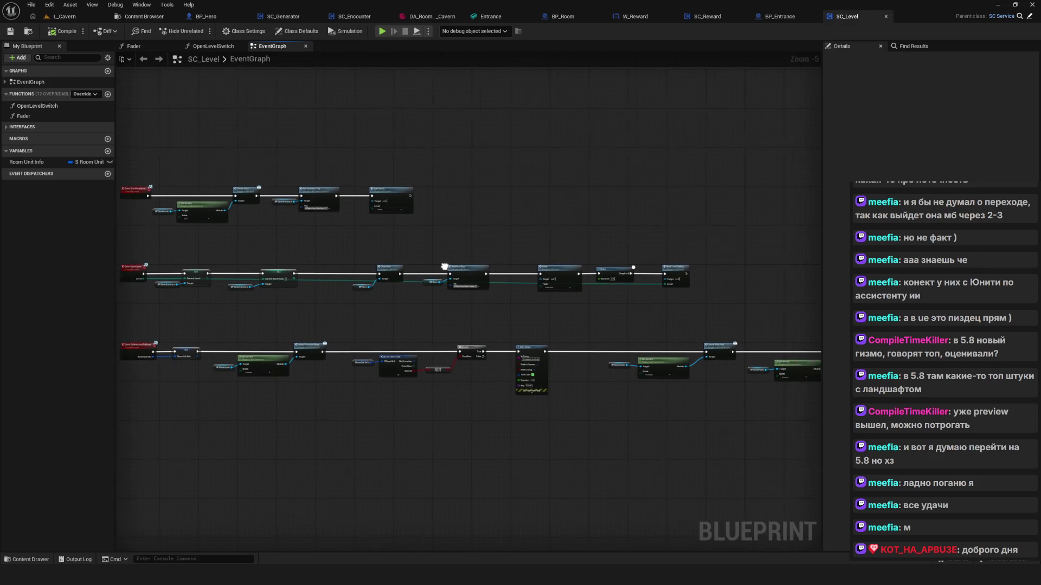
pyautogui.moveTo(453, 266); pyautogui.dragTo(514, 268)
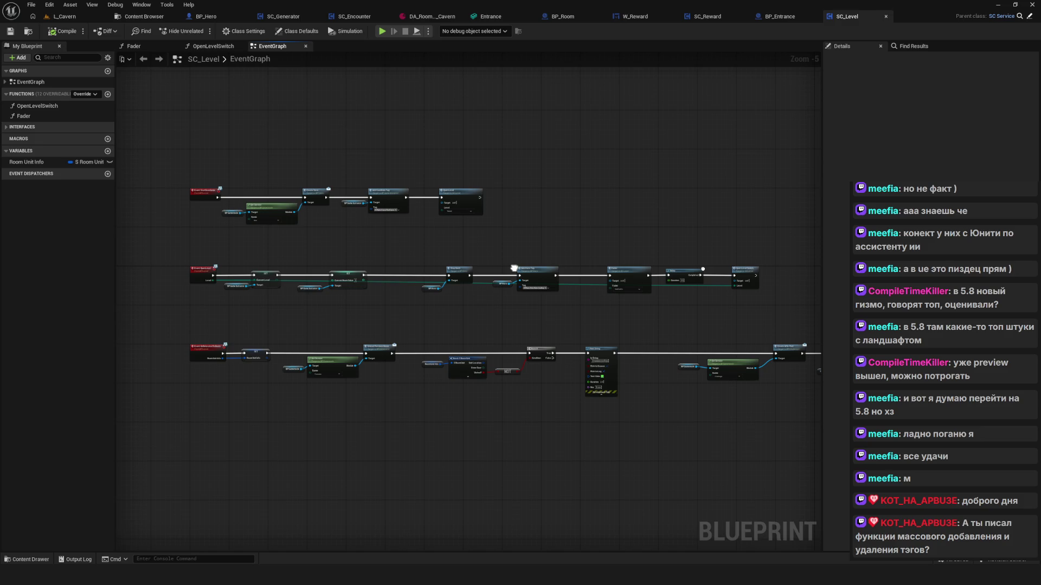
pyautogui.moveTo(514, 267); pyautogui.dragTo(519, 262)
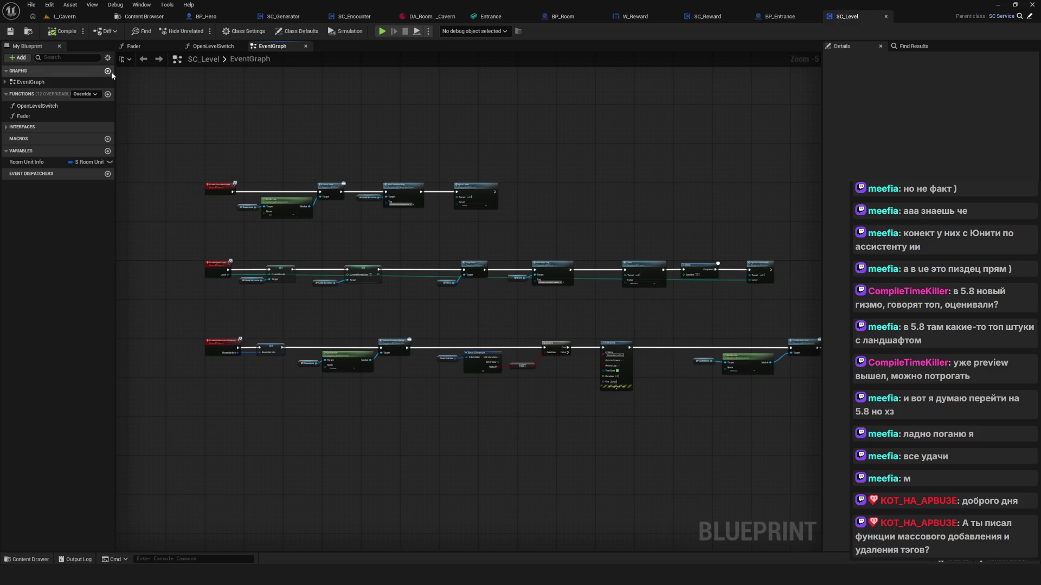
pyautogui.click(140, 16)
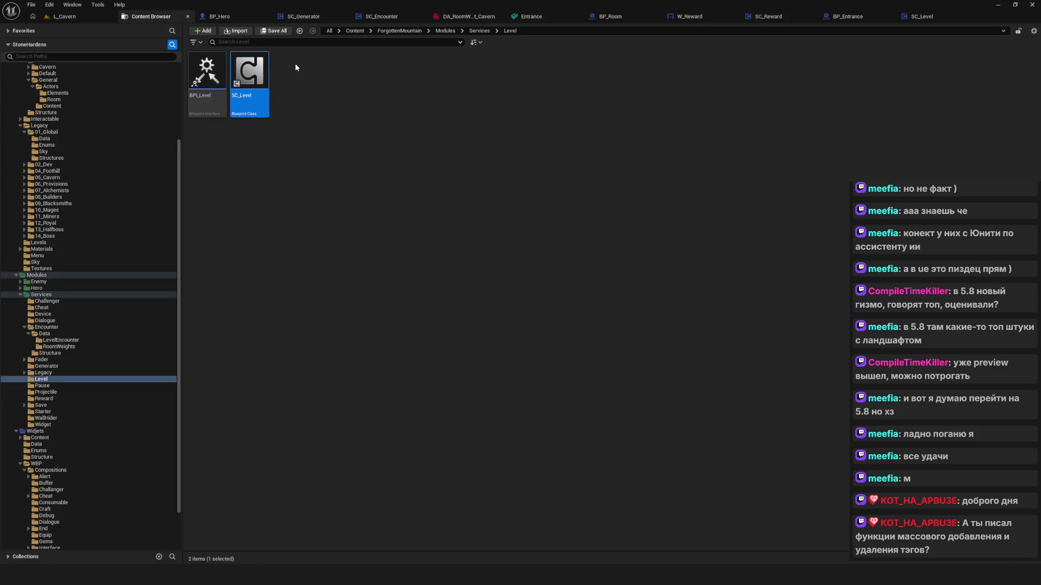
# Open BP_Hero from Characters/Hero and its Tags > AddHeroTag function graph
pyautogui.scroll(4, 128, 141)
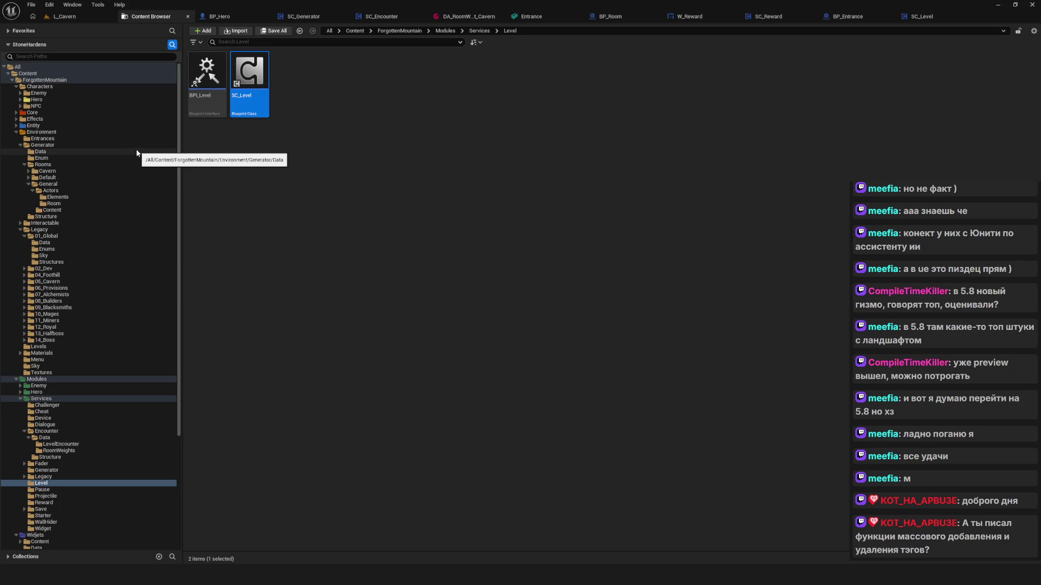
pyautogui.click(65, 100)
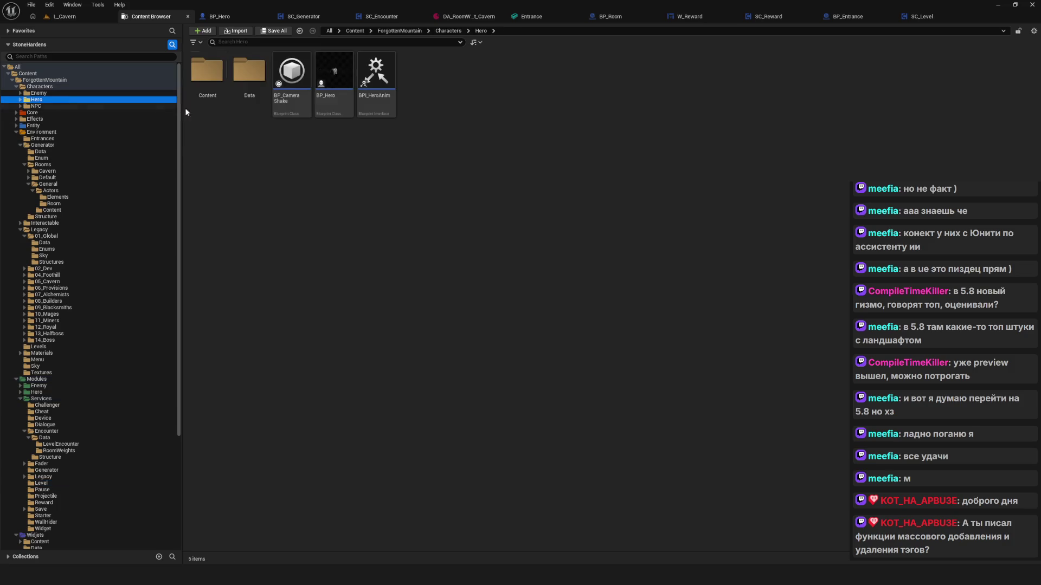
pyautogui.doubleClick(349, 94)
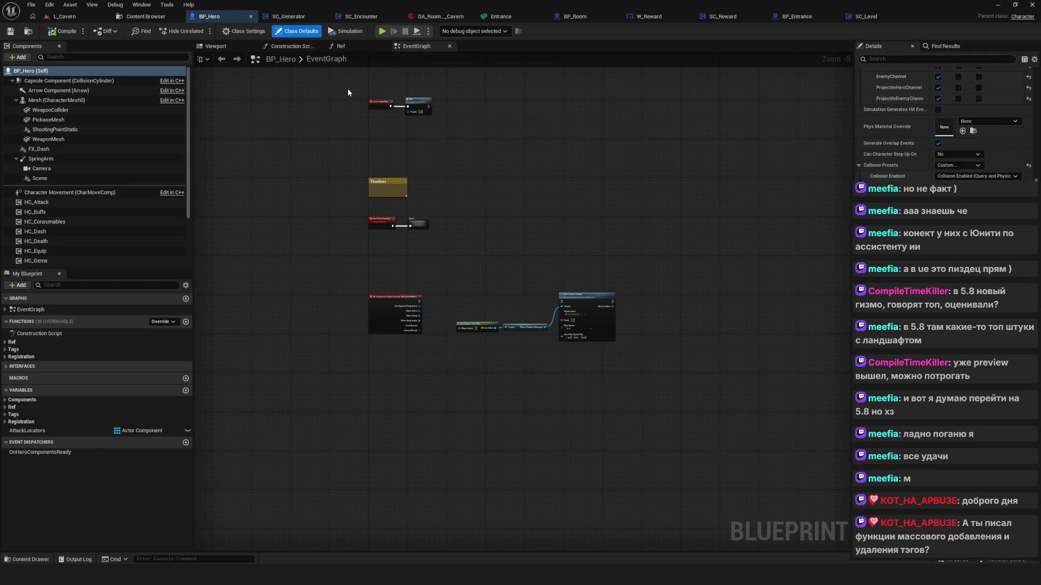
pyautogui.moveTo(349, 97)
pyautogui.mouseDown()
pyautogui.moveTo(341, 149)
pyautogui.moveTo(350, 237)
pyautogui.moveTo(350, 206)
pyautogui.mouseUp()
pyautogui.click(8, 350)
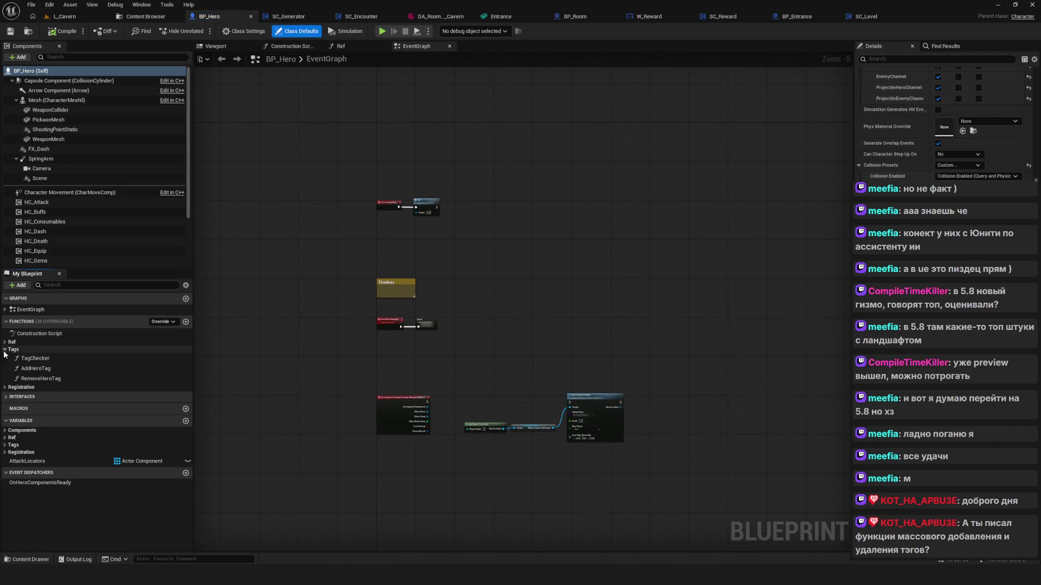
pyautogui.doubleClick(36, 369)
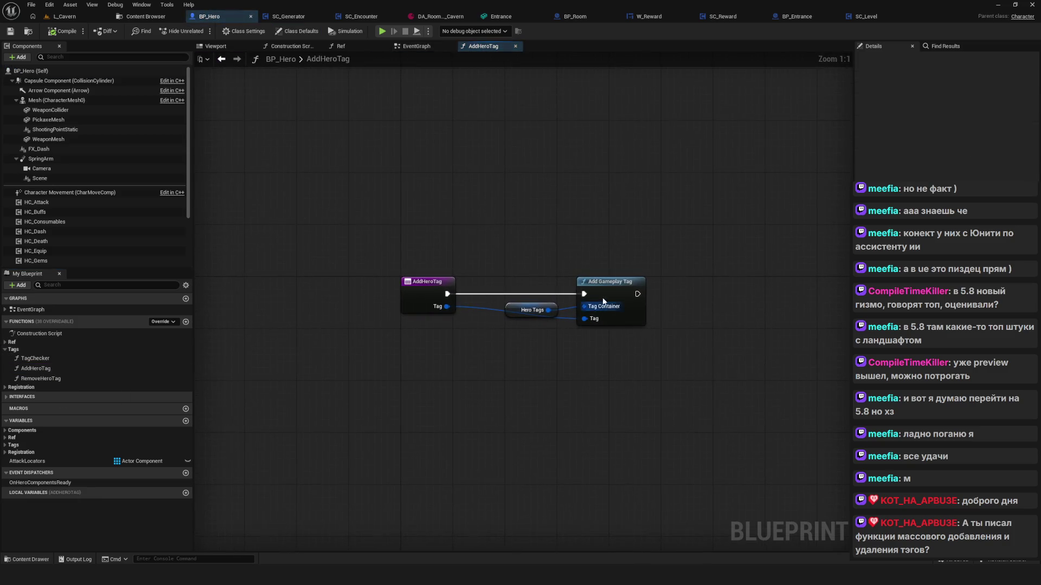
# Centre the function graph and duplicate the Hero Tags getter beside Add Gameplay Tag
pyautogui.click(521, 269)
pyautogui.moveTo(531, 271); pyautogui.dragTo(400, 267)
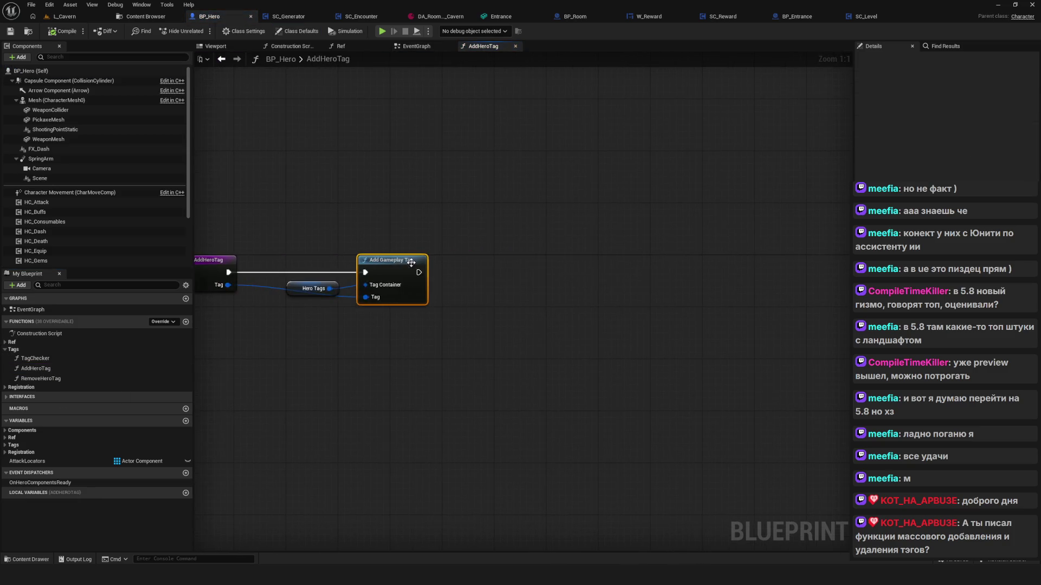
pyautogui.moveTo(422, 398); pyautogui.dragTo(453, 397)
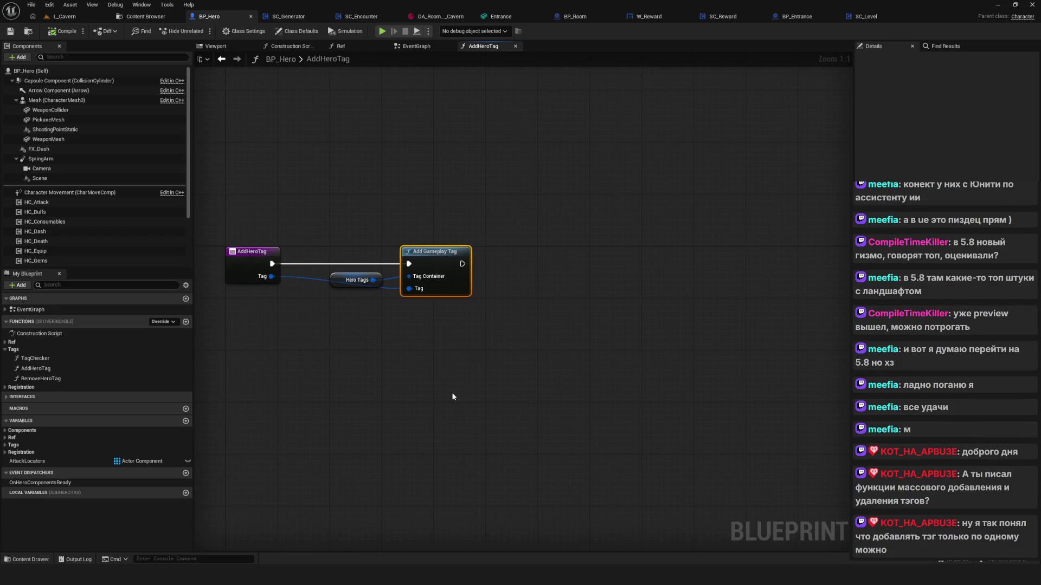
pyautogui.moveTo(453, 397); pyautogui.dragTo(414, 383)
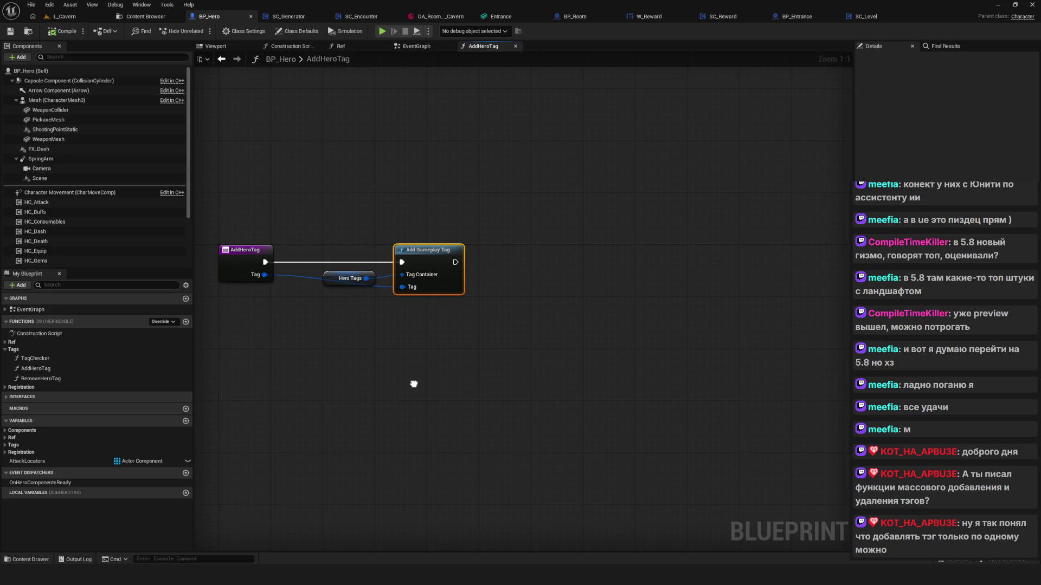
pyautogui.moveTo(414, 384)
pyautogui.mouseDown()
pyautogui.moveTo(439, 367)
pyautogui.moveTo(454, 372)
pyautogui.mouseUp()
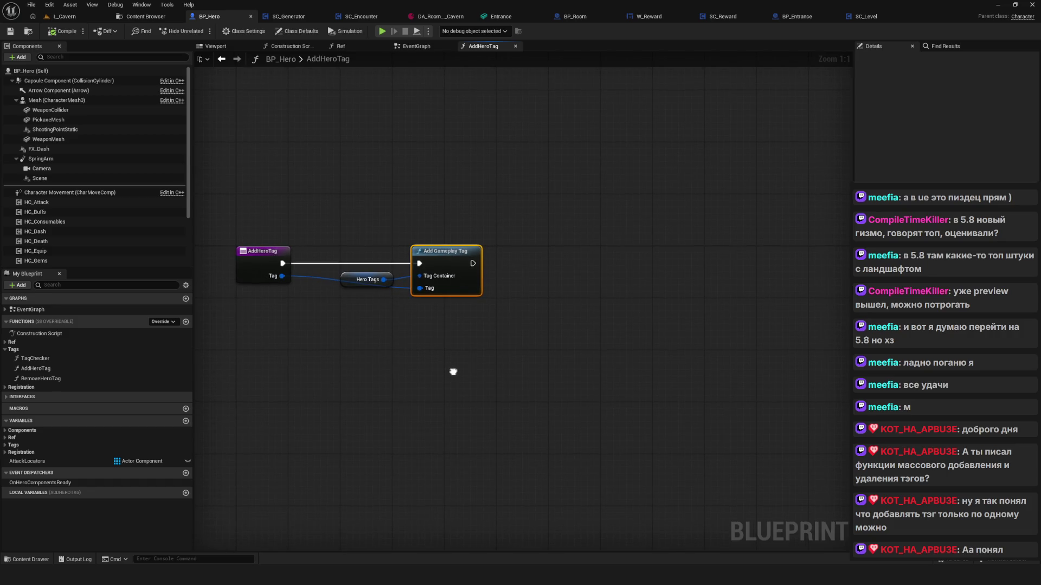
pyautogui.click(374, 281)
pyautogui.hotkey('ctrl', 'c')
pyautogui.hotkey('ctrl', 'v')
pyautogui.moveTo(558, 345); pyautogui.dragTo(624, 282)
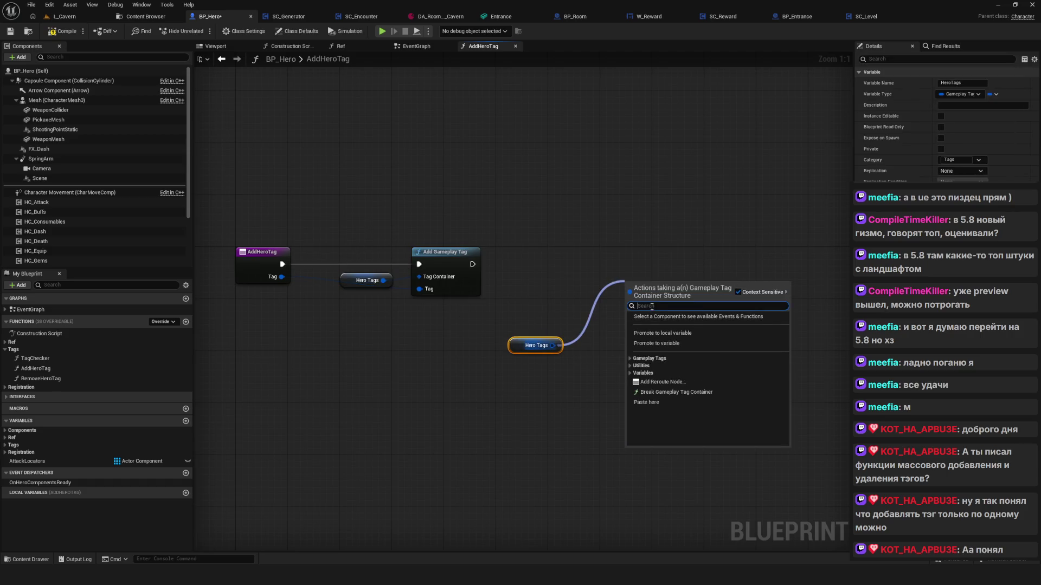
# Add a second Add Gameplay Tag node wired to the copied Hero Tags
pyautogui.write('t')
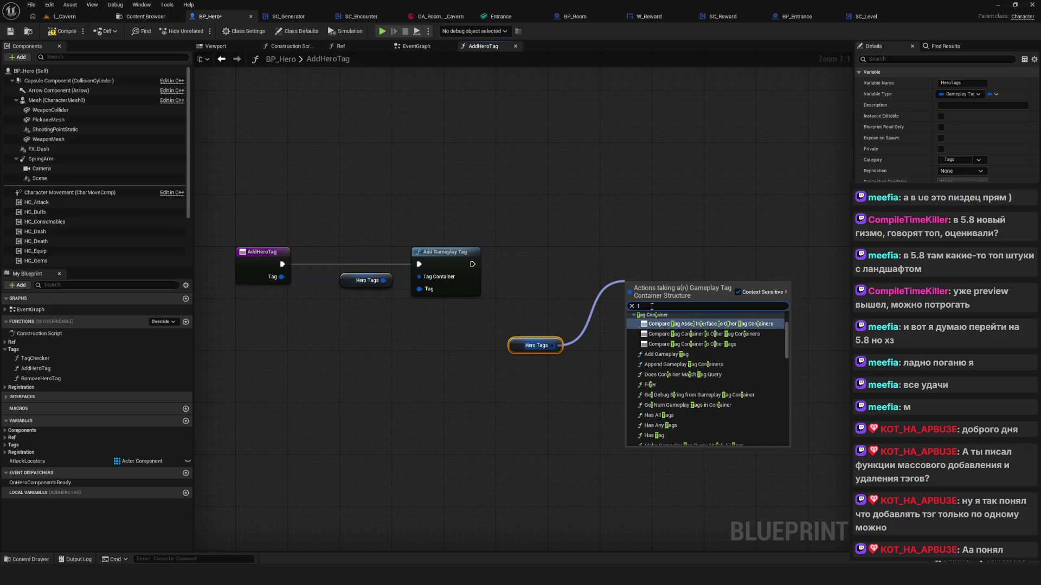
pyautogui.press('BackSpace')
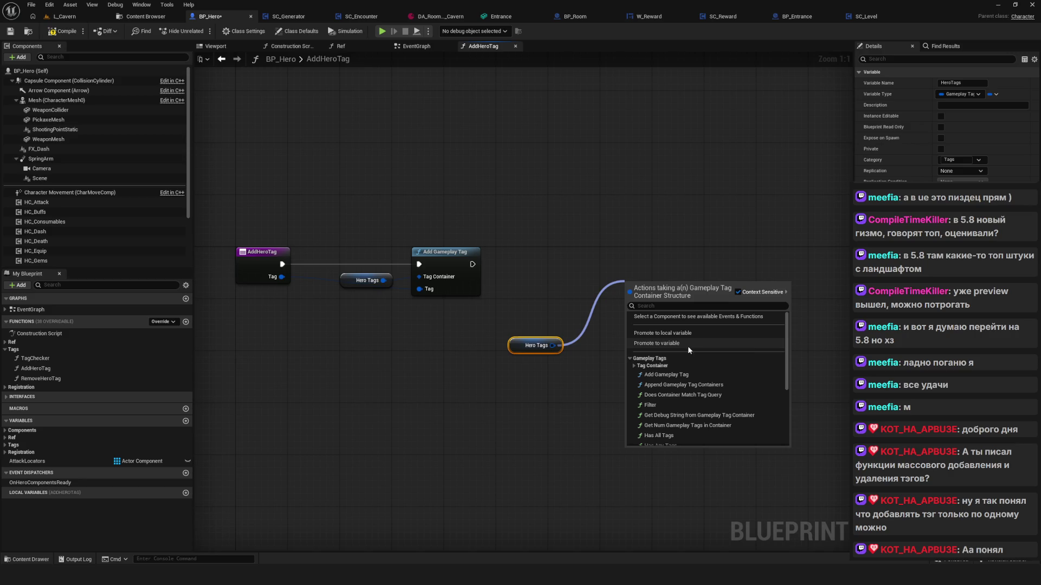
pyautogui.click(654, 375)
# Set its tag to AllStates.EnemyCombat.States.Attack, then delete that node
pyautogui.click(655, 324)
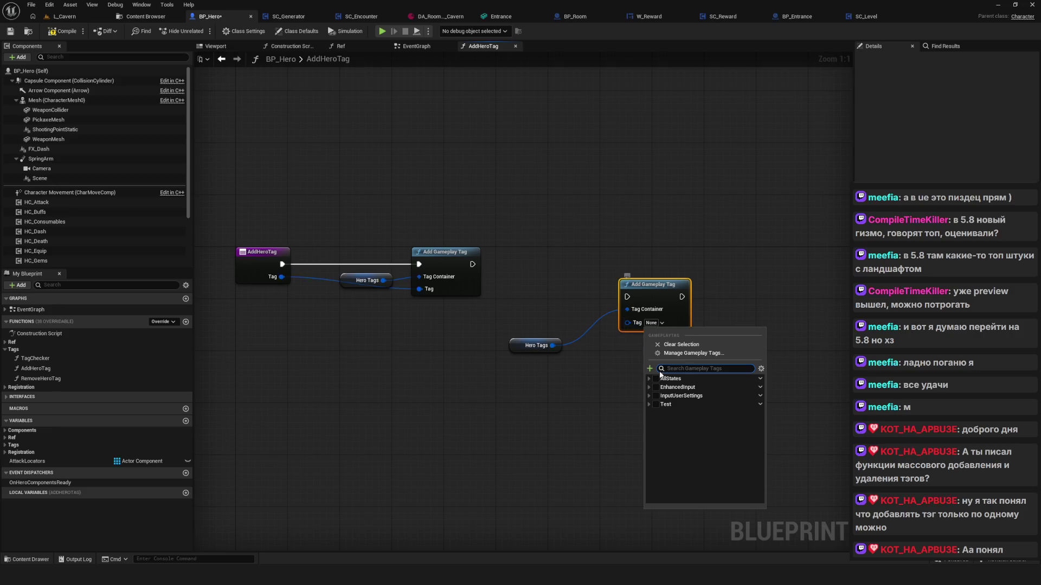
pyautogui.click(649, 379)
pyautogui.click(653, 395)
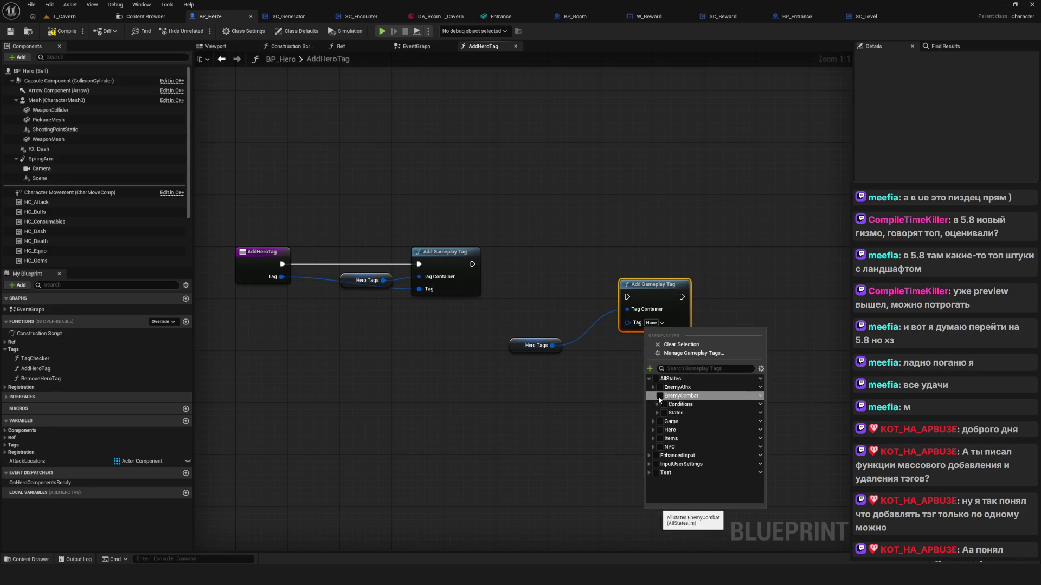
pyautogui.click(657, 405)
pyautogui.click(669, 421)
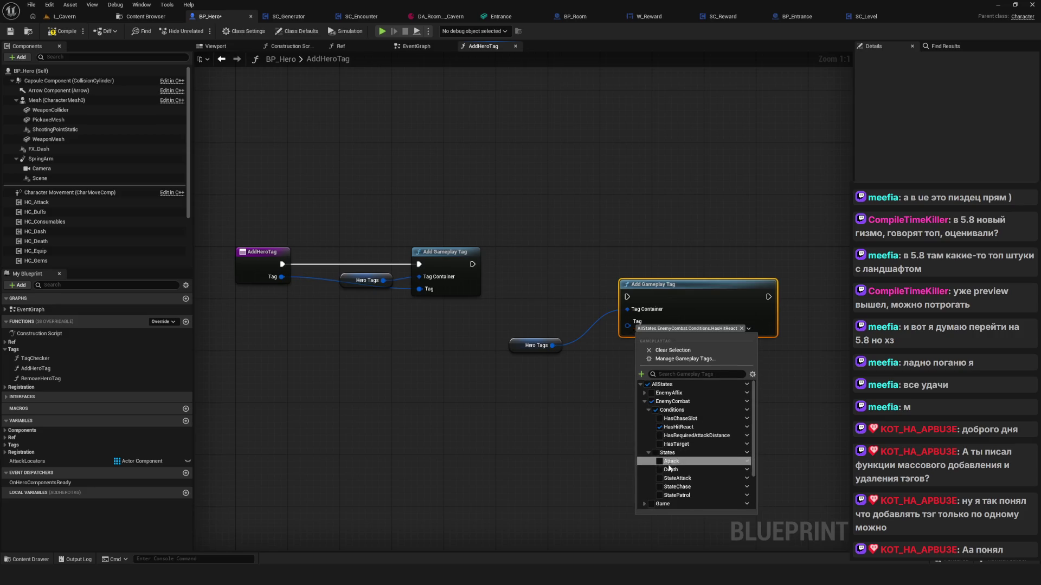
pyautogui.click(660, 462)
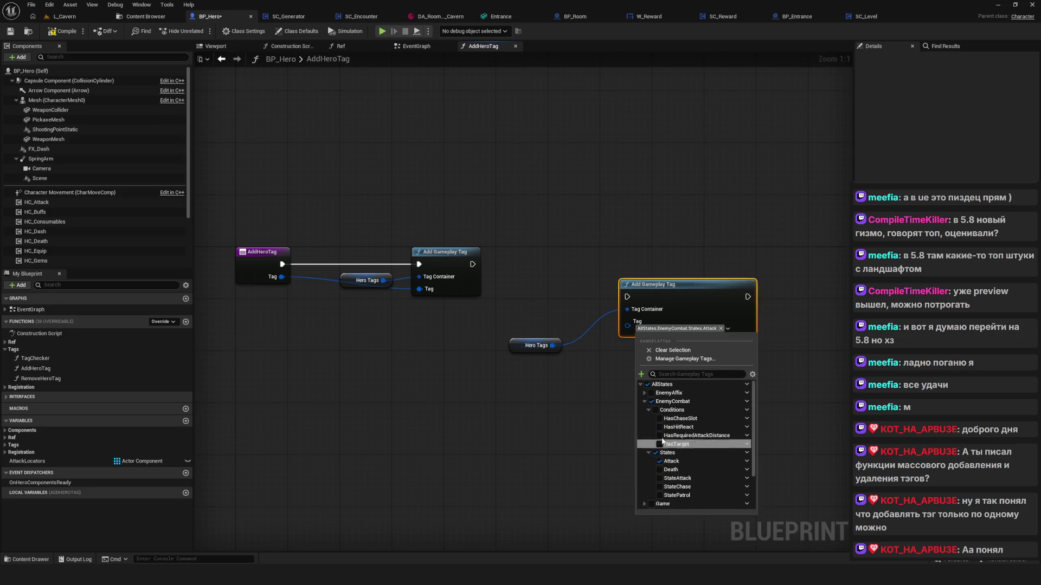
pyautogui.click(568, 384)
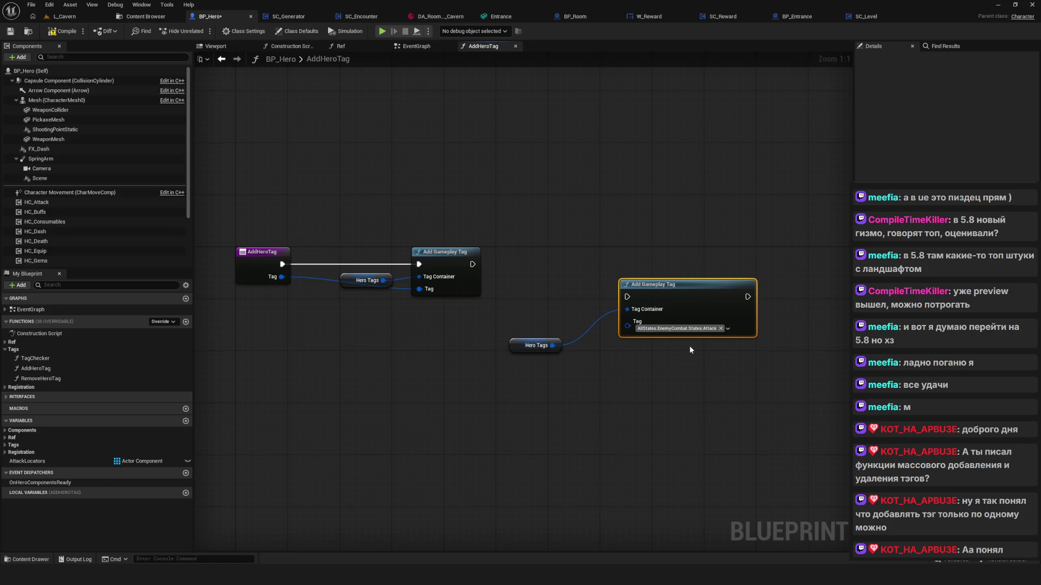
pyautogui.press('Delete')
# Create an Append Gameplay Tag Containers node from Hero Tags and position it
pyautogui.moveTo(552, 345); pyautogui.dragTo(597, 328)
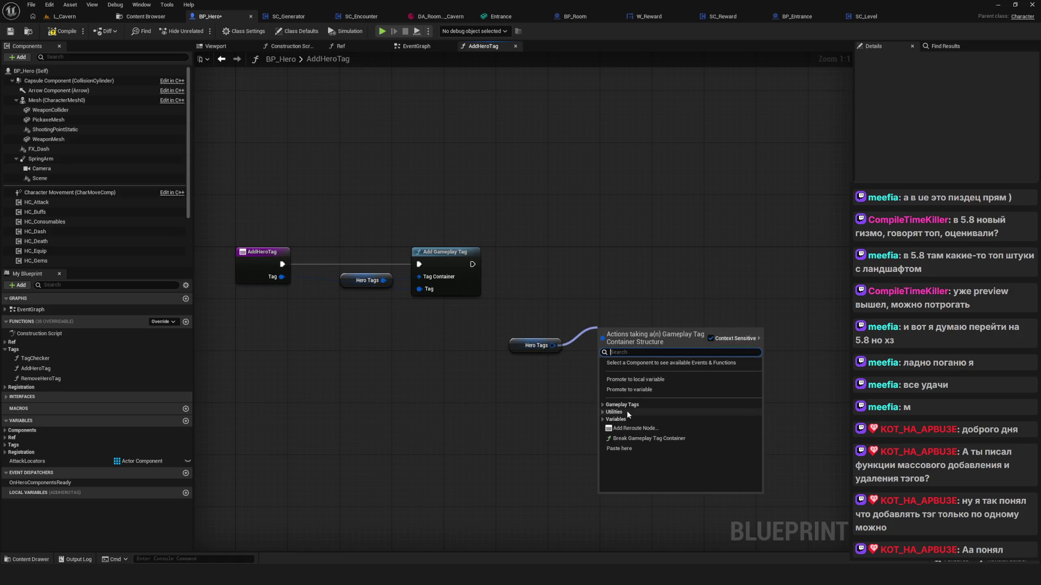
pyautogui.click(603, 405)
pyautogui.click(634, 425)
pyautogui.moveTo(634, 330)
pyautogui.mouseDown()
pyautogui.moveTo(669, 303)
pyautogui.moveTo(713, 304)
pyautogui.mouseUp()
# Try splitting the In Tag Container pin, then undo the split
pyautogui.rightClick(704, 344)
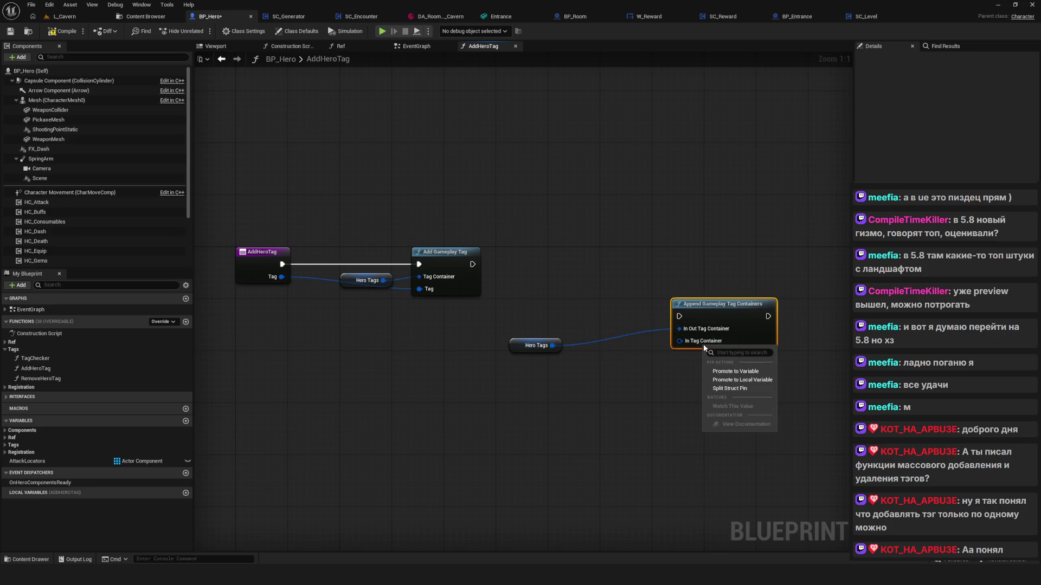
pyautogui.press('Escape')
pyautogui.click(700, 345)
pyautogui.rightClick(700, 345)
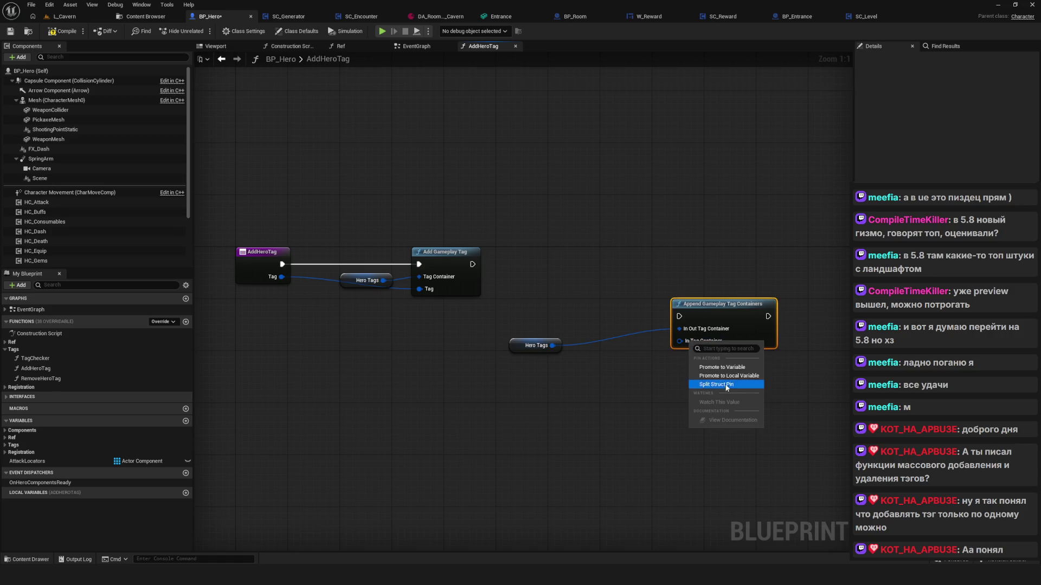
pyautogui.click(724, 386)
pyautogui.hotkey('ctrl', 'z')
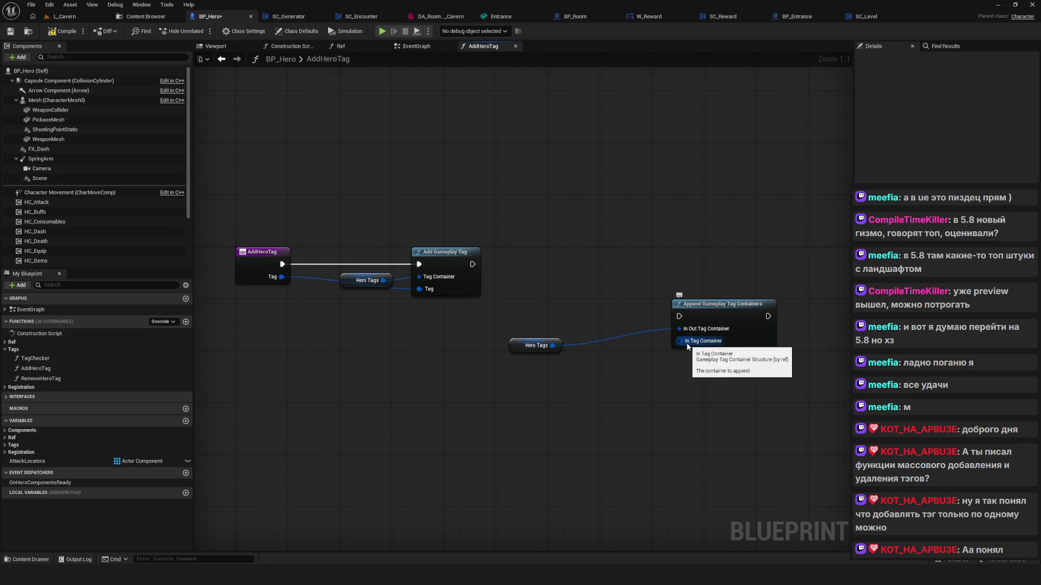
# Add a Make Gameplay Tag Container from Array node on In Tag Container, then delete it
pyautogui.moveTo(686, 343); pyautogui.dragTo(640, 389)
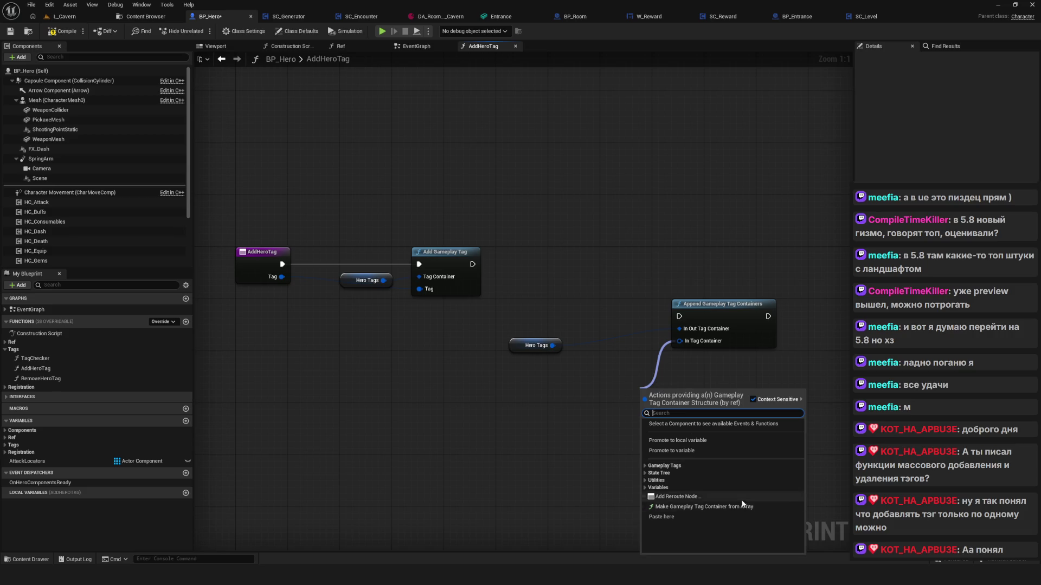
pyautogui.click(677, 497)
pyautogui.press('Delete')
pyautogui.moveTo(684, 344)
pyautogui.mouseDown()
pyautogui.moveTo(646, 411)
pyautogui.moveTo(534, 403)
pyautogui.moveTo(584, 407)
pyautogui.mouseUp()
pyautogui.click(674, 360)
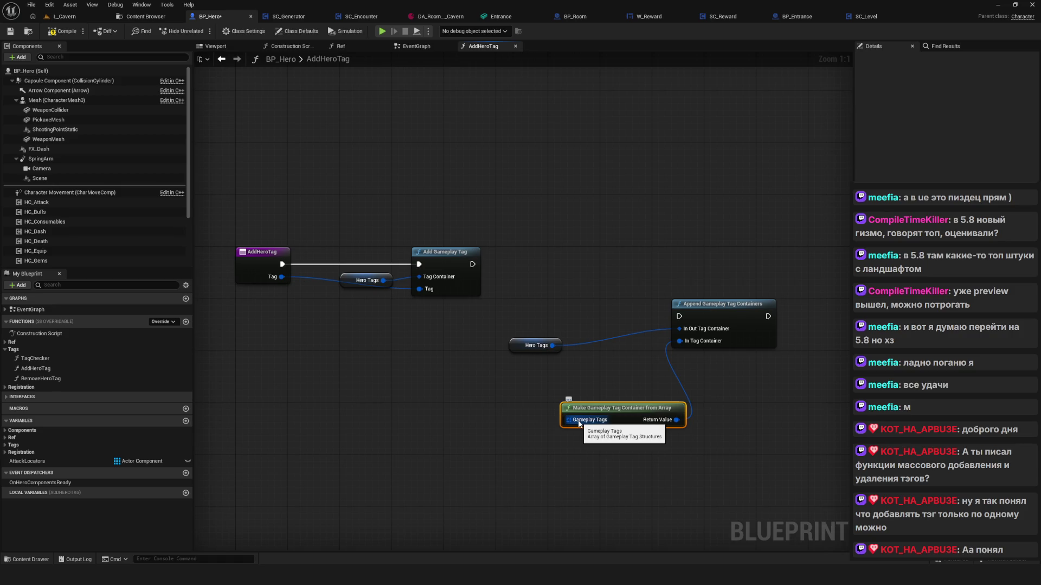
pyautogui.click(684, 378)
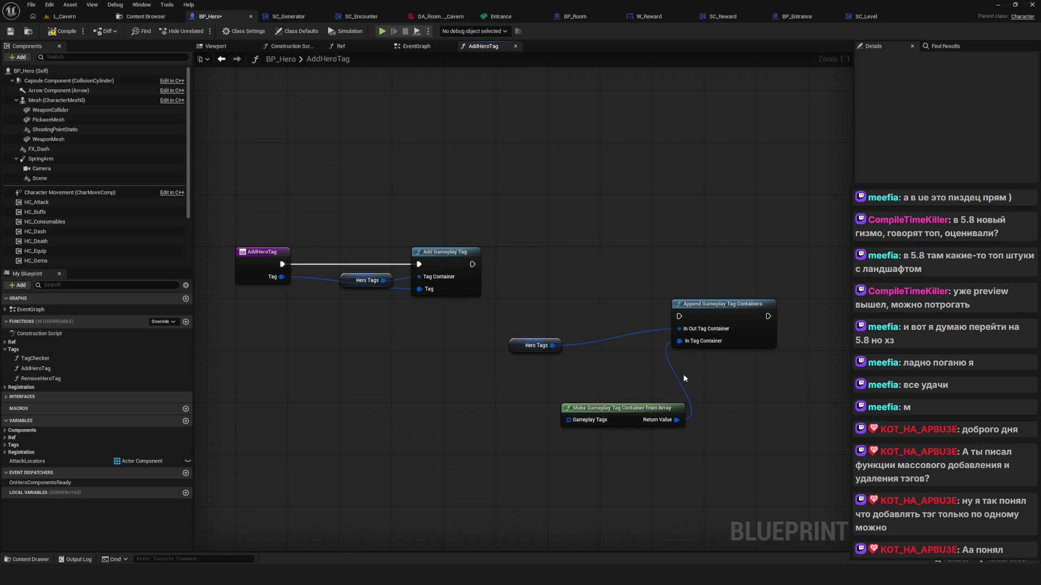
pyautogui.moveTo(568, 420)
pyautogui.mouseDown()
pyautogui.moveTo(444, 407)
pyautogui.moveTo(643, 445)
pyautogui.mouseUp()
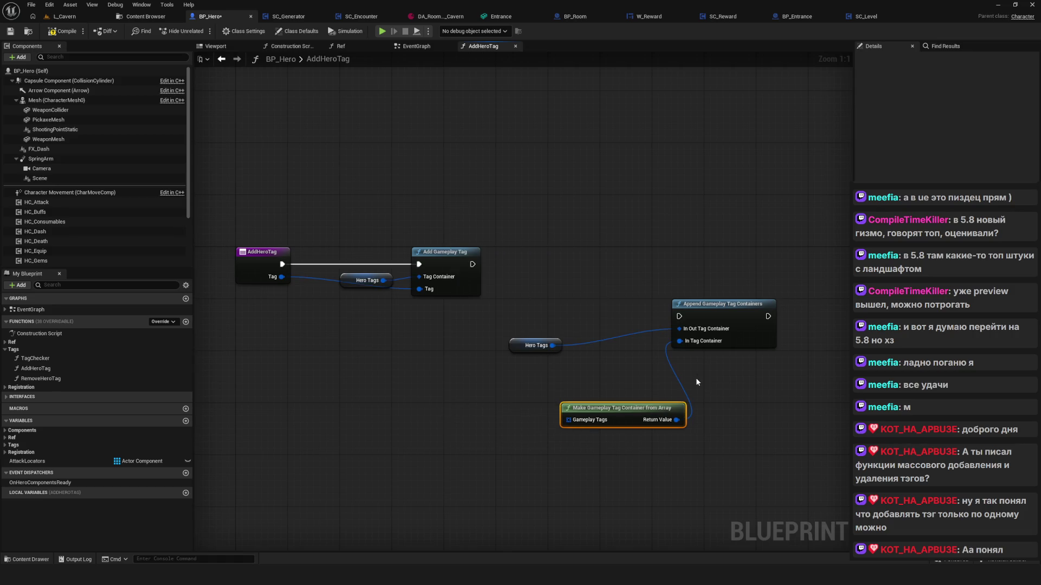
pyautogui.press('Delete')
# Create a Make Literal Gameplay Tag Container node from Hero Tags
pyautogui.rightClick(693, 342)
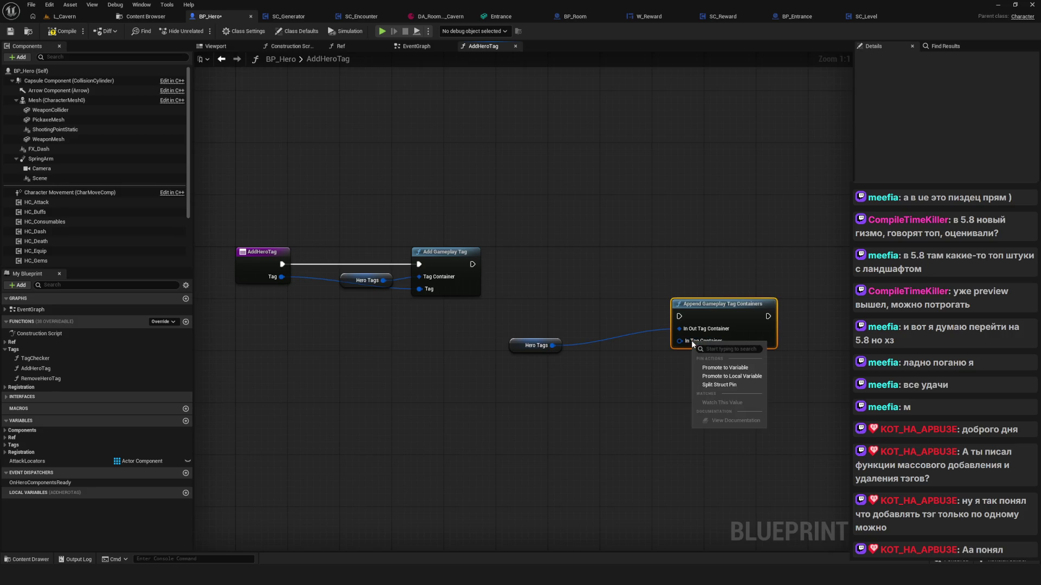
pyautogui.moveTo(692, 341); pyautogui.dragTo(658, 361)
pyautogui.moveTo(552, 346)
pyautogui.mouseDown()
pyautogui.moveTo(600, 380)
pyautogui.moveTo(657, 375)
pyautogui.mouseUp()
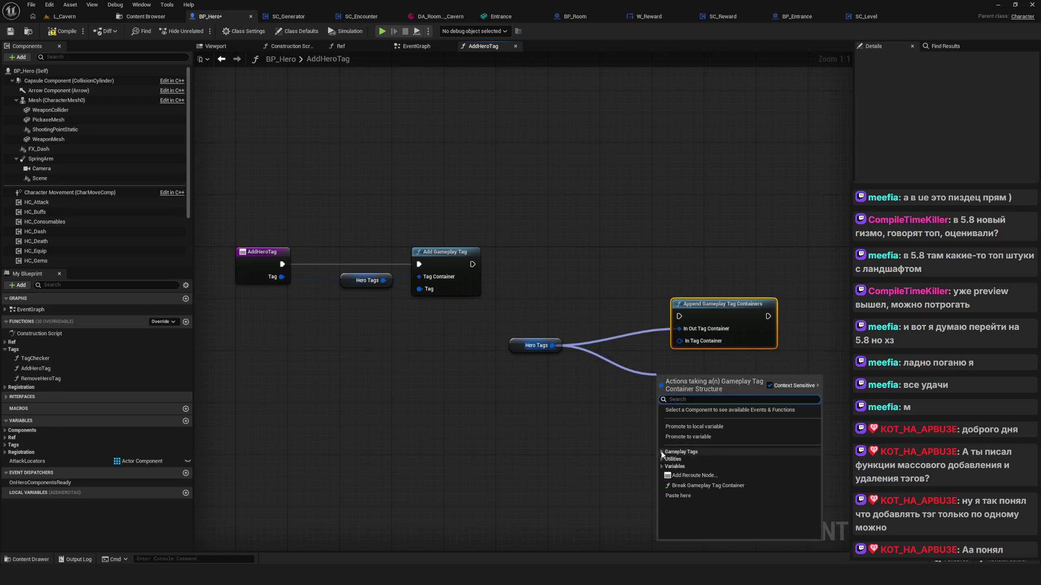
pyautogui.click(663, 452)
pyautogui.scroll(-2, 742, 463)
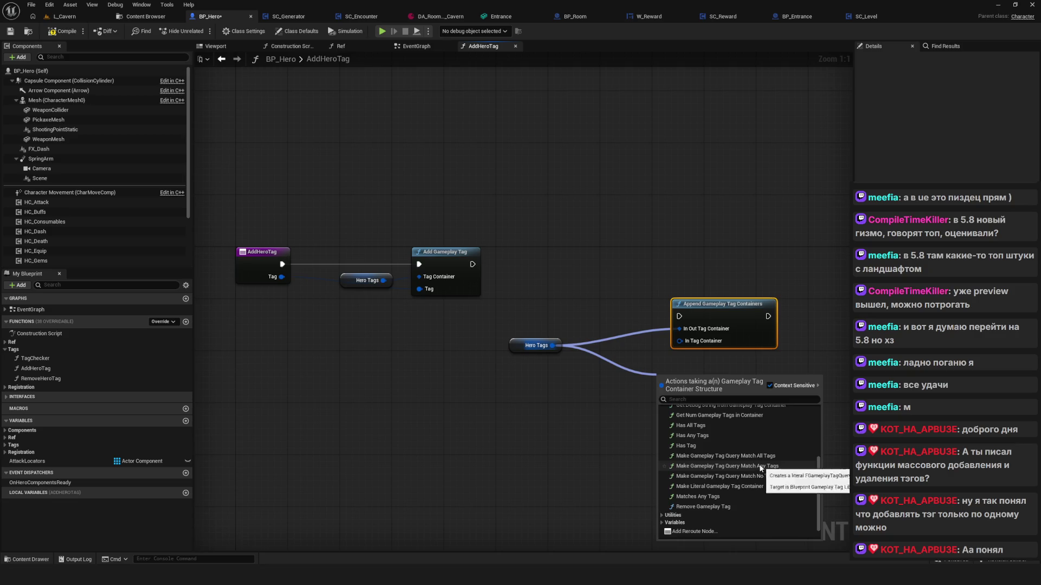
pyautogui.scroll(-3, 778, 467)
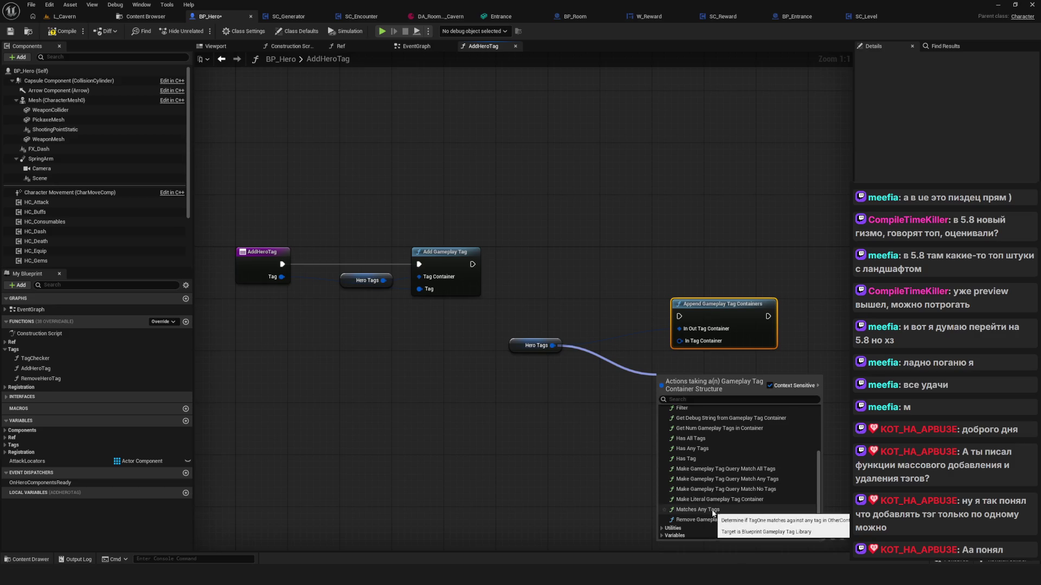
pyautogui.click(752, 503)
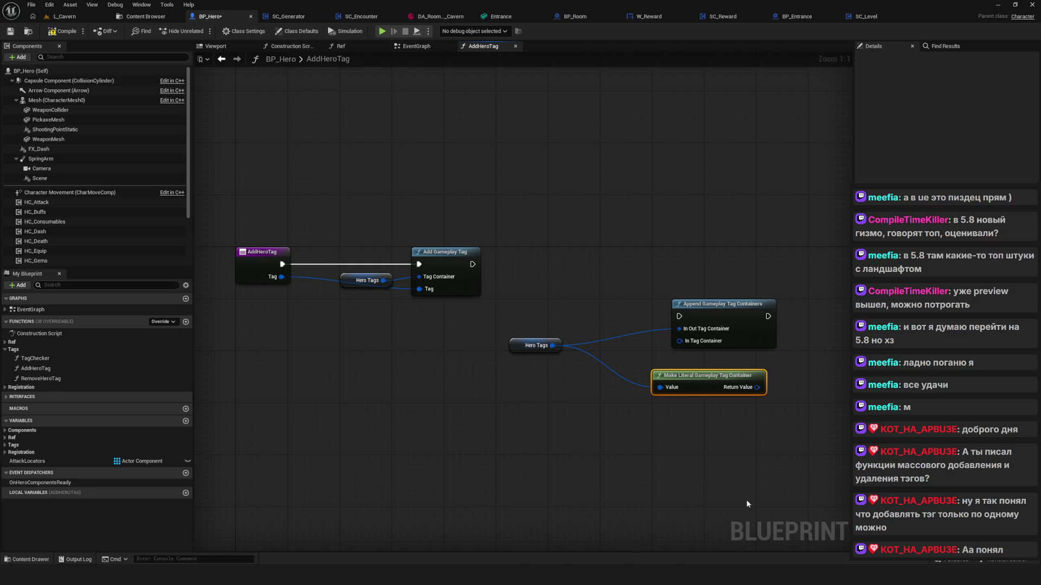
# Move the Make Literal Gameplay Tag Container node left of the Append node
pyautogui.moveTo(674, 358); pyautogui.dragTo(690, 412)
pyautogui.click(693, 391)
pyautogui.click(692, 392)
pyautogui.moveTo(686, 382)
pyautogui.mouseDown()
pyautogui.moveTo(374, 402)
pyautogui.moveTo(498, 402)
pyautogui.mouseUp()
pyautogui.click(601, 375)
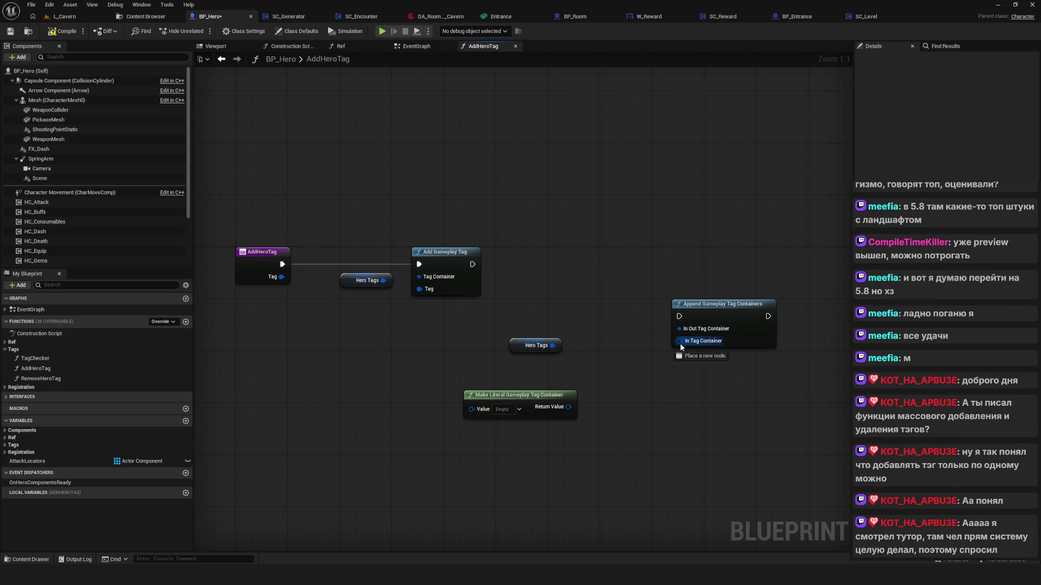
# Split the Append node's In Tag Container pin into a Gameplay Tags array input
pyautogui.moveTo(680, 343); pyautogui.dragTo(666, 406)
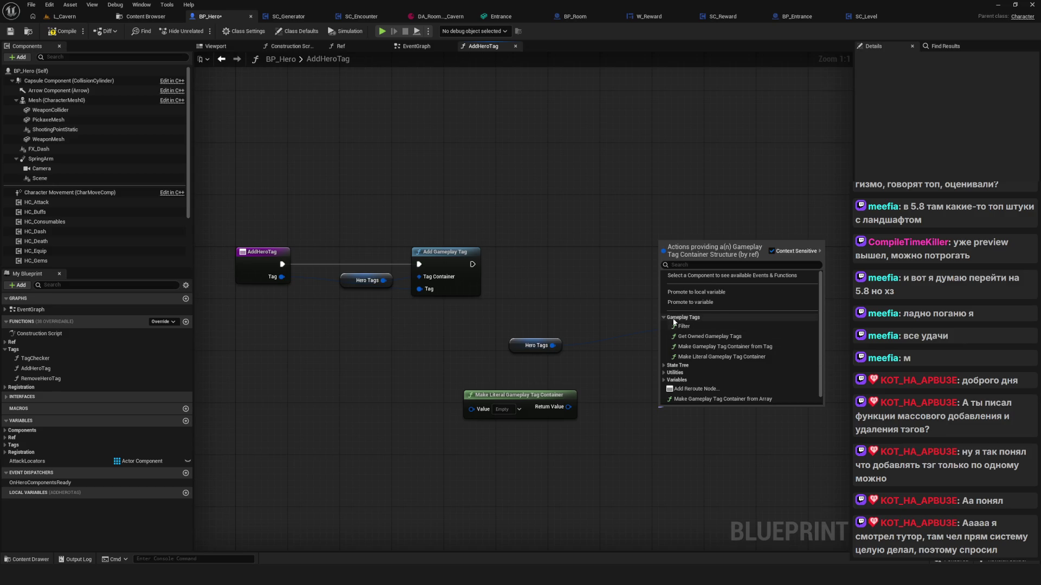
pyautogui.press('Escape')
pyautogui.moveTo(680, 341); pyautogui.dragTo(645, 386)
pyautogui.press('Escape')
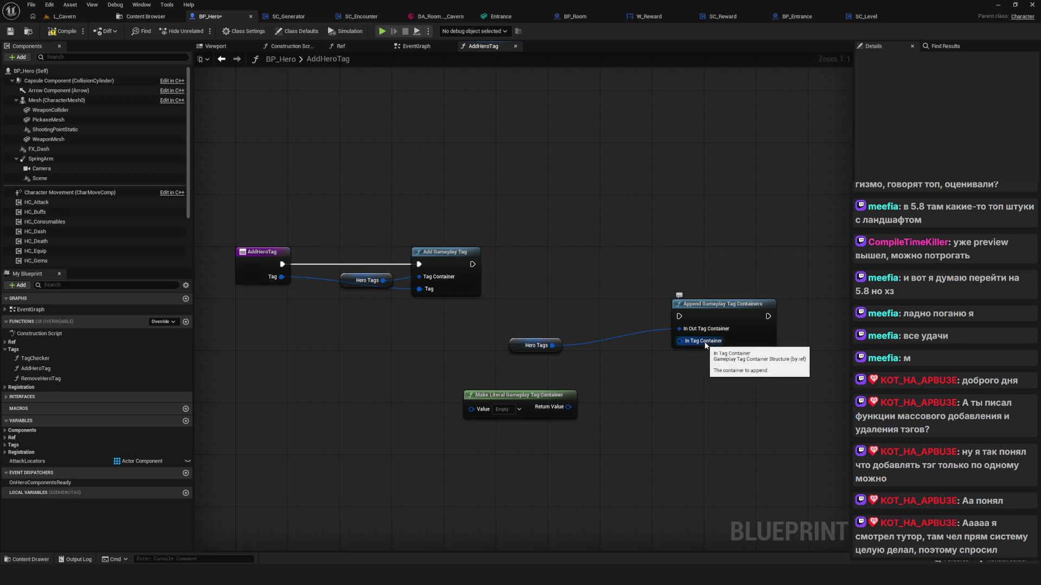
pyautogui.moveTo(685, 342); pyautogui.dragTo(702, 343)
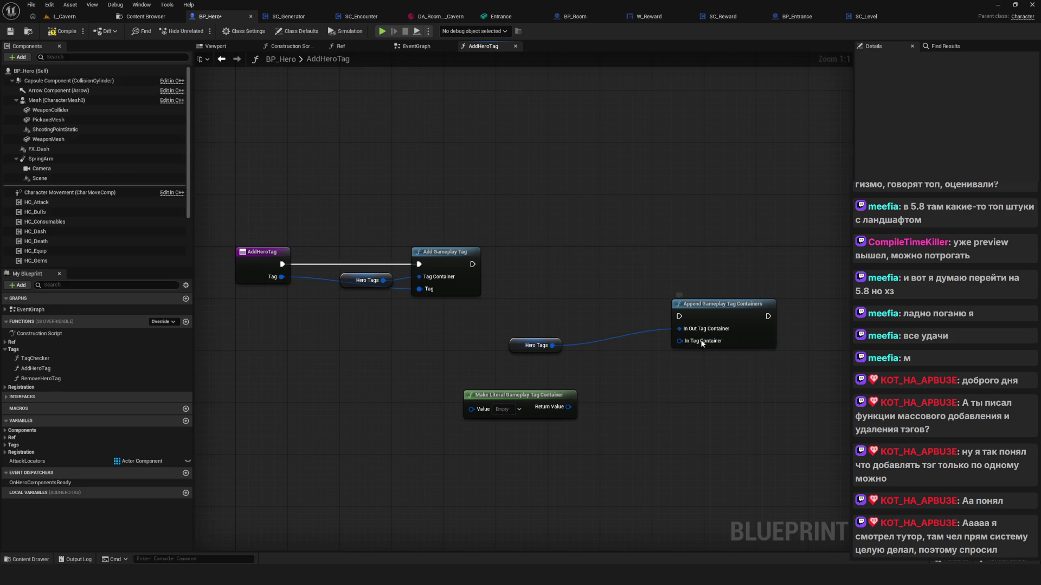
pyautogui.rightClick(702, 343)
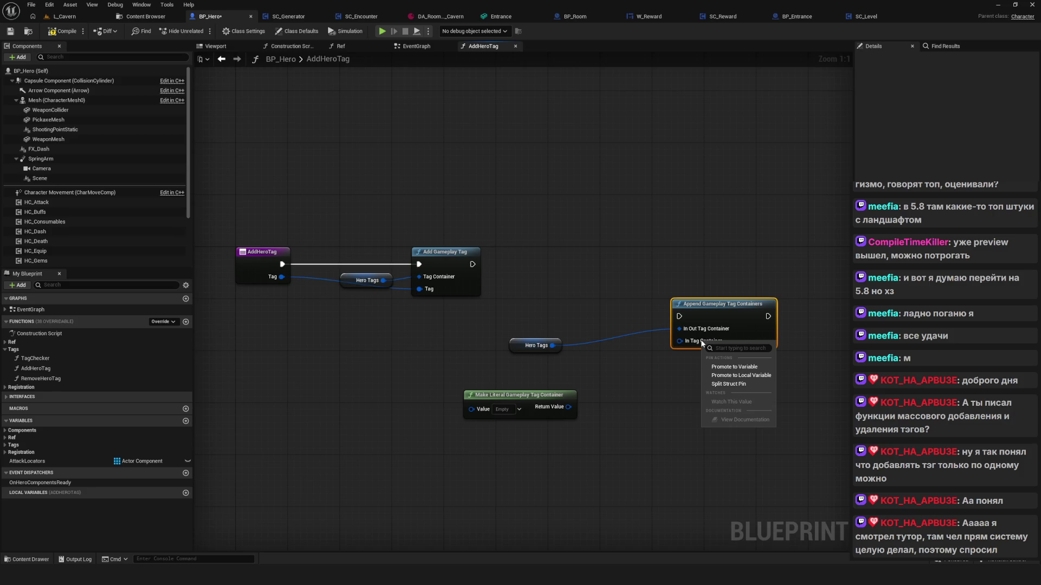
pyautogui.moveTo(557, 398); pyautogui.dragTo(464, 385)
pyautogui.rightClick(701, 341)
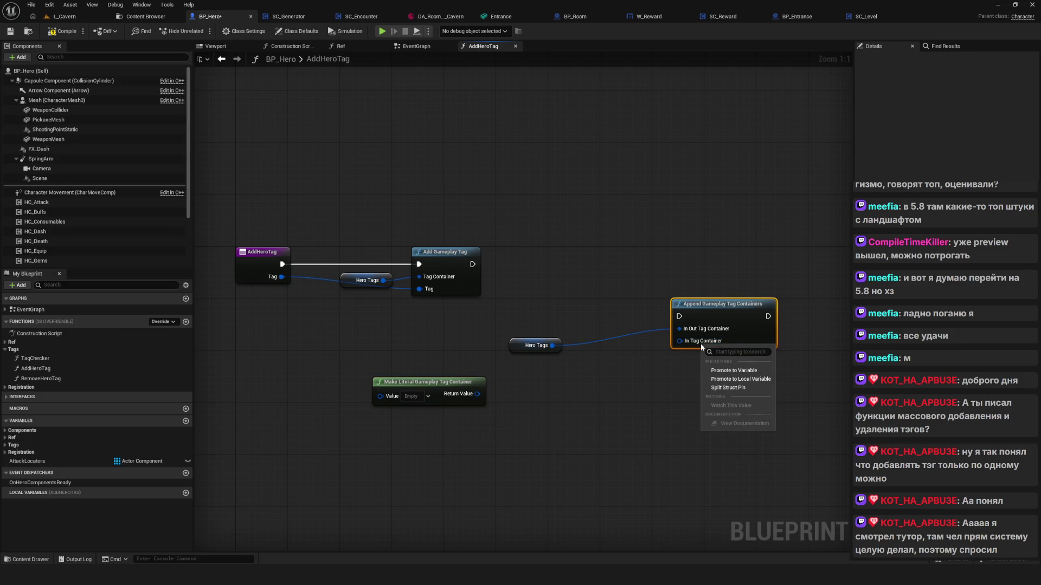
pyautogui.rightClick(699, 342)
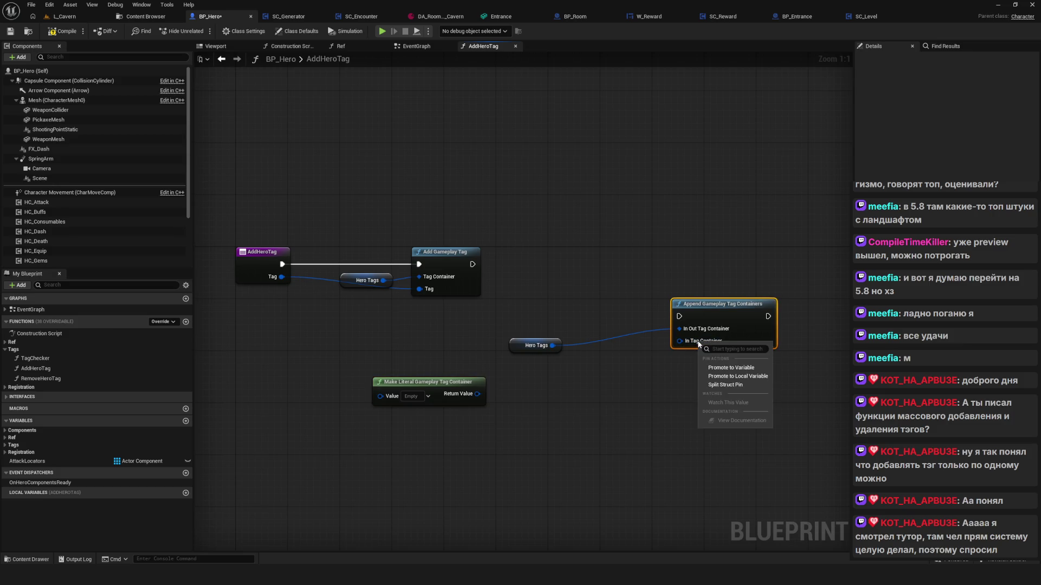
pyautogui.click(730, 386)
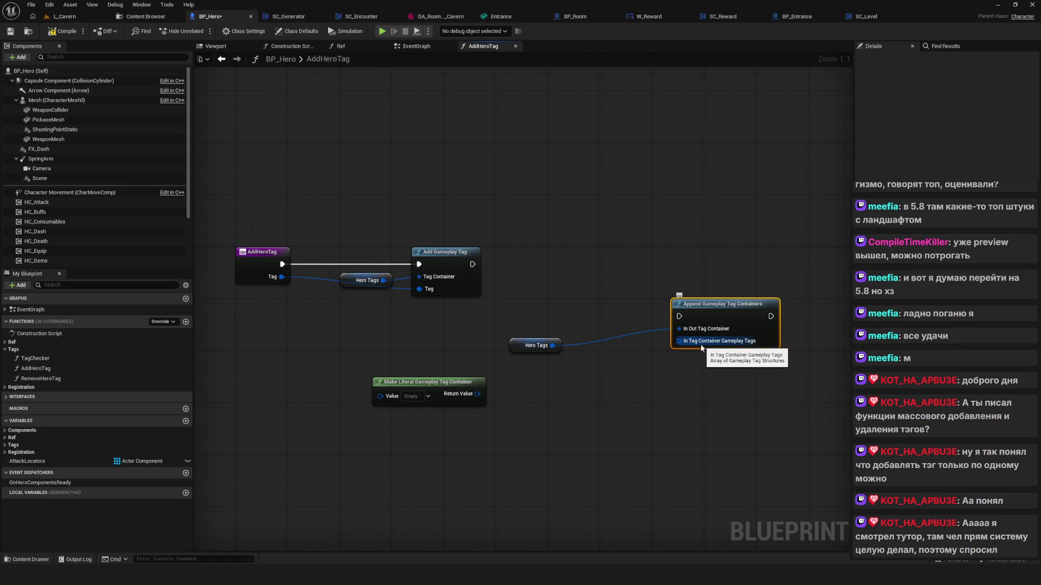
pyautogui.moveTo(702, 348); pyautogui.dragTo(614, 410)
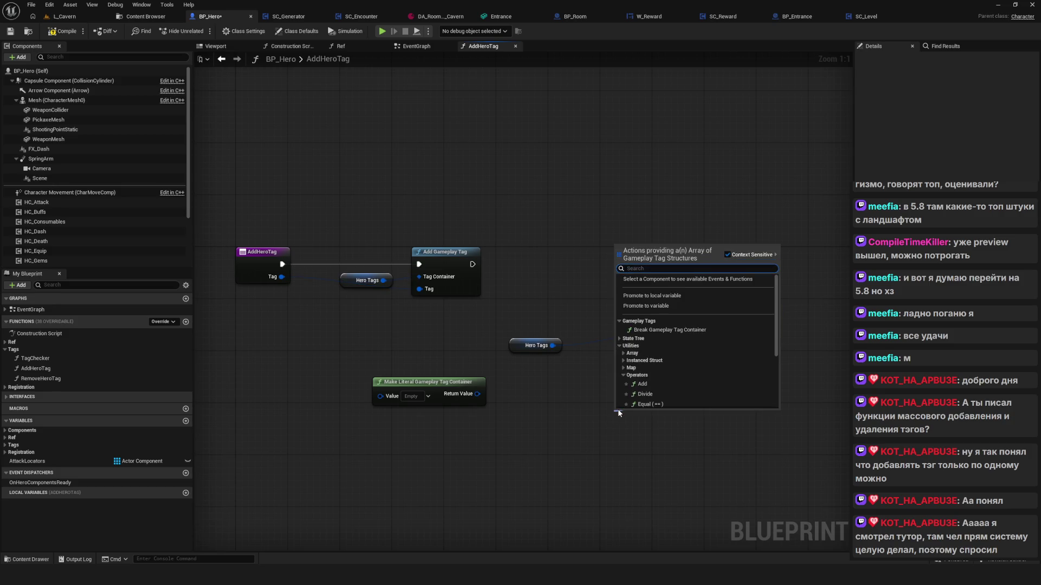
# Create a Make Array node feeding Gameplay Tags and delete the Make Literal node
pyautogui.write('make')
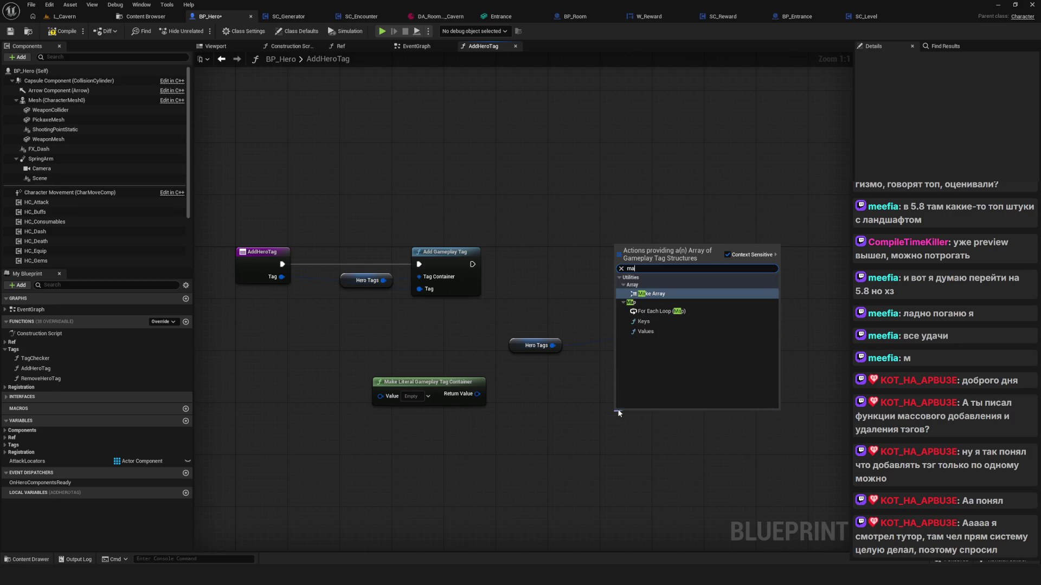
pyautogui.click(642, 294)
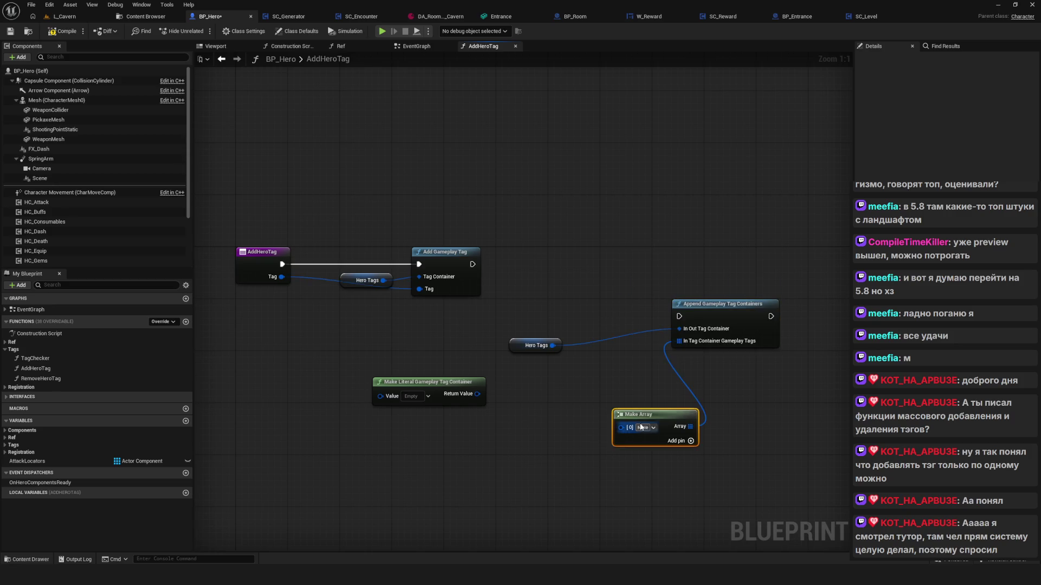
pyautogui.moveTo(477, 394); pyautogui.dragTo(568, 402)
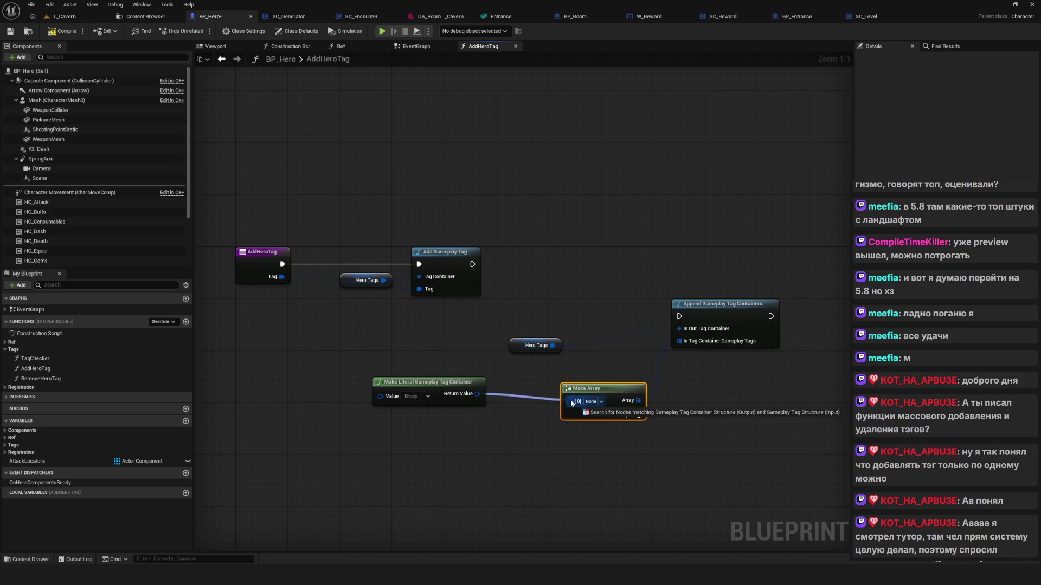
pyautogui.click(548, 418)
pyautogui.click(482, 387)
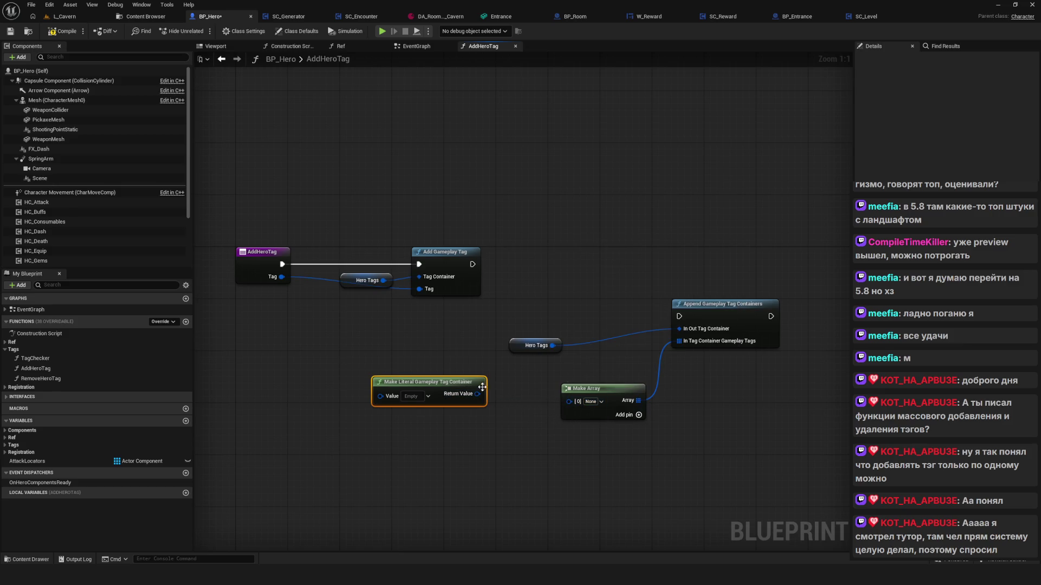
pyautogui.press('Delete')
pyautogui.moveTo(586, 388); pyautogui.dragTo(605, 369)
pyautogui.moveTo(538, 347); pyautogui.dragTo(628, 341)
# Add element pins to the Make Array node, up to twelve entries
pyautogui.click(659, 396)
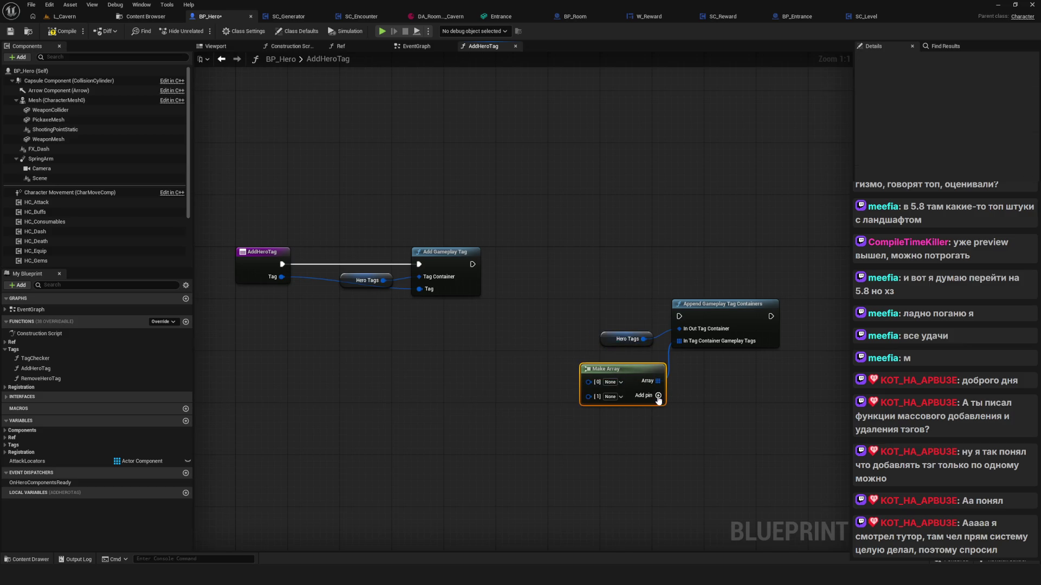
pyautogui.doubleClick(659, 395)
pyautogui.doubleClick(658, 396)
pyautogui.doubleClick(658, 396)
pyautogui.doubleClick(658, 396)
pyautogui.doubleClick(658, 396)
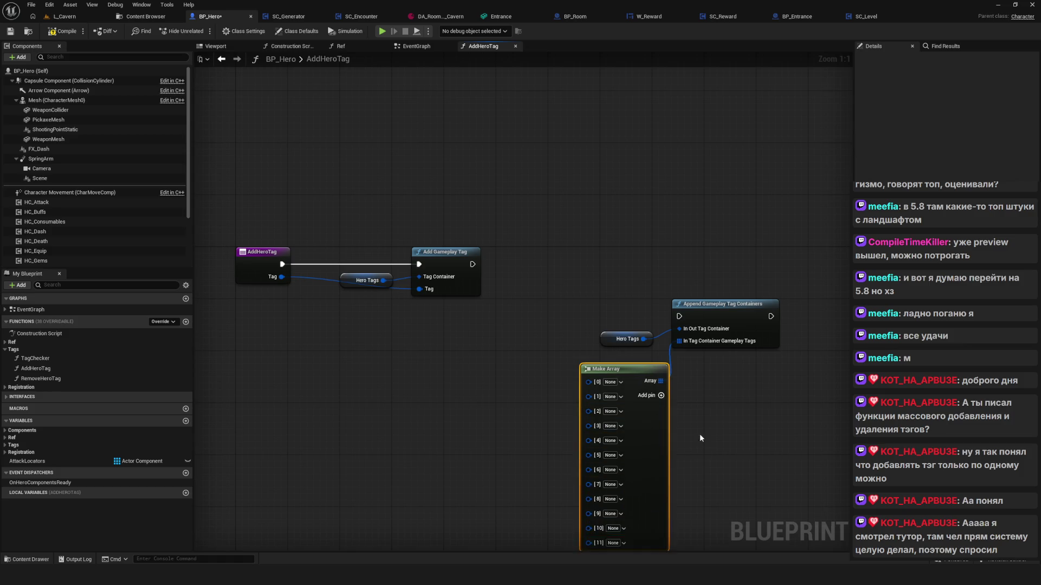
pyautogui.moveTo(699, 433); pyautogui.dragTo(564, 287)
pyautogui.moveTo(483, 239); pyautogui.dragTo(470, 232)
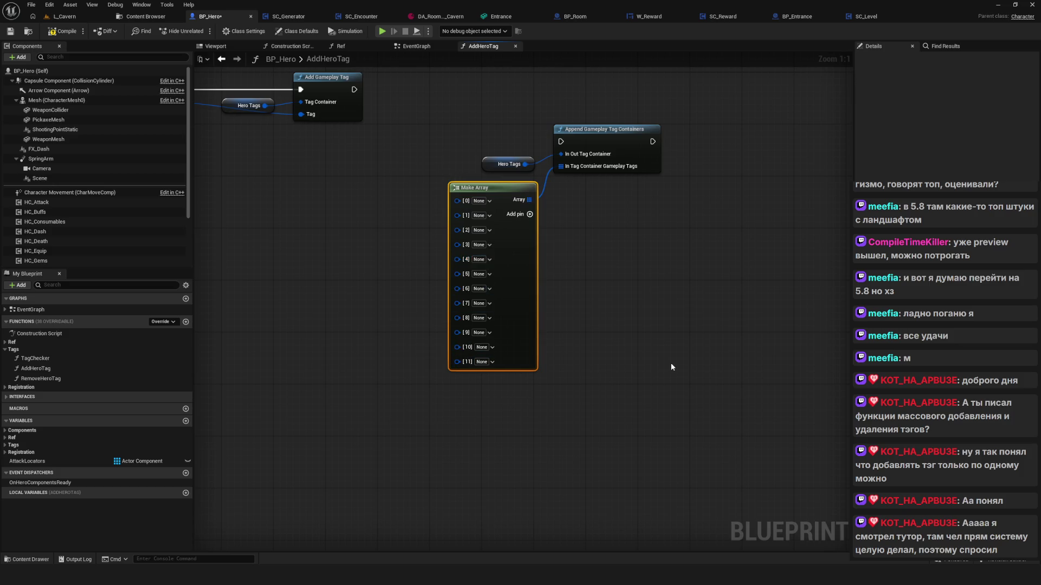
# Create a wired Append Gameplay Tag Containers node from the Hero Tags container
pyautogui.moveTo(508, 188); pyautogui.dragTo(600, 281)
pyautogui.moveTo(746, 393); pyautogui.dragTo(676, 384)
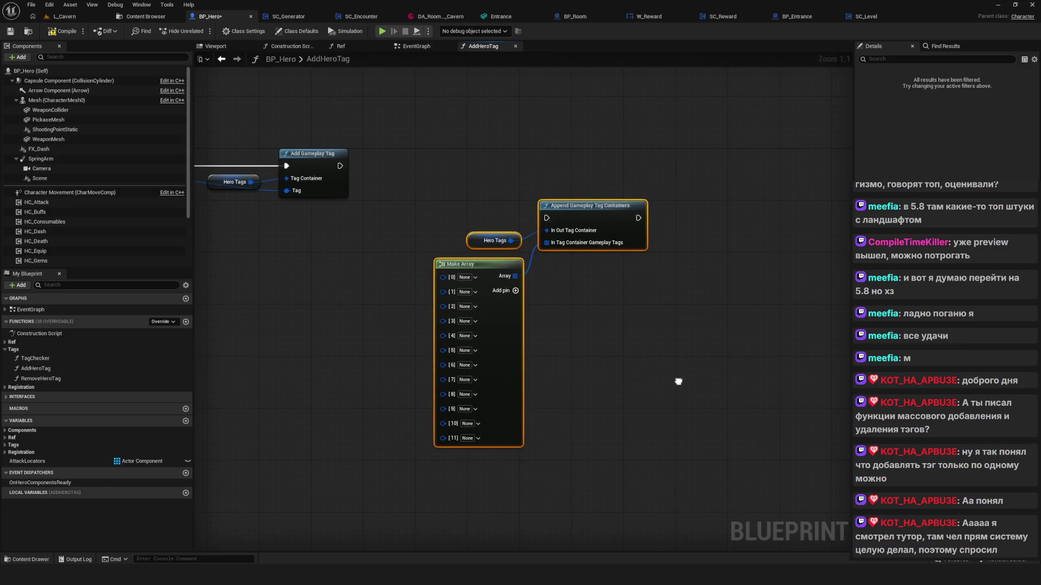
pyautogui.moveTo(593, 319); pyautogui.dragTo(593, 320)
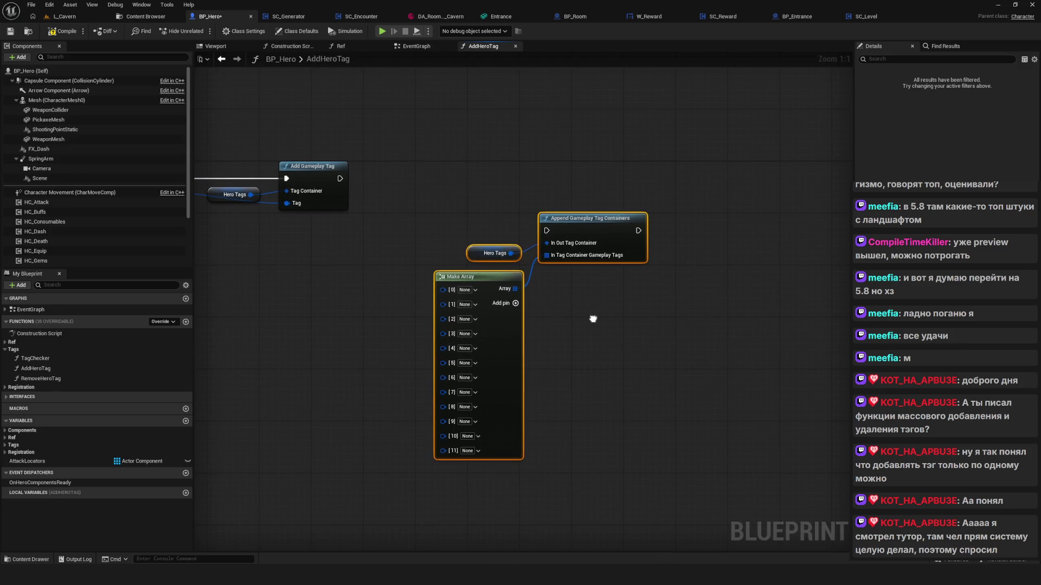
pyautogui.moveTo(470, 199); pyautogui.dragTo(719, 414)
pyautogui.moveTo(597, 165); pyautogui.dragTo(605, 345)
pyautogui.moveTo(511, 254); pyautogui.dragTo(549, 180)
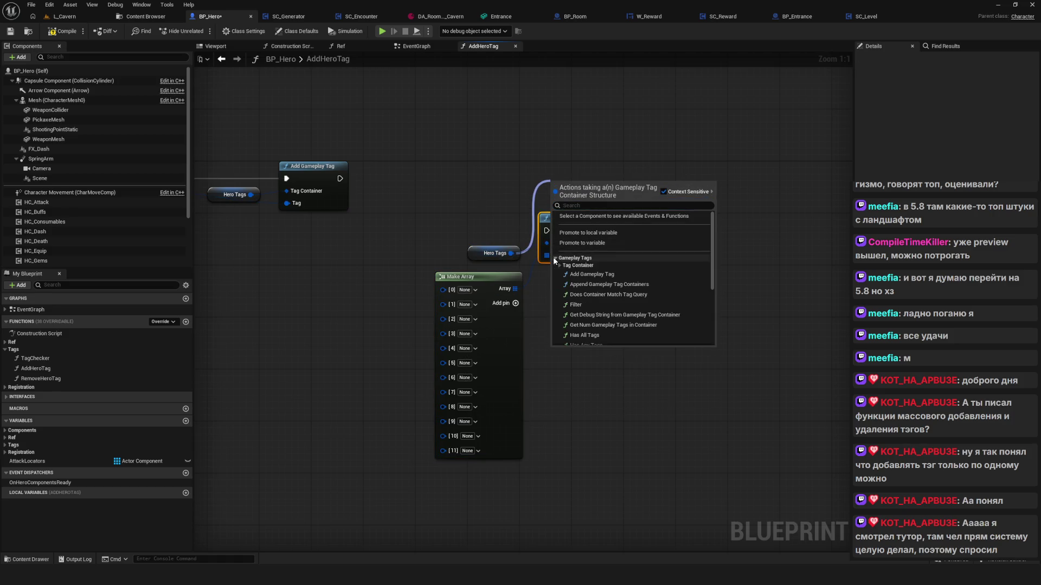
pyautogui.click(586, 286)
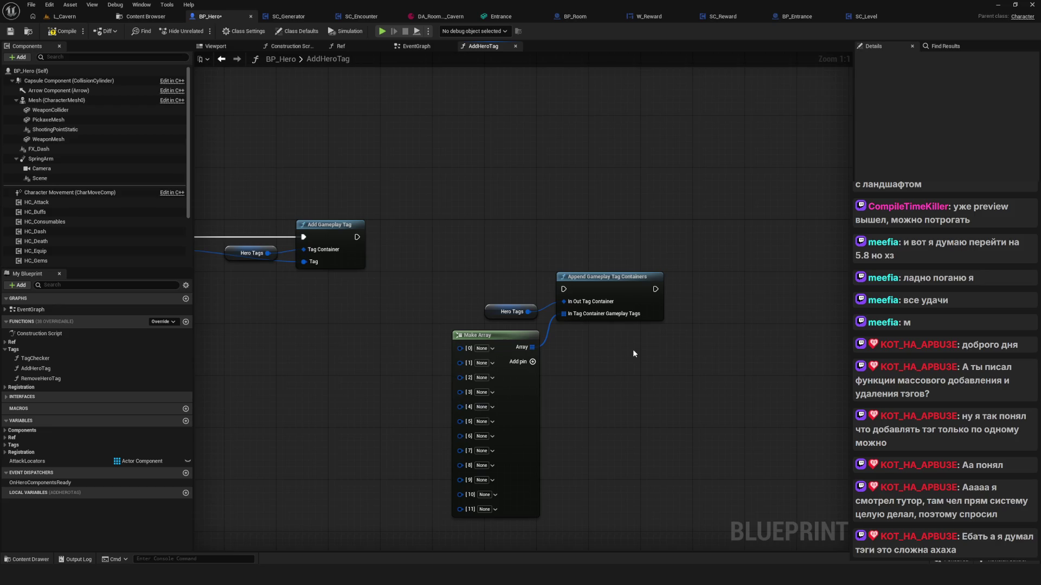
pyautogui.scroll(-5, 597, 372)
pyautogui.scroll(5, 569, 340)
# Delete the Make Array, Append and Hero Tags nodes and frame the AddHeroTag chain
pyautogui.moveTo(418, 207); pyautogui.dragTo(679, 389)
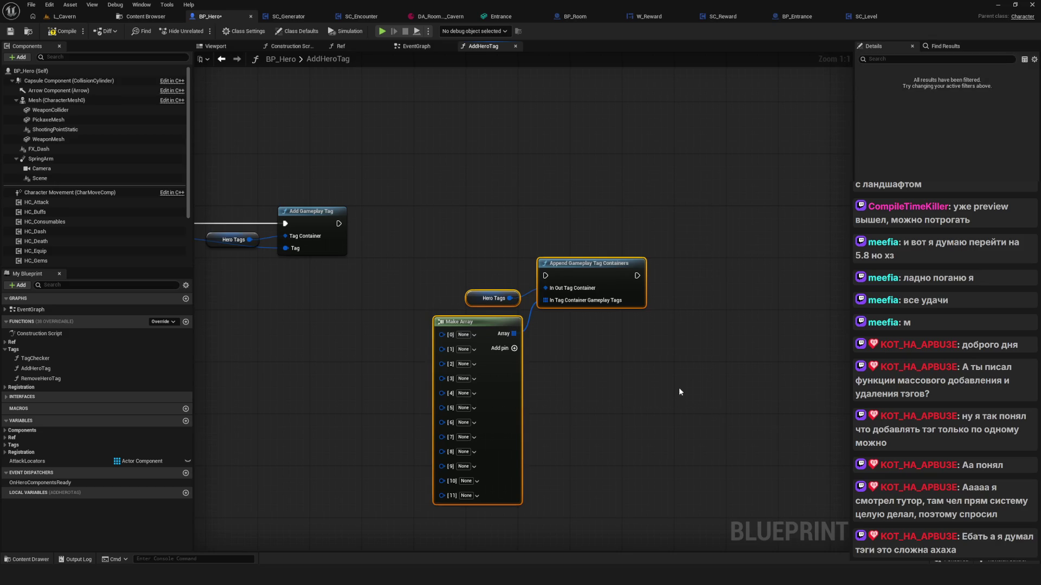
pyautogui.moveTo(607, 361)
pyautogui.mouseDown()
pyautogui.moveTo(714, 405)
pyautogui.moveTo(634, 418)
pyautogui.moveTo(660, 429)
pyautogui.mouseUp()
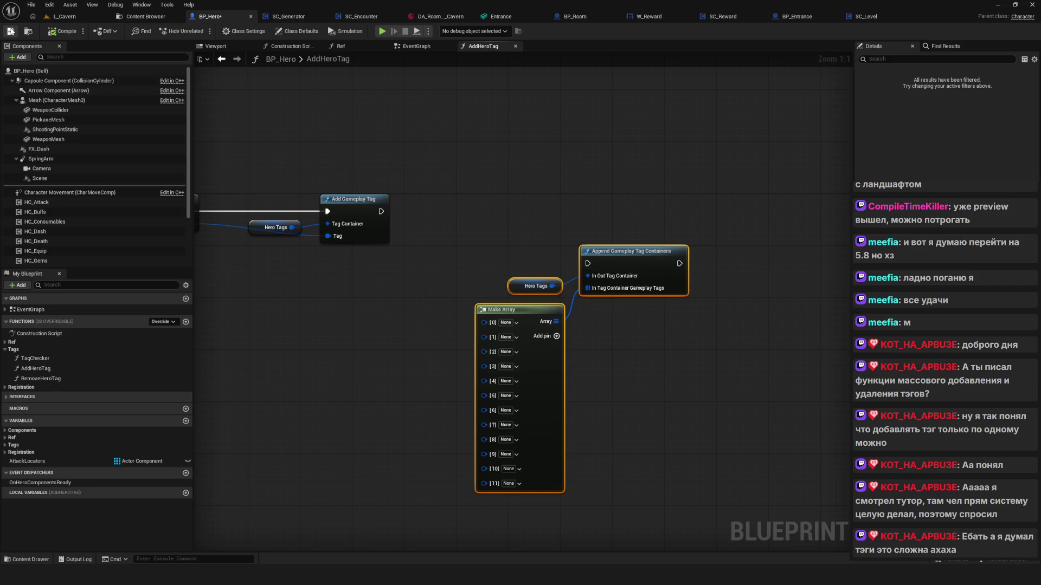
pyautogui.moveTo(585, 221)
pyautogui.mouseDown()
pyautogui.moveTo(785, 382)
pyautogui.moveTo(731, 380)
pyautogui.mouseUp()
pyautogui.moveTo(645, 355)
pyautogui.mouseDown()
pyautogui.moveTo(598, 362)
pyautogui.moveTo(612, 349)
pyautogui.mouseUp()
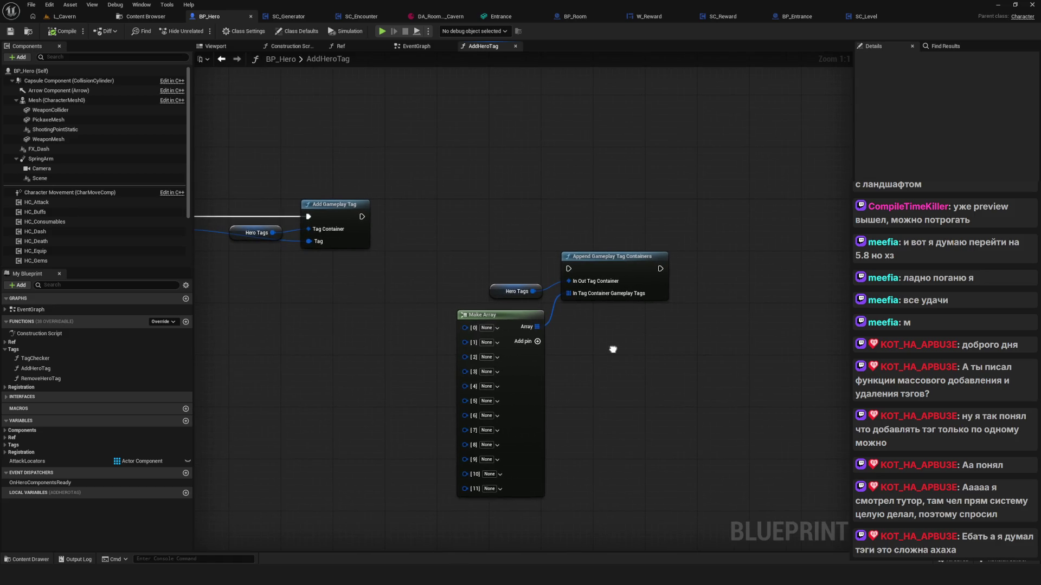
pyautogui.moveTo(427, 194)
pyautogui.mouseDown()
pyautogui.moveTo(488, 255)
pyautogui.moveTo(607, 325)
pyautogui.mouseUp()
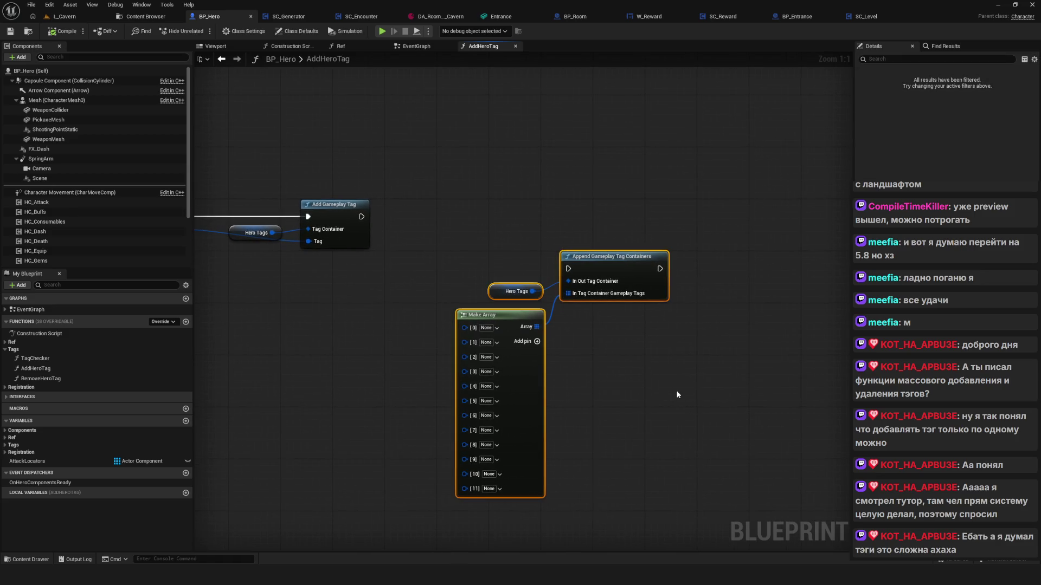
pyautogui.press('Delete')
pyautogui.moveTo(449, 115); pyautogui.dragTo(539, 151)
pyautogui.moveTo(444, 135); pyautogui.dragTo(297, 291)
pyautogui.press('Home')
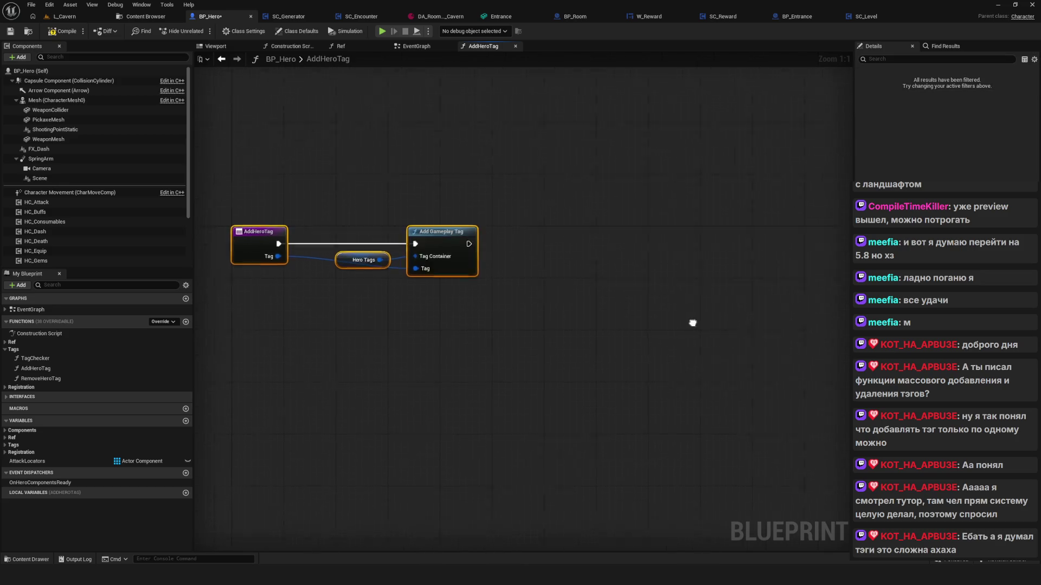
# Inspect the TagChecker function's entry and Does Container Match Tag Query nodes, then return to EventGraph
pyautogui.moveTo(568, 282); pyautogui.dragTo(646, 279)
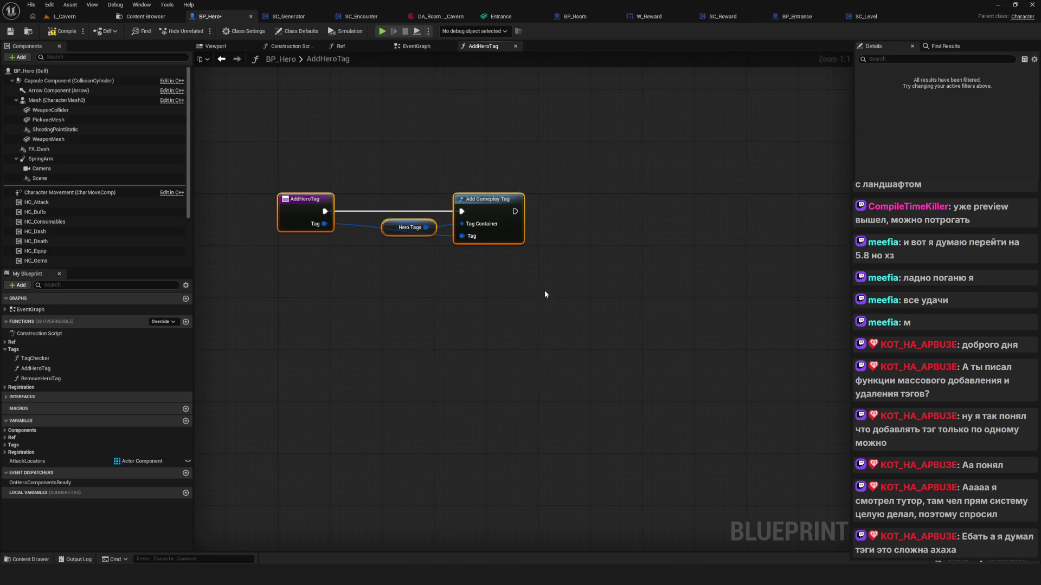
pyautogui.doubleClick(36, 358)
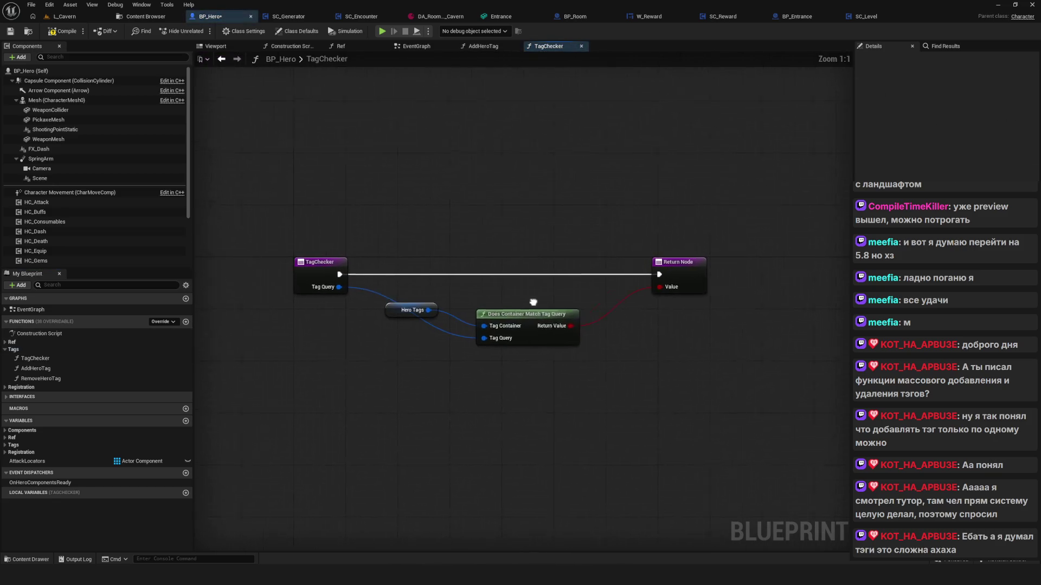
pyautogui.click(384, 272)
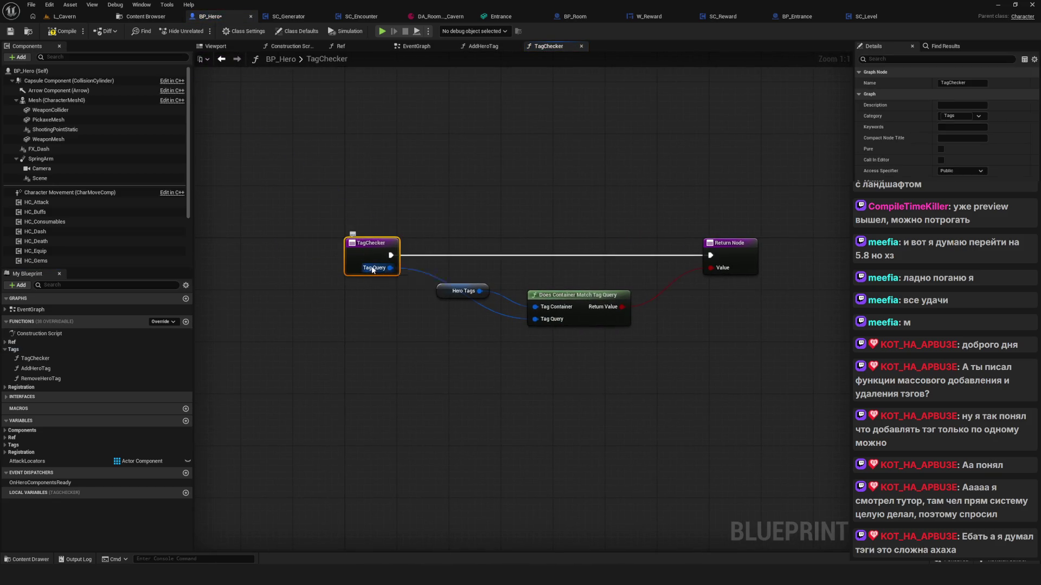
pyautogui.moveTo(352, 296); pyautogui.dragTo(393, 301)
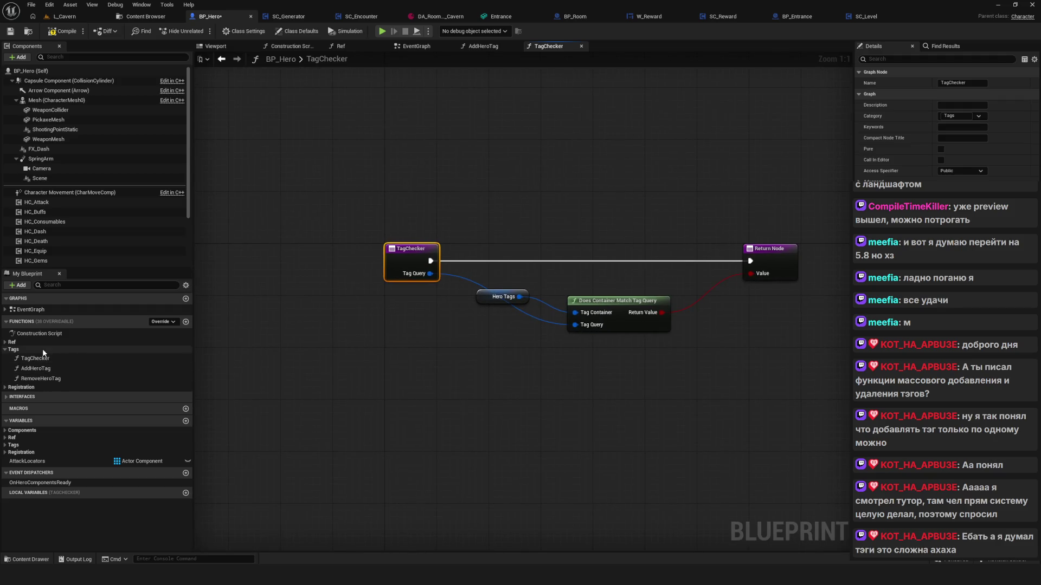
pyautogui.click(401, 45)
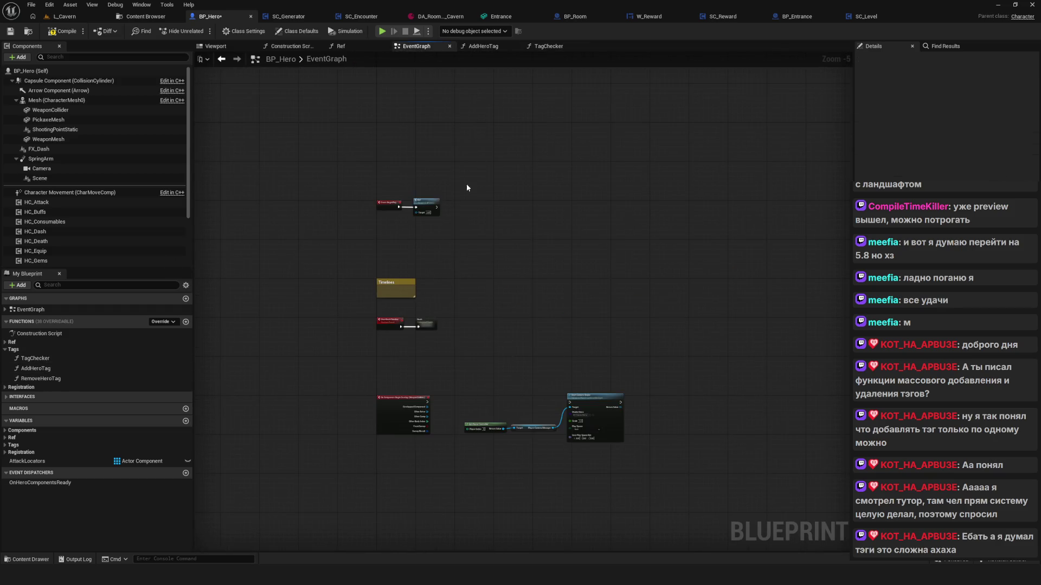
# Place a Tag Checker node and set its query root expression to No Tags Match
pyautogui.moveTo(35, 359)
pyautogui.mouseDown()
pyautogui.moveTo(437, 293)
pyautogui.moveTo(476, 247)
pyautogui.mouseUp()
pyautogui.click(512, 301)
pyautogui.click(380, 301)
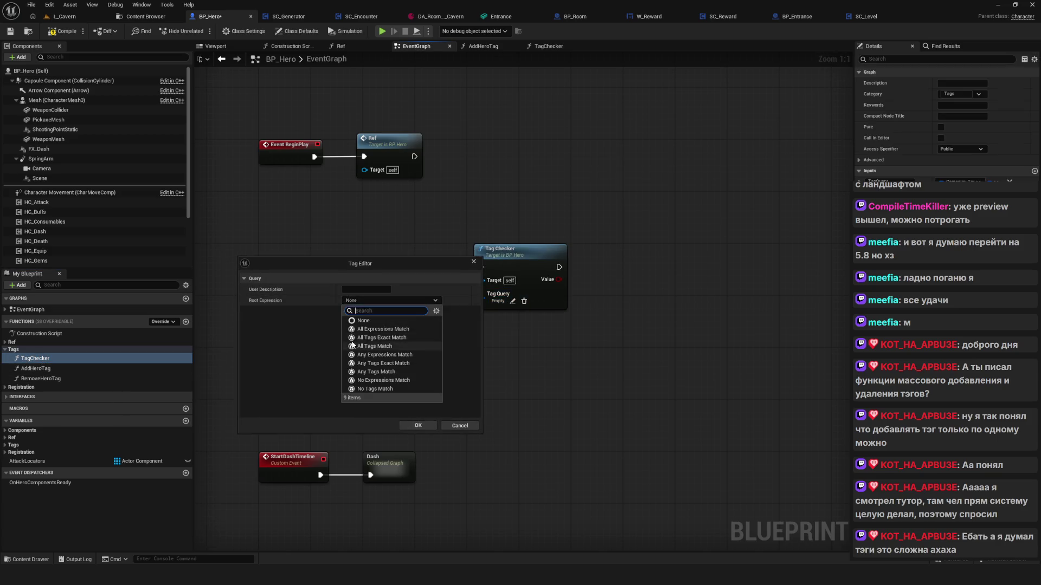
pyautogui.click(285, 322)
pyautogui.click(369, 297)
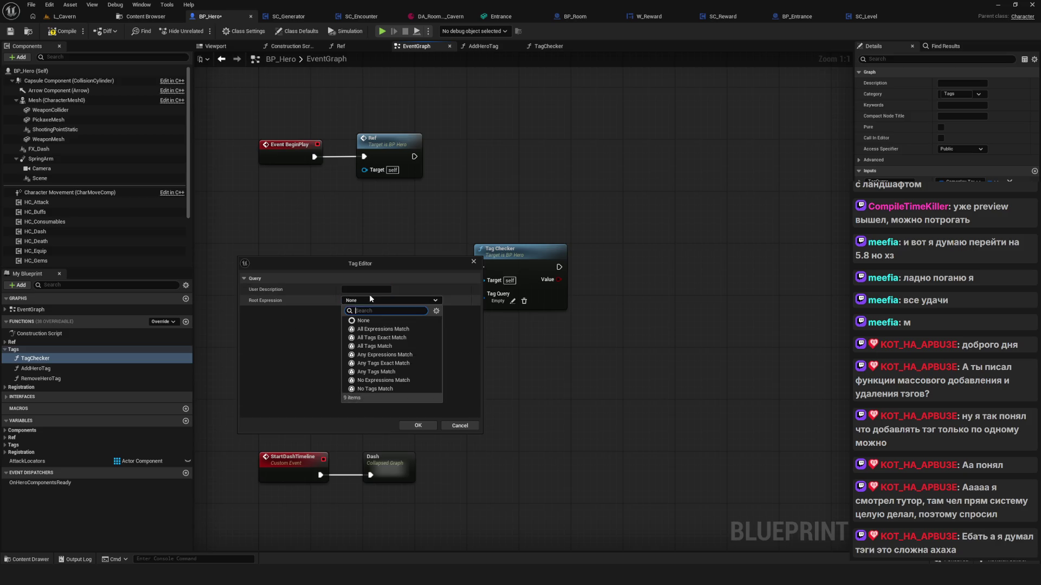
pyautogui.click(375, 389)
# Tick the EnemyCombat and Game tags under AllStates in the query's tag picker
pyautogui.click(366, 312)
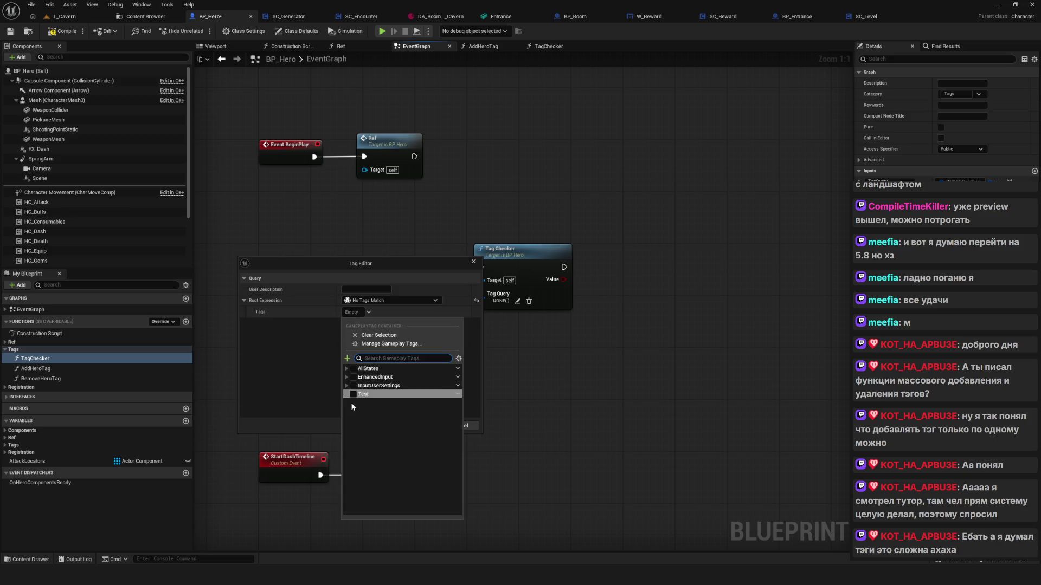
pyautogui.click(352, 368)
pyautogui.click(358, 386)
pyautogui.click(359, 394)
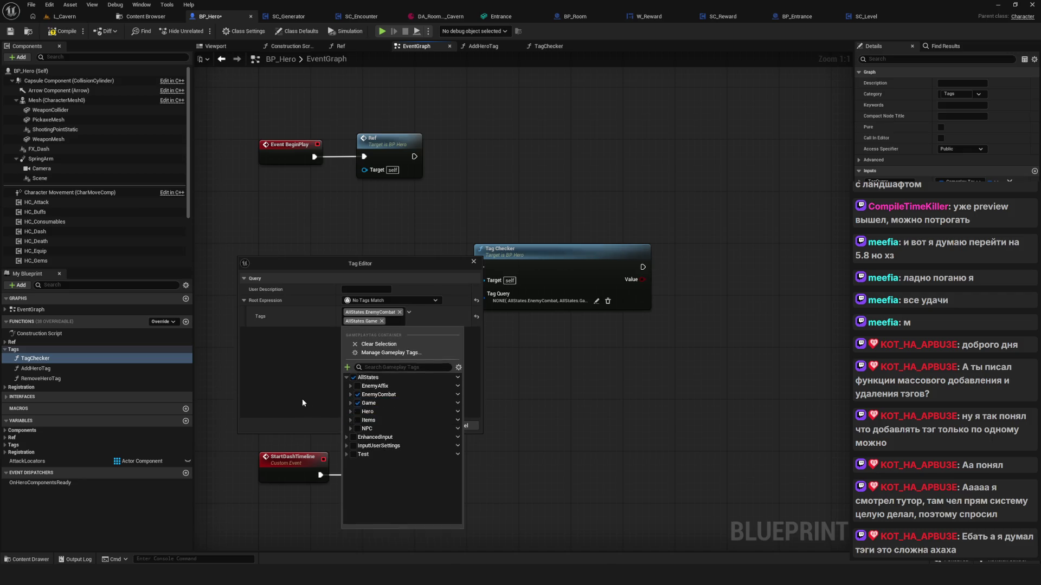
pyautogui.click(307, 398)
# Try All Expressions Match, cancel the tag query editor, and delete the Tag Checker node
pyautogui.click(425, 301)
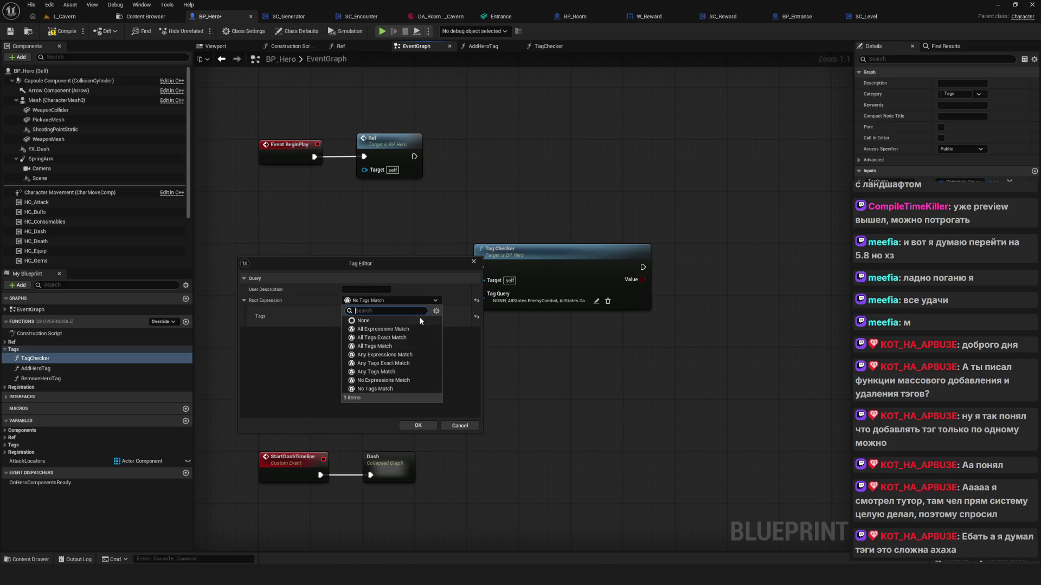
pyautogui.click(386, 329)
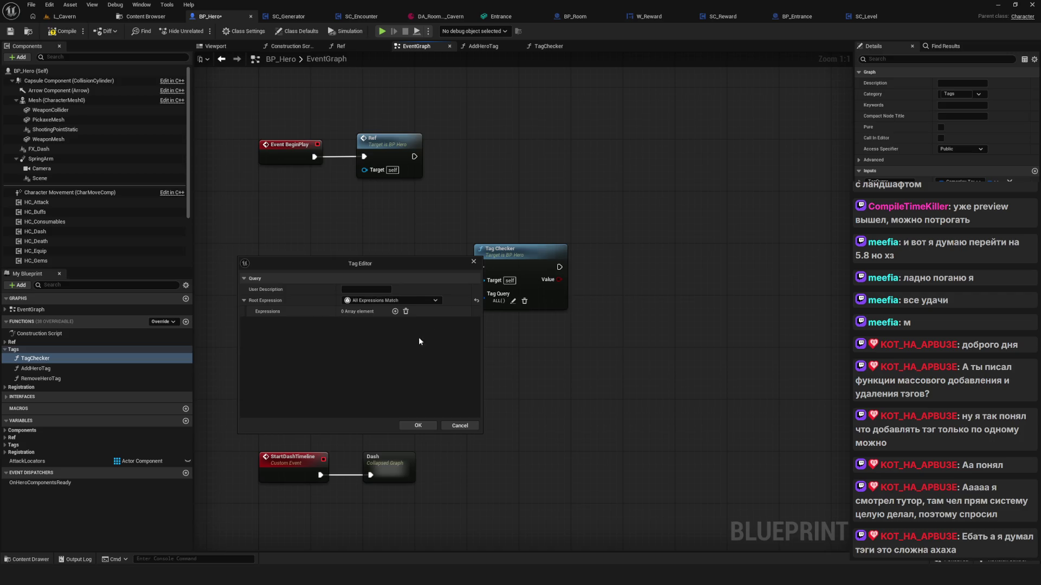
pyautogui.click(413, 301)
pyautogui.click(327, 326)
pyautogui.click(460, 425)
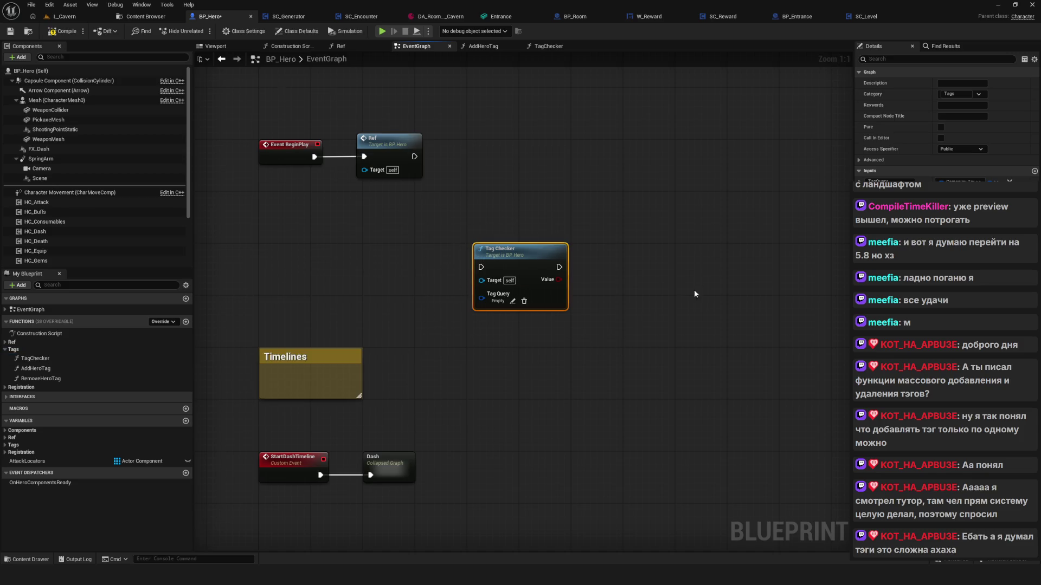
pyautogui.press('Delete')
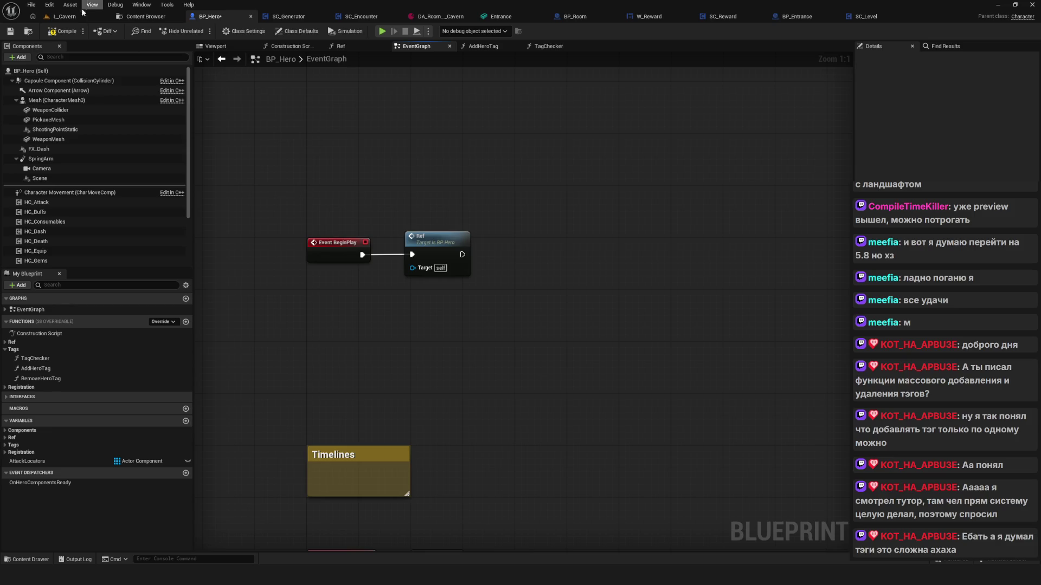
# Compile BP_Hero and pan the EventGraph toward the Dash nodes
pyautogui.click(61, 32)
pyautogui.scroll(-9, 434, 246)
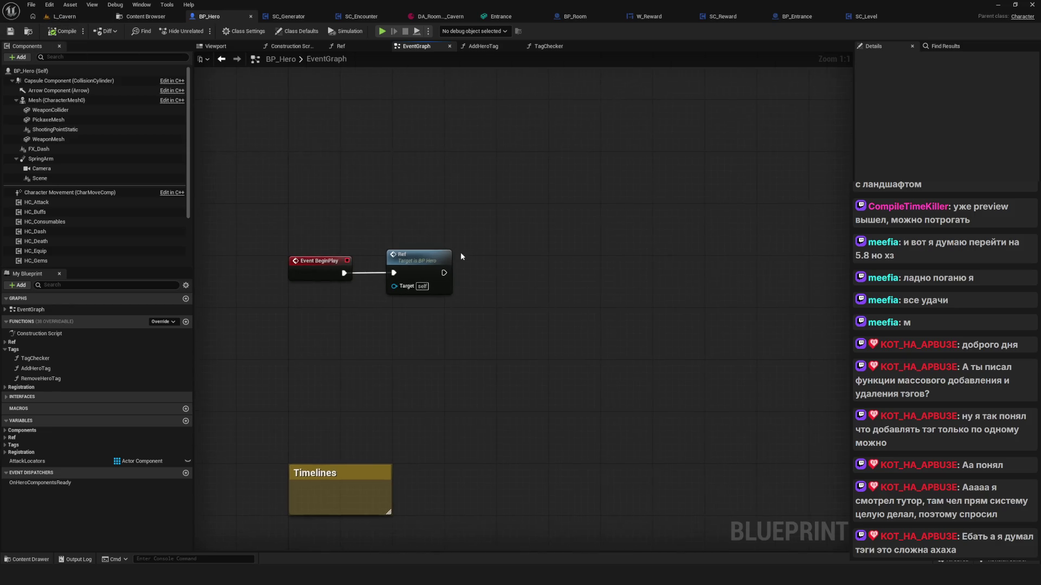
pyautogui.scroll(9, 434, 246)
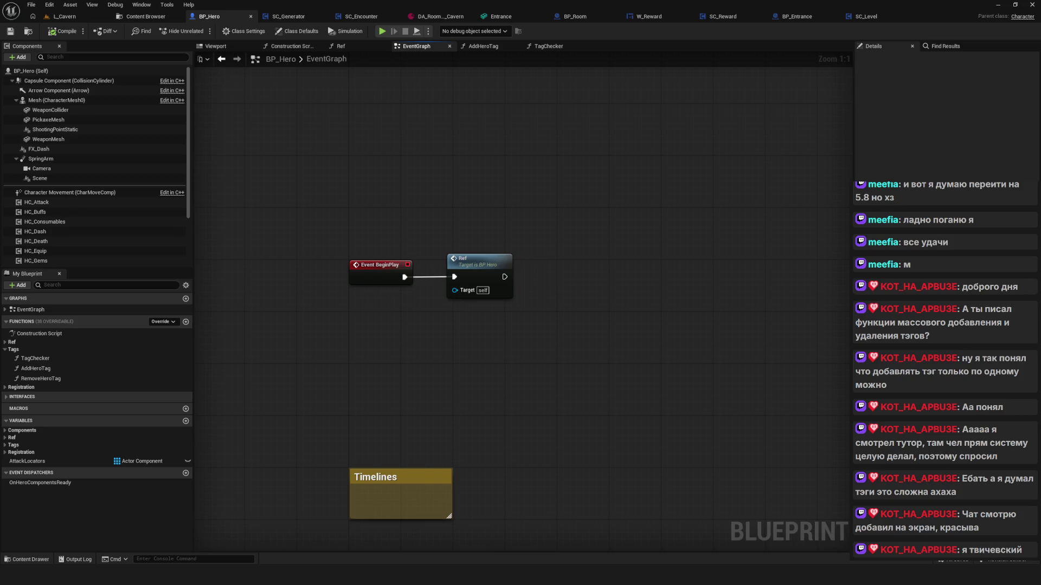
pyautogui.moveTo(488, 325); pyautogui.dragTo(528, 296)
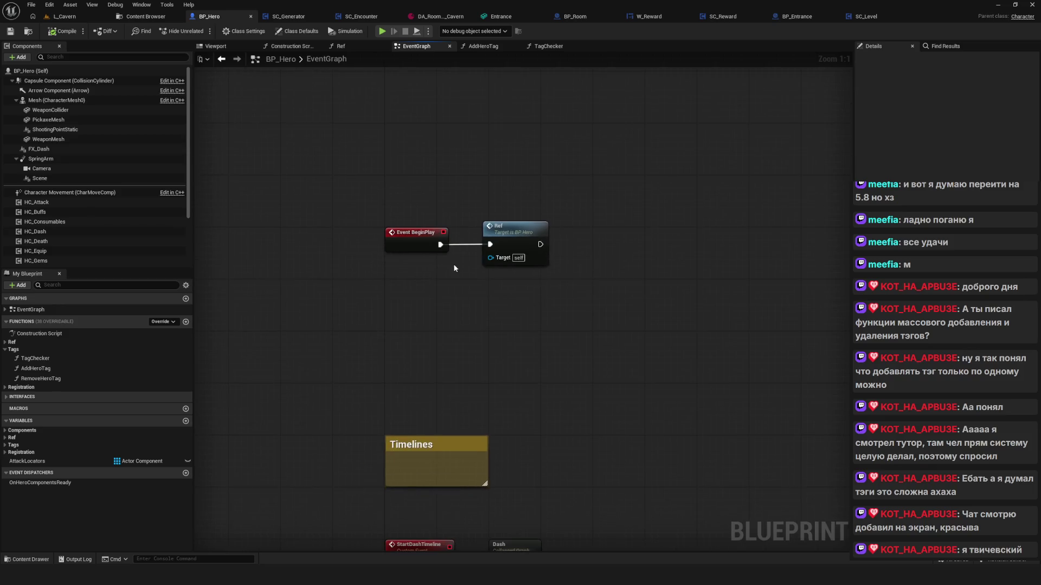
pyautogui.moveTo(450, 255); pyautogui.dragTo(459, 253)
pyautogui.moveTo(537, 232)
pyautogui.mouseDown()
pyautogui.moveTo(561, 232)
pyautogui.moveTo(542, 232)
pyautogui.mouseUp()
pyautogui.moveTo(524, 298)
pyautogui.mouseDown()
pyautogui.moveTo(566, 310)
pyautogui.moveTo(558, 325)
pyautogui.moveTo(567, 308)
pyautogui.moveTo(544, 296)
pyautogui.moveTo(560, 284)
pyautogui.mouseUp()
pyautogui.scroll(-8, 560, 287)
pyautogui.scroll(3, 553, 348)
pyautogui.moveTo(538, 318); pyautogui.dragTo(555, 347)
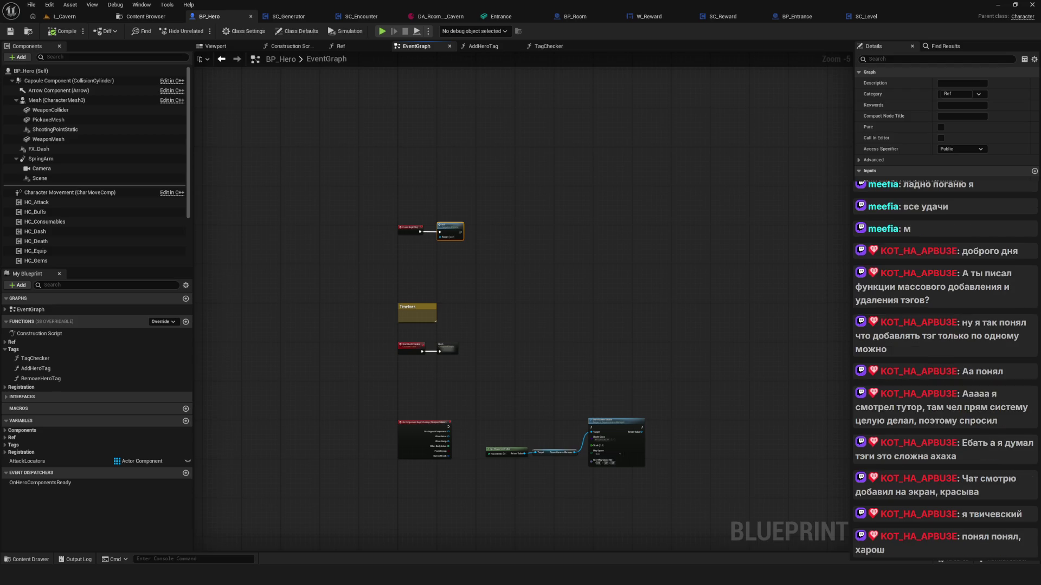
pyautogui.scroll(1, 415, 264)
pyautogui.scroll(-1, 474, 225)
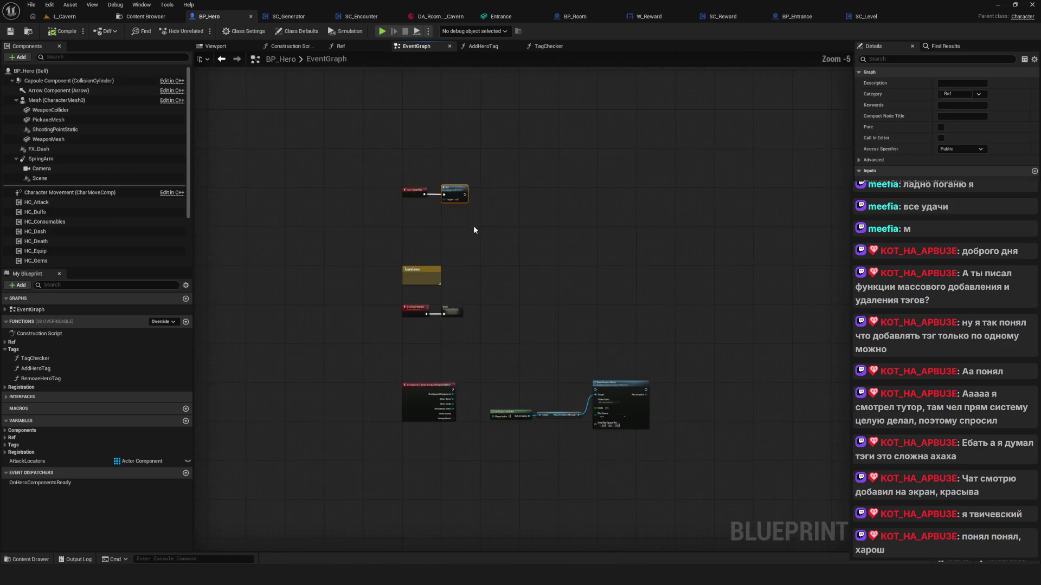
pyautogui.scroll(3, 473, 226)
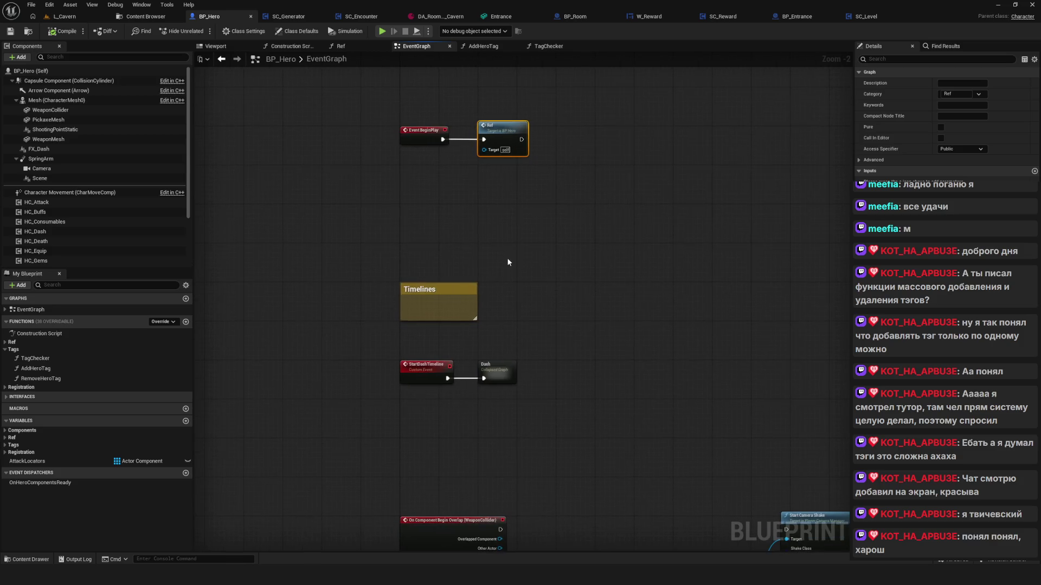
pyautogui.moveTo(603, 232); pyautogui.dragTo(434, 192)
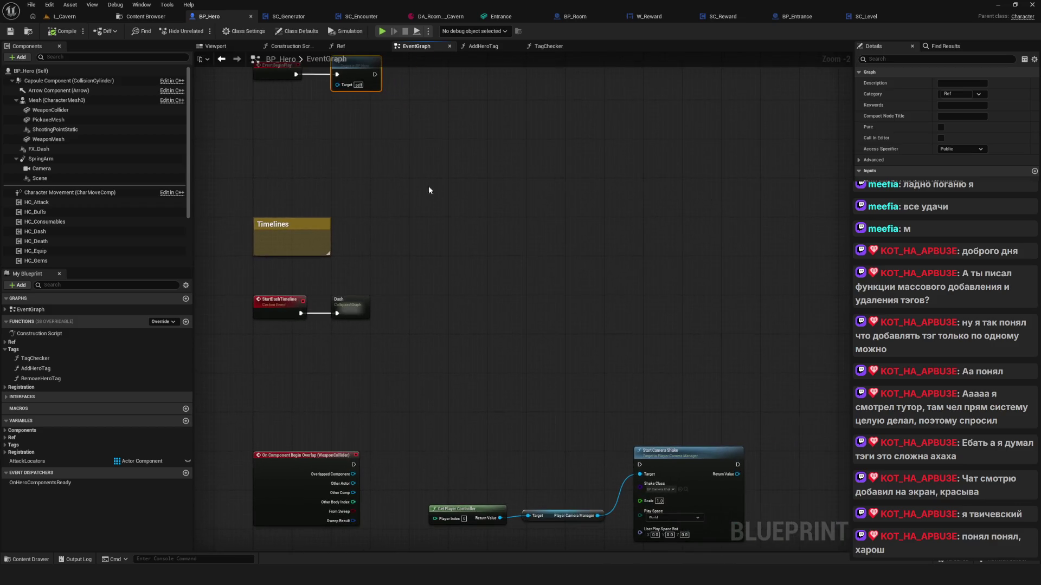
pyautogui.moveTo(364, 140); pyautogui.dragTo(443, 187)
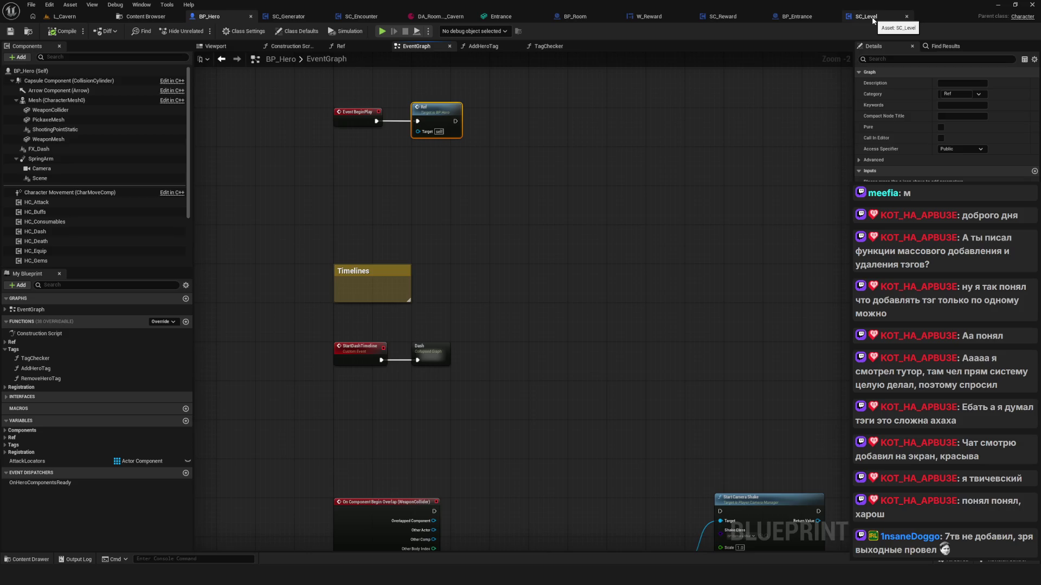
# Review BP_Entrance's Get Service and Open Level chain and SC_Level's graph, then switch to BP_Room
pyautogui.click(866, 17)
pyautogui.click(802, 16)
pyautogui.moveTo(550, 237); pyautogui.dragTo(721, 366)
pyautogui.scroll(5, 633, 287)
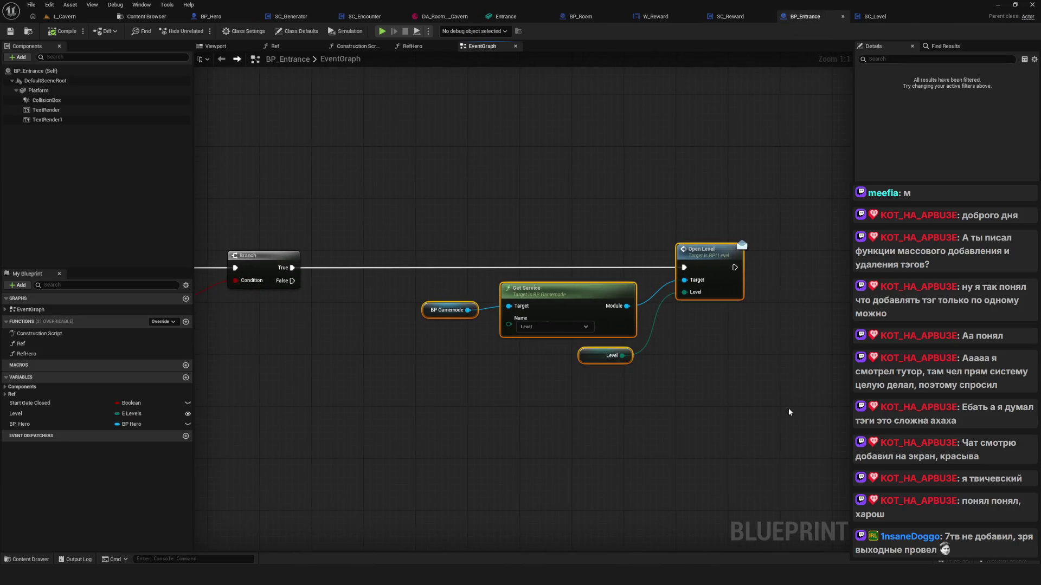
pyautogui.moveTo(744, 347); pyautogui.dragTo(716, 339)
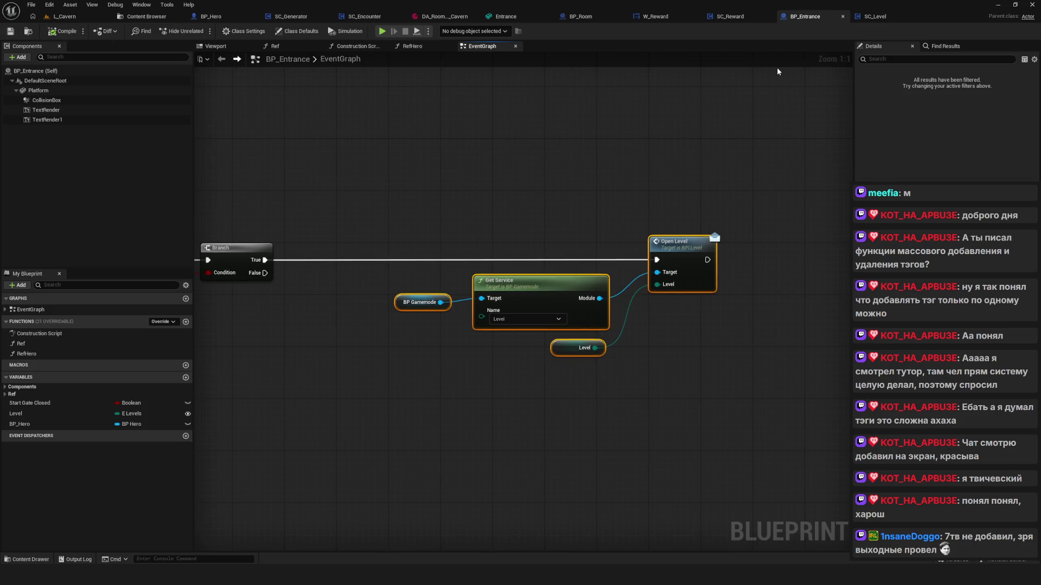
pyautogui.click(873, 16)
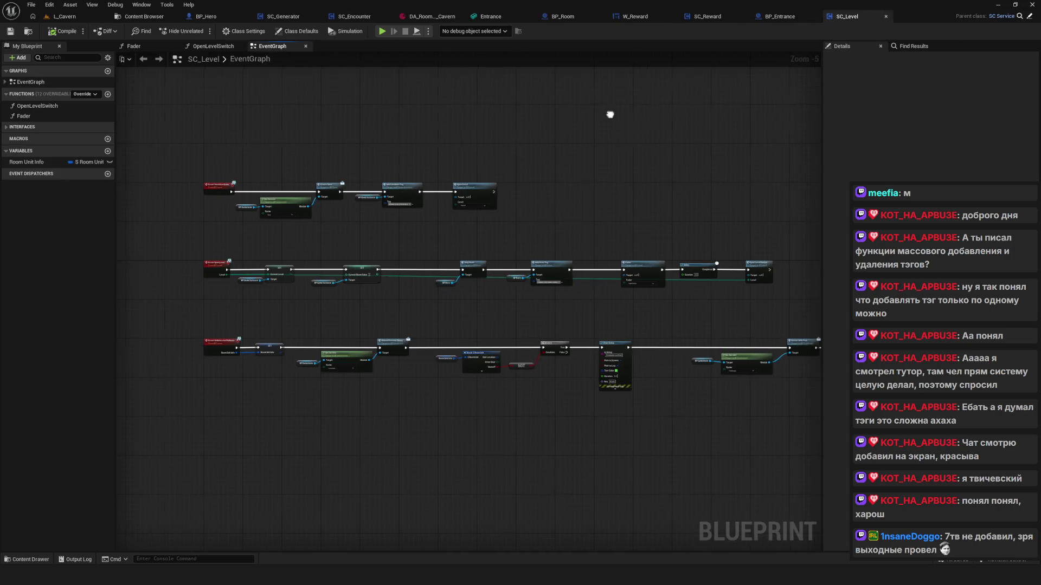
pyautogui.moveTo(612, 114); pyautogui.dragTo(532, 112)
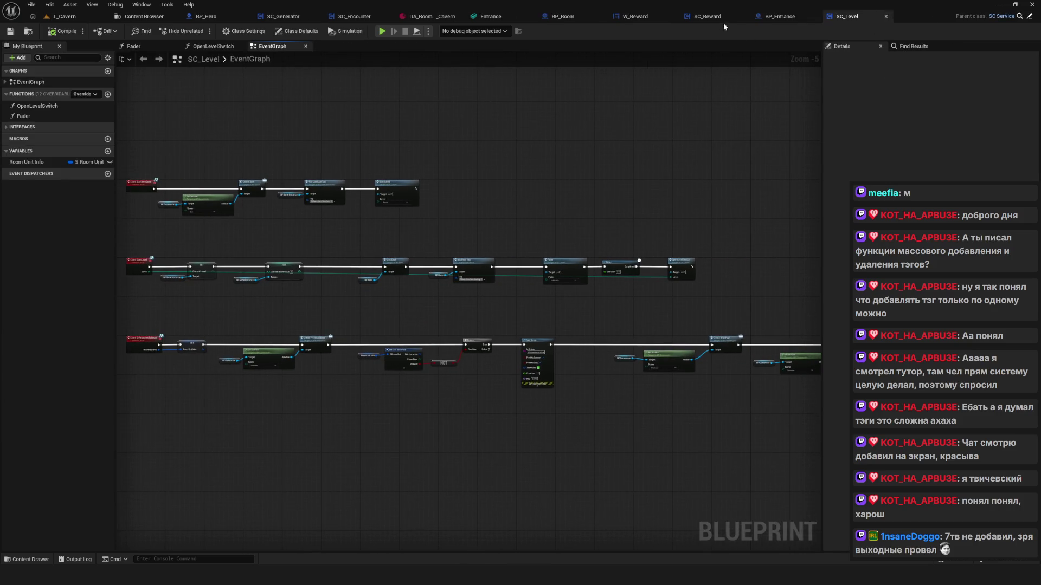
pyautogui.click(563, 17)
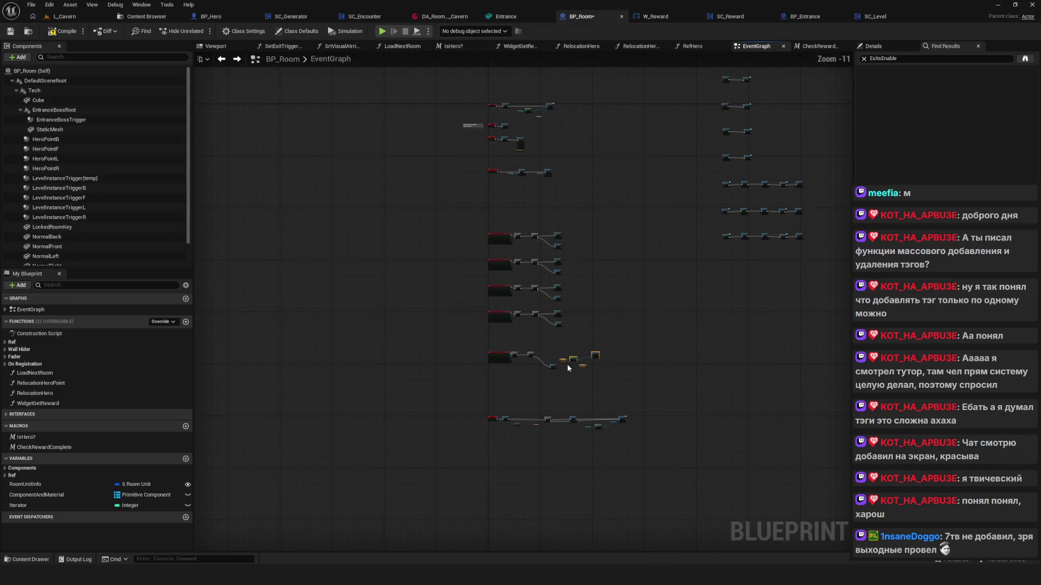
# Inspect the Ref function's cast, SET node and stored variables, then return to BP_Room's EventGraph
pyautogui.scroll(5, 526, 291)
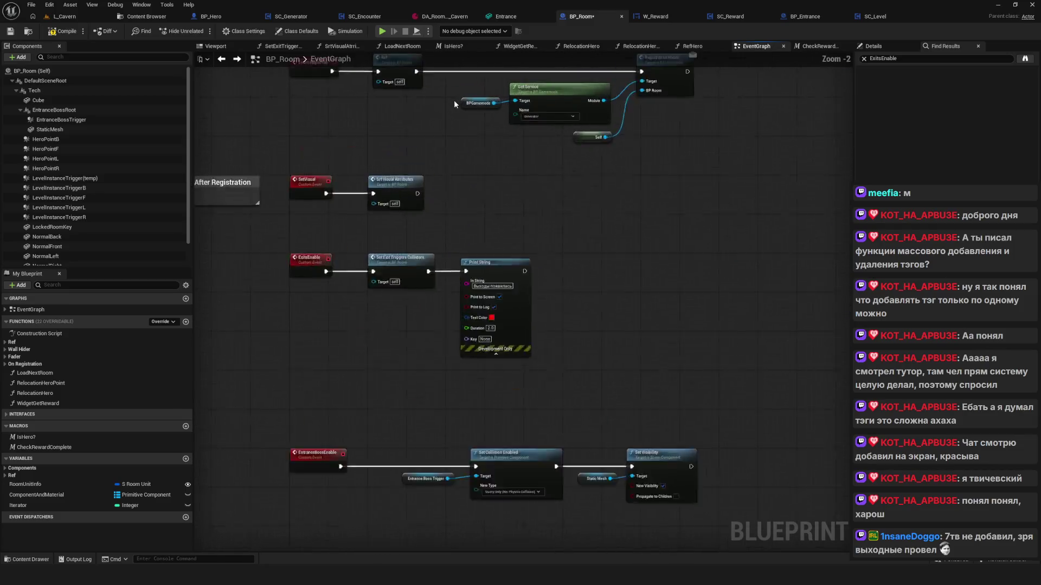
pyautogui.doubleClick(619, 228)
pyautogui.moveTo(619, 228)
pyautogui.mouseDown()
pyautogui.moveTo(619, 269)
pyautogui.moveTo(636, 228)
pyautogui.moveTo(691, 194)
pyautogui.moveTo(502, 212)
pyautogui.mouseUp()
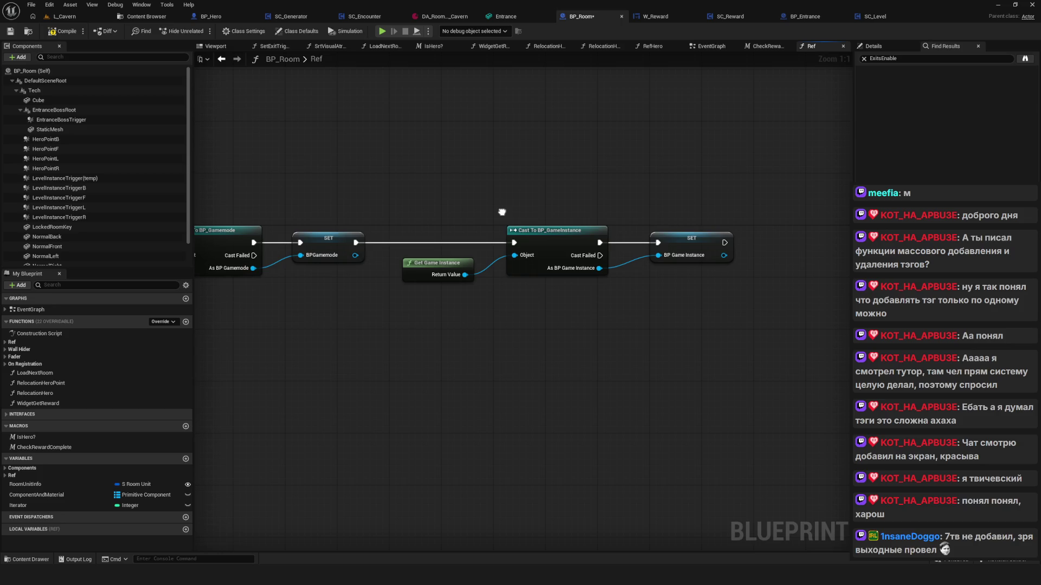
pyautogui.moveTo(684, 193)
pyautogui.mouseDown()
pyautogui.moveTo(723, 323)
pyautogui.moveTo(714, 317)
pyautogui.mouseUp()
pyautogui.click(52, 476)
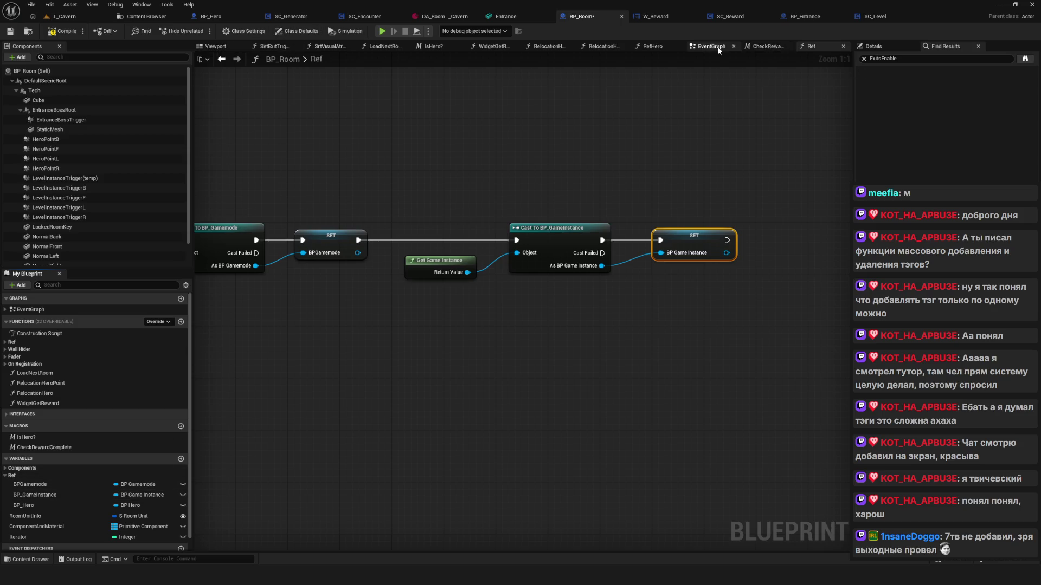
pyautogui.click(711, 46)
pyautogui.scroll(-2, 597, 212)
pyautogui.scroll(10, 489, 366)
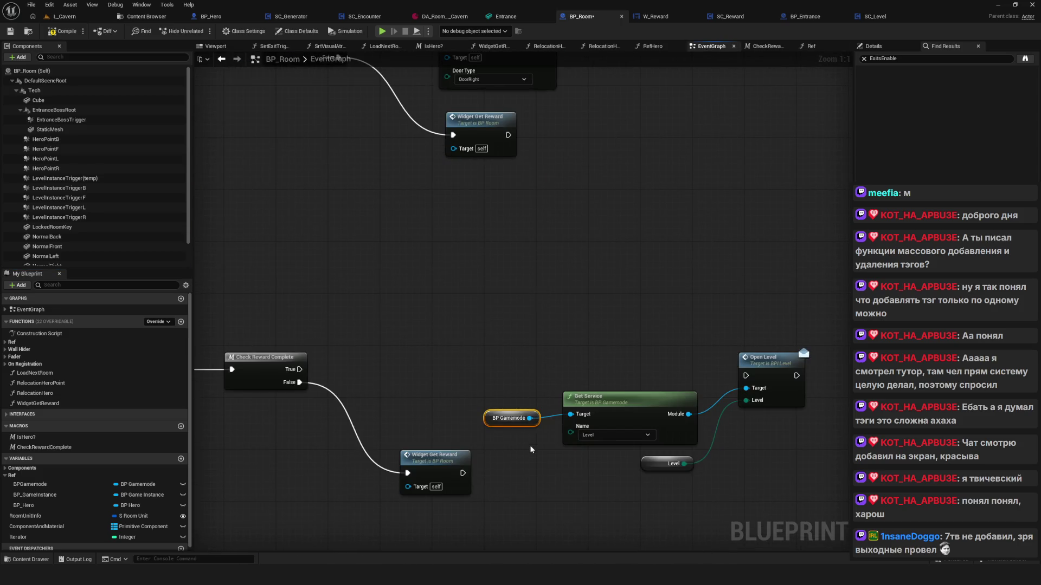
# Wire a BPGamemode getter into Get Service's Target, replacing the old BP Gamemode getter
pyautogui.moveTo(529, 444); pyautogui.dragTo(552, 398)
pyautogui.click(6, 468)
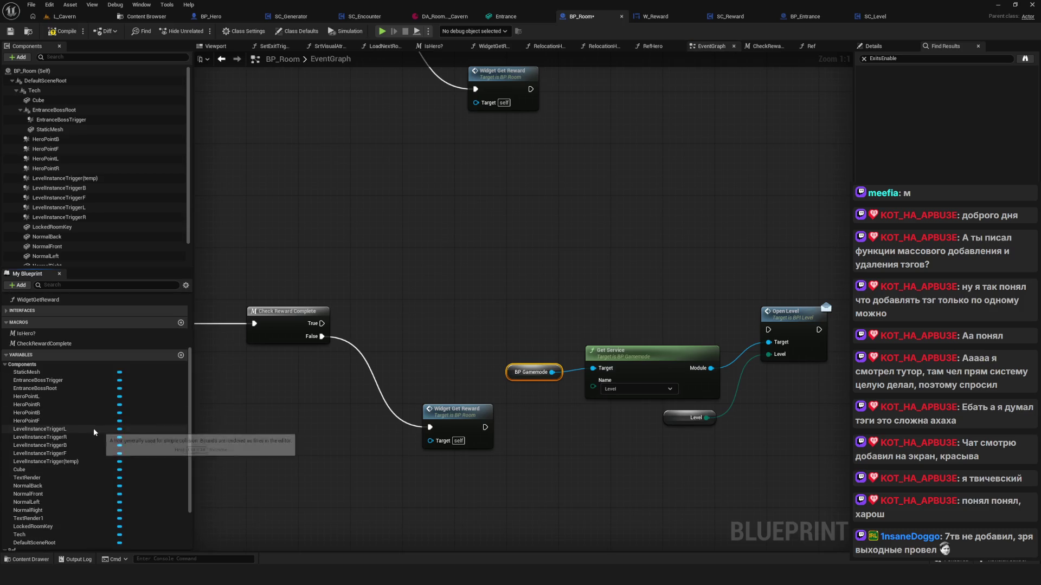
pyautogui.click(109, 343)
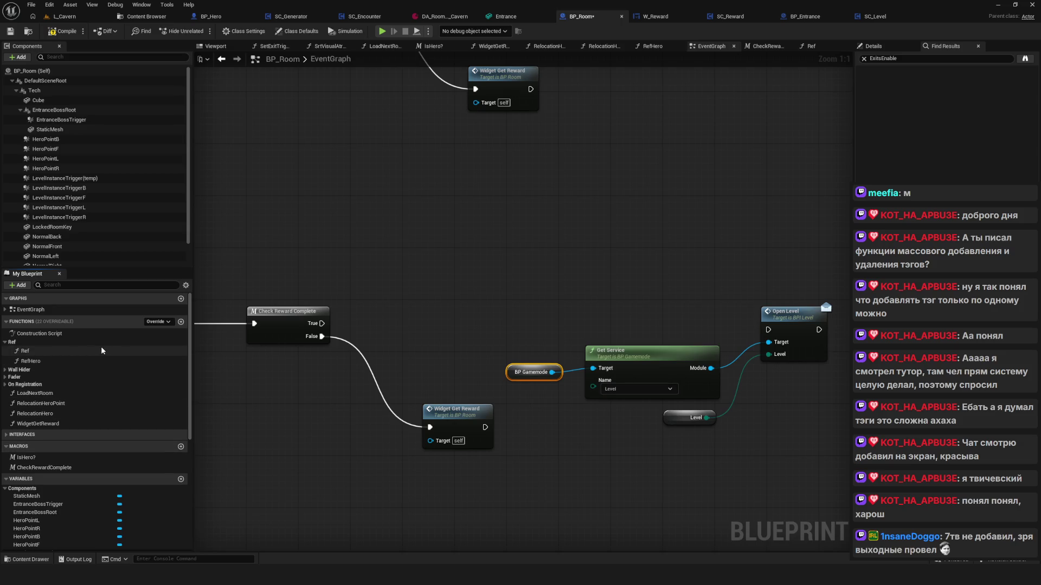
pyautogui.scroll(-2, 53, 441)
pyautogui.scroll(-5, 59, 441)
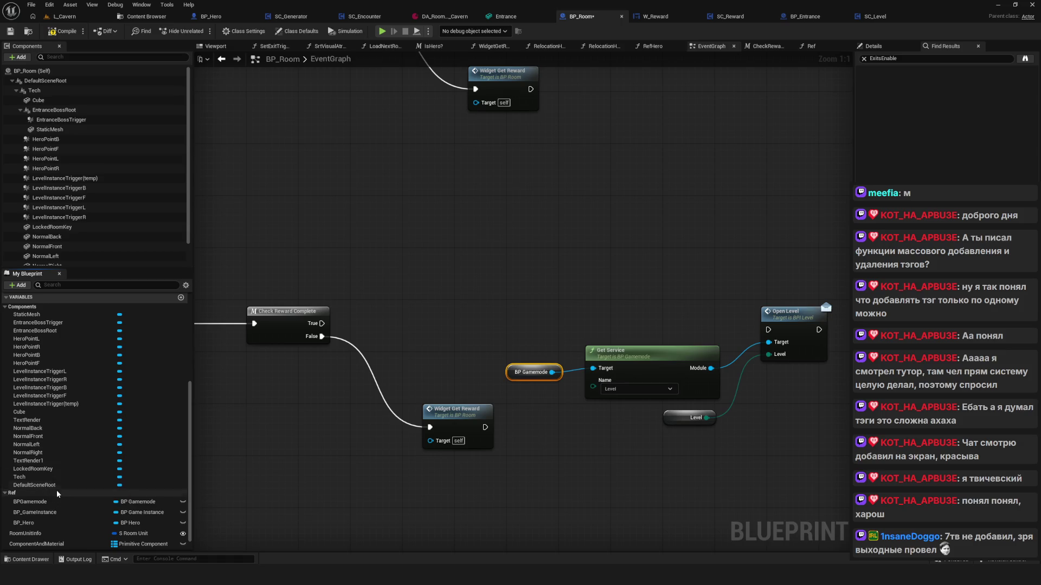
pyautogui.moveTo(30, 502)
pyautogui.mouseDown()
pyautogui.moveTo(209, 512)
pyautogui.moveTo(374, 478)
pyautogui.moveTo(593, 368)
pyautogui.mouseUp()
pyautogui.click(529, 372)
pyautogui.press('Delete')
pyautogui.moveTo(386, 482)
pyautogui.mouseDown()
pyautogui.moveTo(542, 353)
pyautogui.moveTo(535, 372)
pyautogui.mouseUp()
# Wire Check Reward Complete's True into Open Level and delete the Level variable node
pyautogui.moveTo(322, 324); pyautogui.dragTo(768, 329)
pyautogui.moveTo(714, 397); pyautogui.dragTo(569, 370)
pyautogui.click(535, 392)
pyautogui.moveTo(655, 397); pyautogui.dragTo(660, 398)
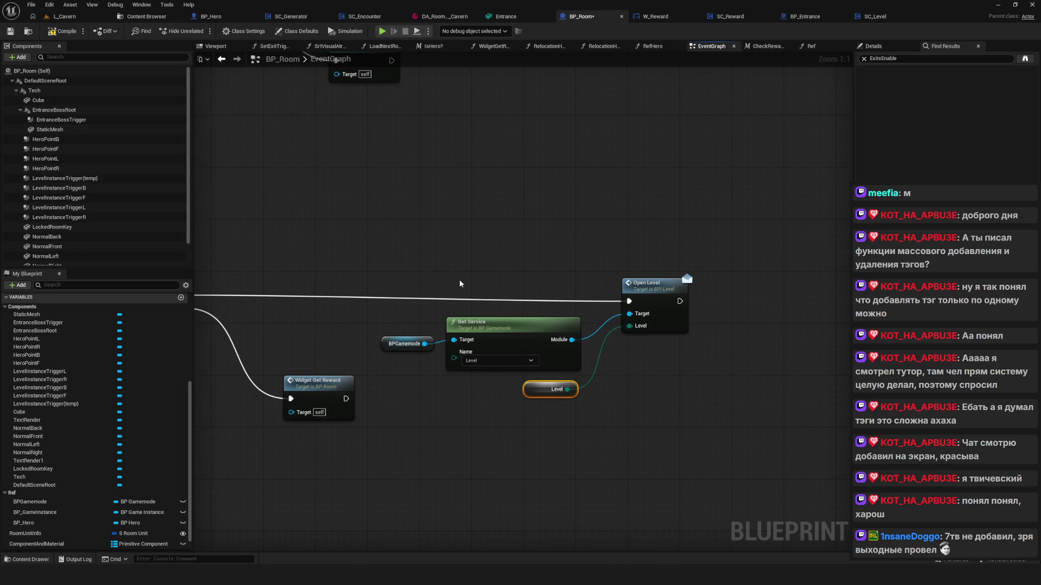
pyautogui.press('Delete')
pyautogui.moveTo(401, 283)
pyautogui.mouseDown()
pyautogui.moveTo(501, 359)
pyautogui.moveTo(516, 322)
pyautogui.mouseUp()
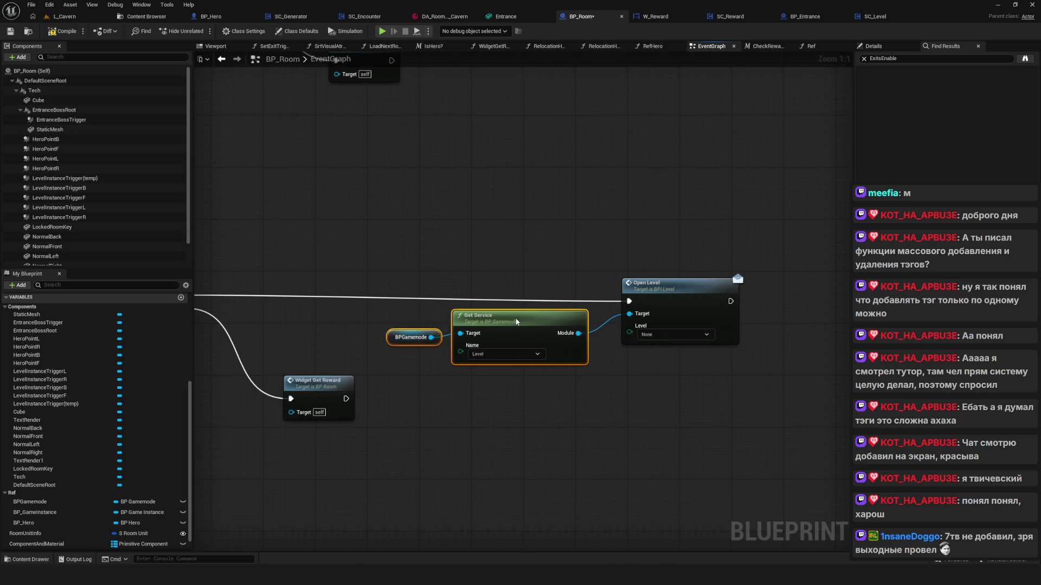
pyautogui.click(687, 283)
pyautogui.scroll(-7, 600, 288)
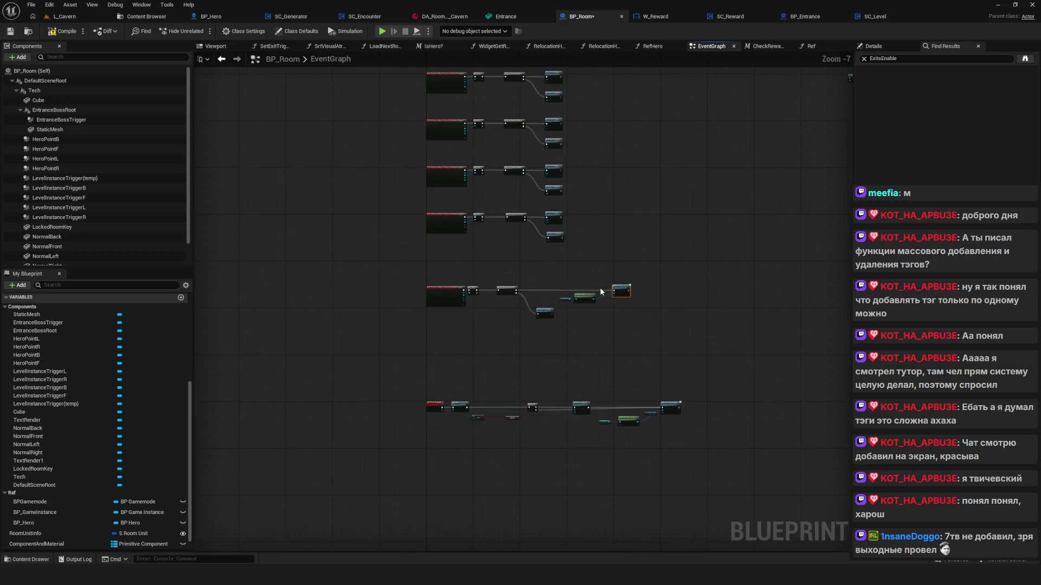
pyautogui.scroll(7, 600, 287)
pyautogui.moveTo(600, 287)
pyautogui.mouseDown()
pyautogui.moveTo(434, 320)
pyautogui.moveTo(601, 320)
pyautogui.moveTo(539, 323)
pyautogui.mouseUp()
pyautogui.click(61, 17)
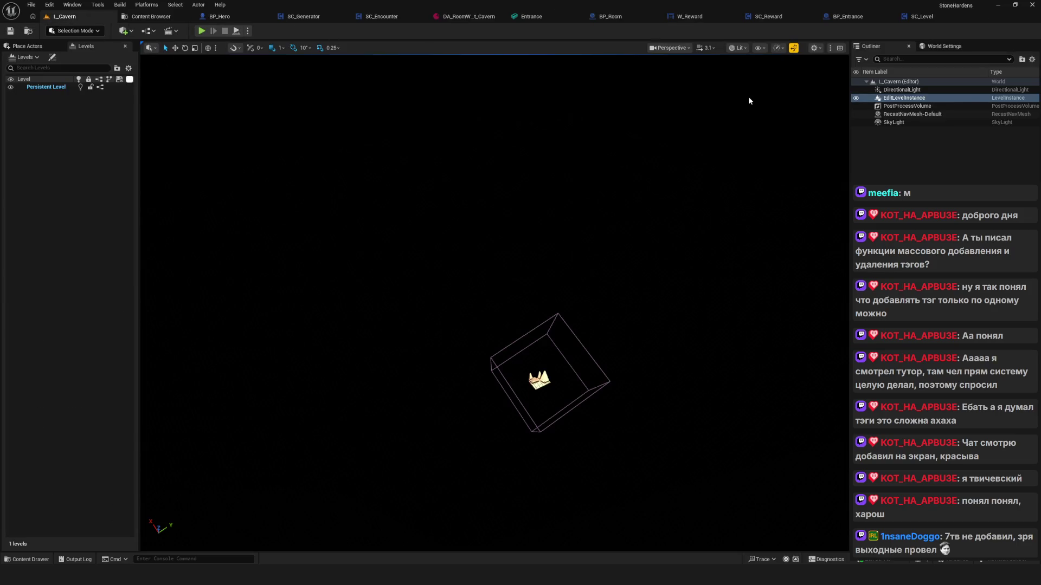
# In BP_Room, move Widget Get Reward down-left, then shift the Удалить Stream Elements note up-right
pyautogui.click(614, 18)
pyautogui.moveTo(752, 299)
pyautogui.mouseDown()
pyautogui.moveTo(833, 271)
pyautogui.moveTo(479, 236)
pyautogui.mouseUp()
pyautogui.moveTo(409, 255); pyautogui.dragTo(477, 265)
pyautogui.moveTo(397, 345)
pyautogui.mouseDown()
pyautogui.moveTo(385, 381)
pyautogui.moveTo(368, 383)
pyautogui.moveTo(377, 382)
pyautogui.moveTo(359, 365)
pyautogui.mouseUp()
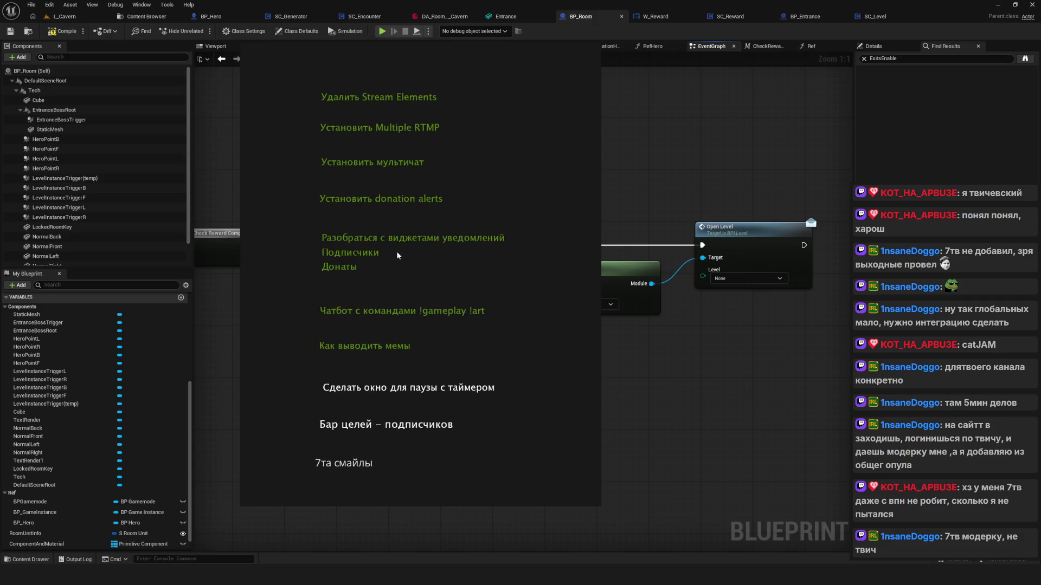
pyautogui.moveTo(356, 102); pyautogui.dragTo(384, 71)
# Even out the spacing of the to-do notes from Multiple RTMP to the subscriber goal bar
pyautogui.moveTo(388, 135); pyautogui.dragTo(387, 125)
pyautogui.moveTo(394, 166)
pyautogui.mouseDown()
pyautogui.moveTo(381, 147)
pyautogui.moveTo(390, 156)
pyautogui.mouseUp()
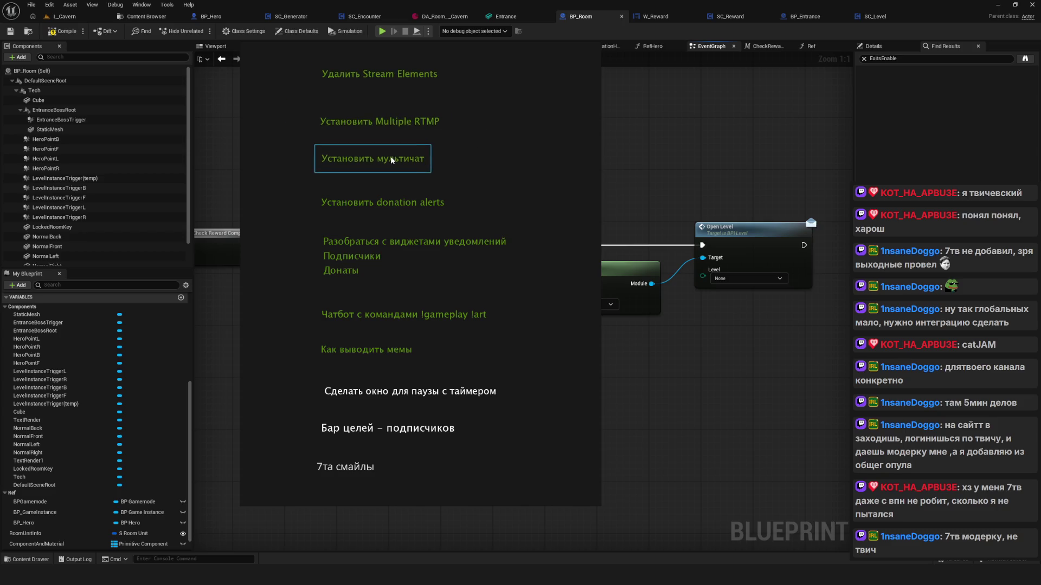
pyautogui.moveTo(401, 205); pyautogui.dragTo(400, 196)
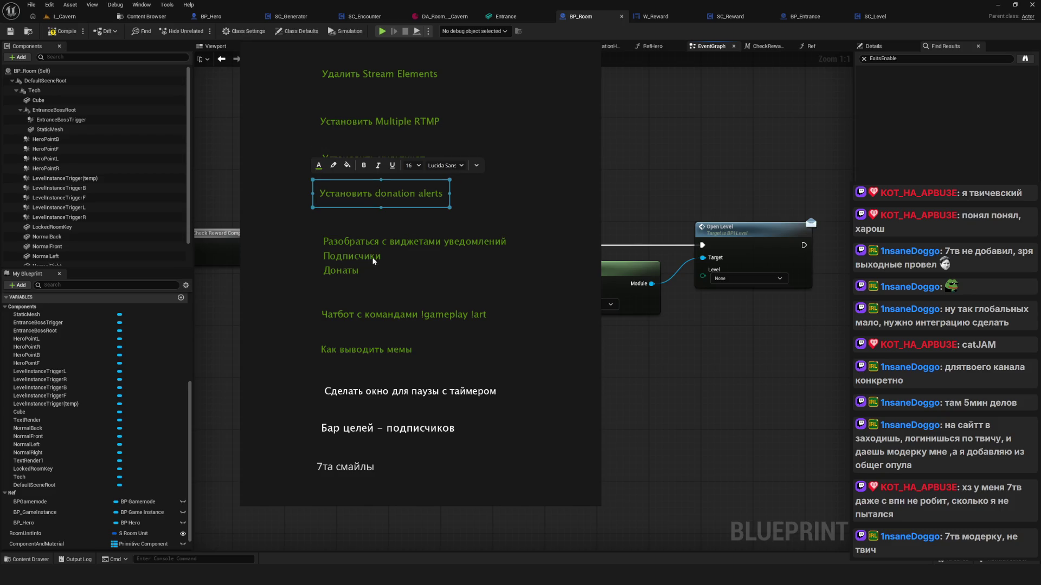
pyautogui.moveTo(372, 258); pyautogui.dragTo(370, 239)
pyautogui.moveTo(384, 314); pyautogui.dragTo(386, 292)
pyautogui.moveTo(347, 351); pyautogui.dragTo(350, 334)
pyautogui.moveTo(340, 291); pyautogui.dragTo(343, 291)
pyautogui.moveTo(373, 391); pyautogui.dragTo(377, 379)
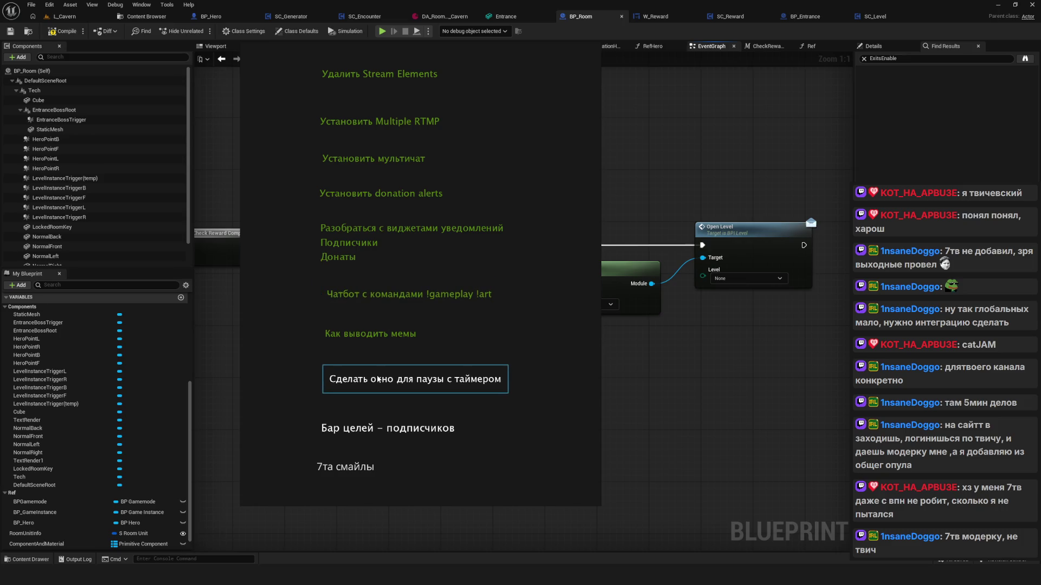
pyautogui.moveTo(361, 429); pyautogui.dragTo(370, 420)
# Correct the last note from "7та смайлы" to "7тв смайлы" and hide the overlay
pyautogui.click(334, 467)
pyautogui.moveTo(334, 467); pyautogui.dragTo(351, 463)
pyautogui.click(440, 481)
pyautogui.doubleClick(360, 464)
pyautogui.click(359, 466)
pyautogui.press('BackSpace')
pyautogui.write('в')
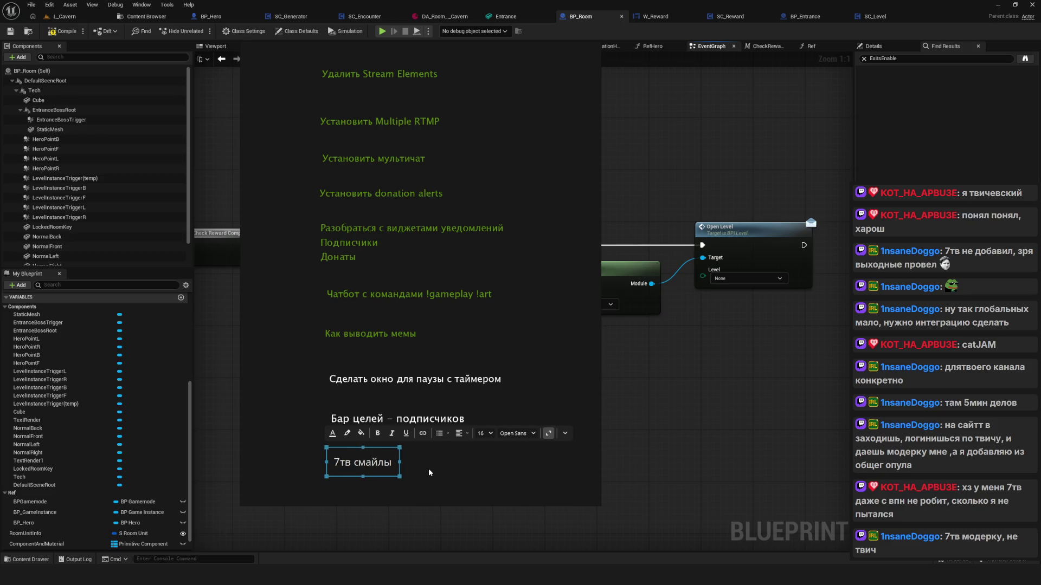
pyautogui.click(536, 455)
pyautogui.hotkey('alt', 'Tab')
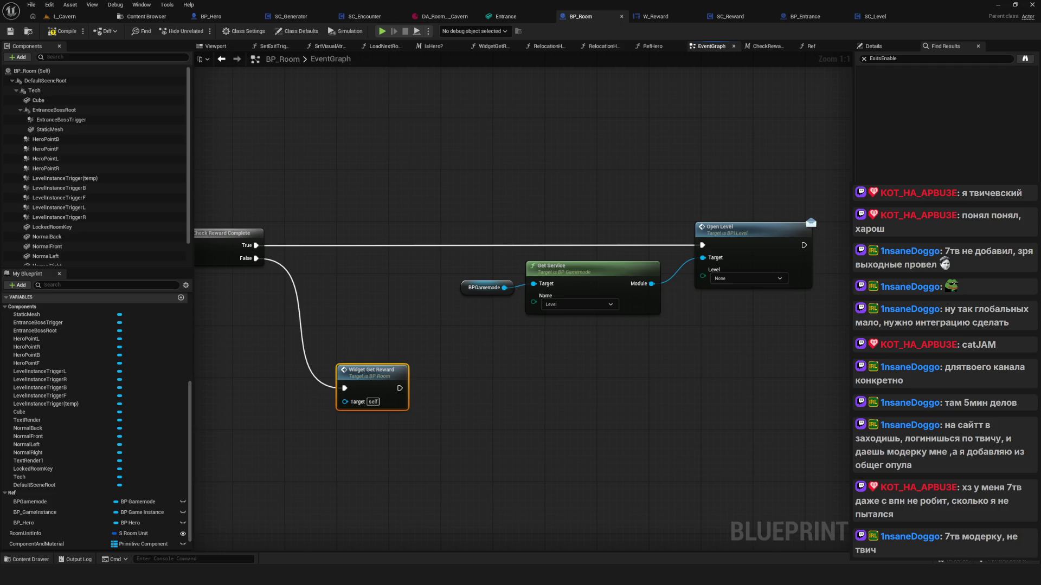
# Set the Open Level node's Level to CavernBoss and compile BP_Room
pyautogui.moveTo(534, 234); pyautogui.dragTo(386, 241)
pyautogui.click(606, 286)
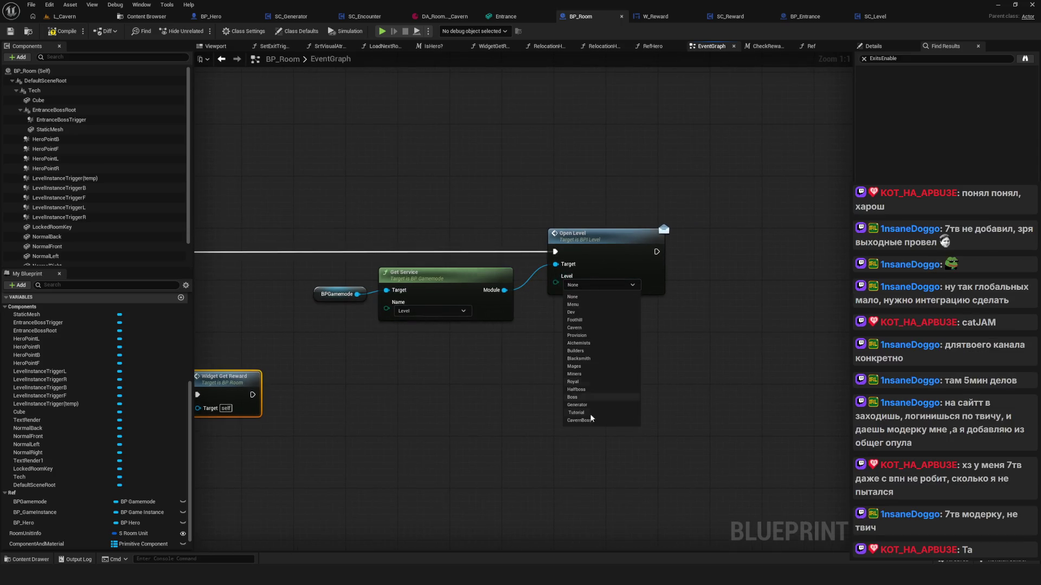
pyautogui.click(594, 421)
pyautogui.moveTo(523, 325); pyautogui.dragTo(626, 321)
pyautogui.click(10, 31)
pyautogui.moveTo(634, 281)
pyautogui.mouseDown()
pyautogui.moveTo(515, 285)
pyautogui.moveTo(553, 285)
pyautogui.moveTo(426, 315)
pyautogui.mouseUp()
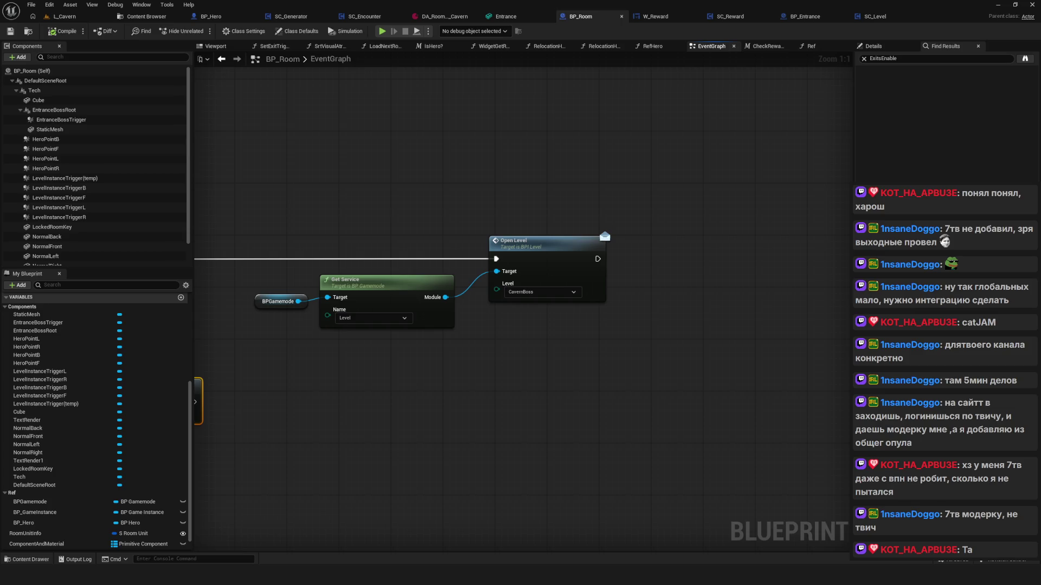
pyautogui.moveTo(438, 331)
pyautogui.mouseDown()
pyautogui.moveTo(521, 329)
pyautogui.moveTo(506, 332)
pyautogui.mouseUp()
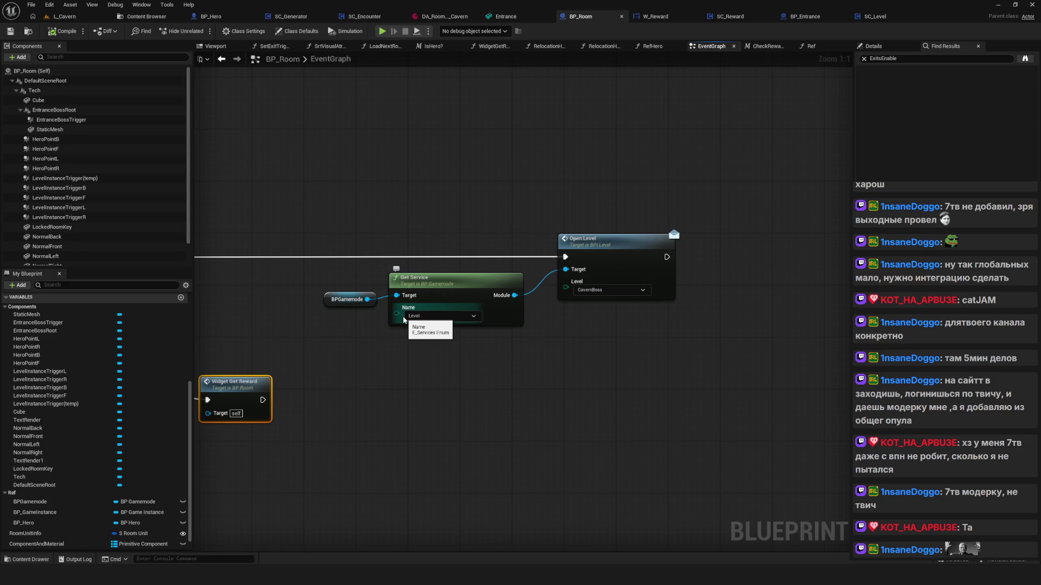
pyautogui.scroll(-3, 534, 319)
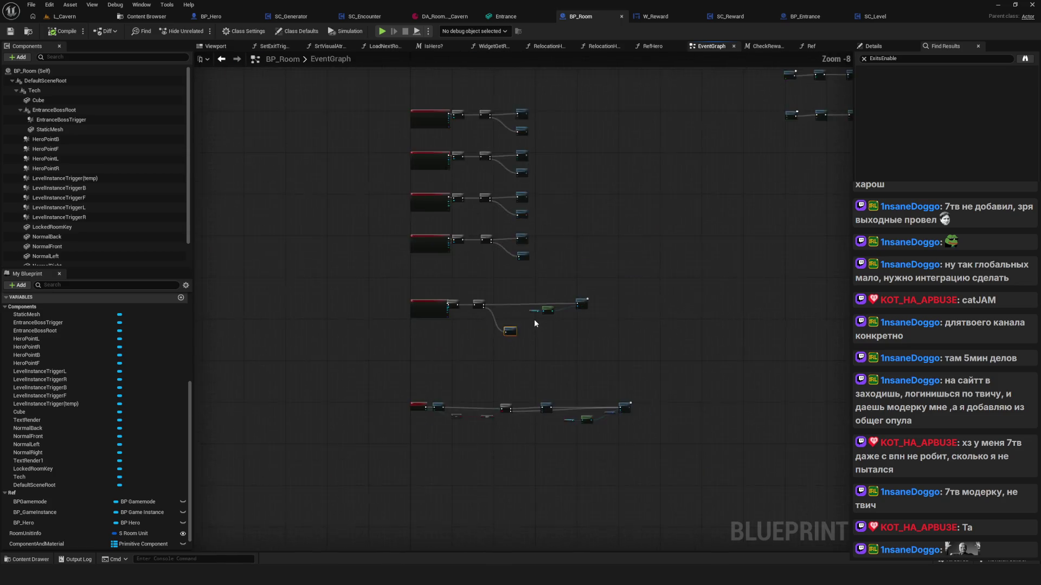
# Move Widget Get Reward and the Open Level chain into place beside Check Reward Complete
pyautogui.scroll(3, 533, 325)
pyautogui.moveTo(533, 333); pyautogui.dragTo(408, 353)
pyautogui.moveTo(280, 388)
pyautogui.mouseDown()
pyautogui.moveTo(355, 390)
pyautogui.moveTo(345, 401)
pyautogui.mouseUp()
pyautogui.moveTo(313, 238); pyautogui.dragTo(430, 221)
pyautogui.moveTo(472, 295)
pyautogui.mouseDown()
pyautogui.moveTo(794, 246)
pyautogui.moveTo(675, 238)
pyautogui.moveTo(688, 239)
pyautogui.mouseUp()
# Select the Get Service and Open Level chain, then save BP_Room
pyautogui.scroll(-5, 494, 307)
pyautogui.scroll(4, 494, 308)
pyautogui.moveTo(476, 312)
pyautogui.mouseDown()
pyautogui.moveTo(532, 317)
pyautogui.moveTo(500, 317)
pyautogui.mouseUp()
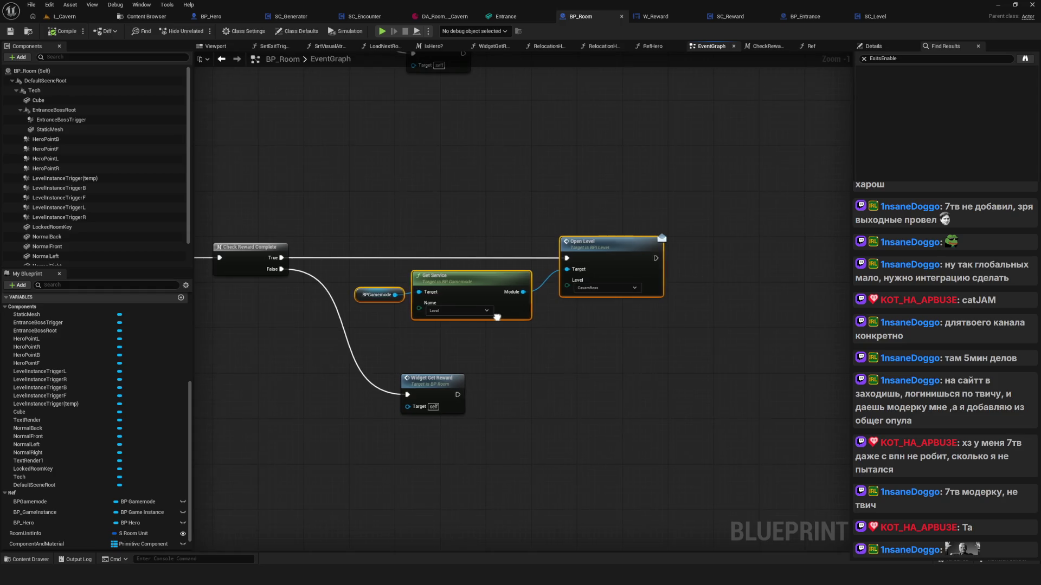
pyautogui.moveTo(591, 322); pyautogui.dragTo(570, 332)
pyautogui.moveTo(382, 205); pyautogui.dragTo(739, 336)
pyautogui.moveTo(348, 190); pyautogui.dragTo(759, 320)
pyautogui.click(11, 31)
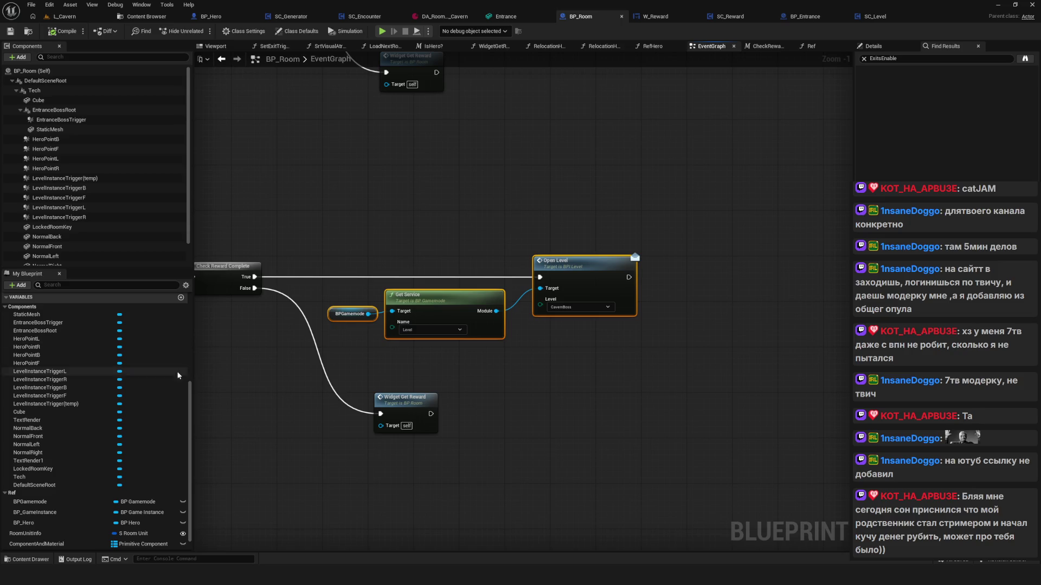
pyautogui.moveTo(422, 358); pyautogui.dragTo(495, 369)
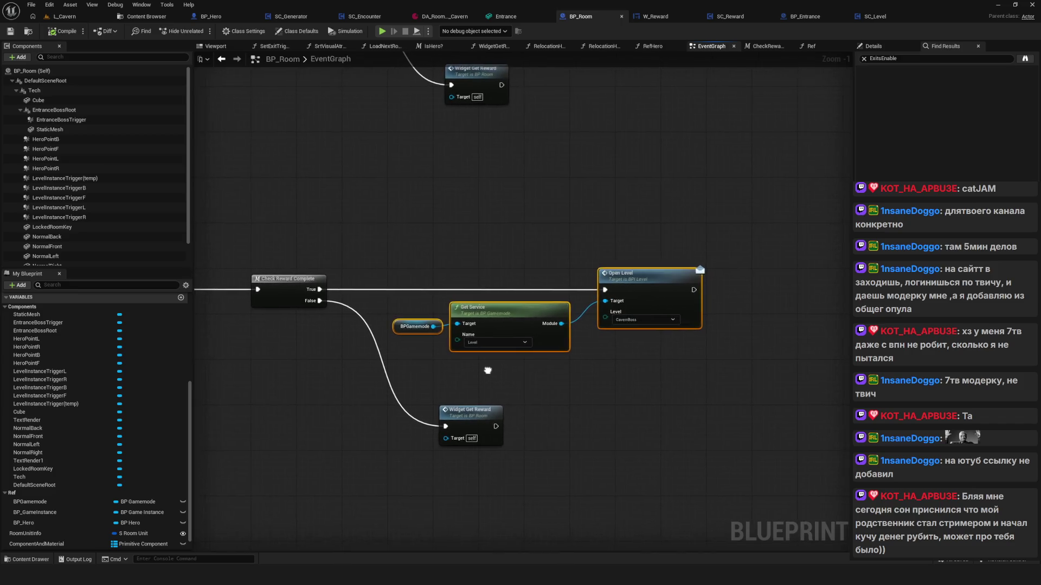
pyautogui.scroll(-3, 500, 352)
pyautogui.scroll(2, 500, 353)
pyautogui.scroll(2, 486, 369)
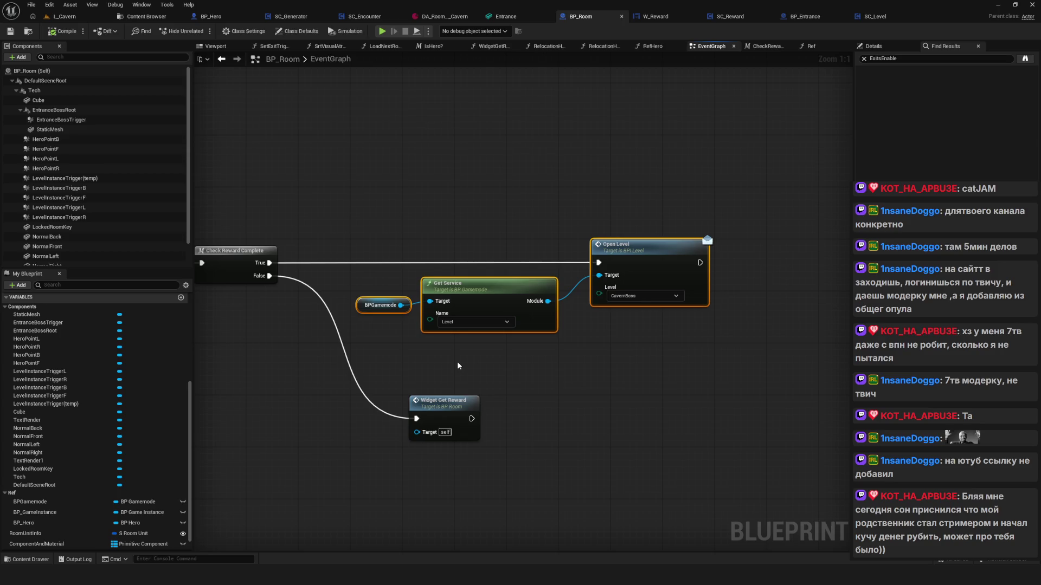
# Play the game, start a New Game in the first slot, and maximize the preview
pyautogui.click(381, 31)
pyautogui.click(533, 285)
pyautogui.click(539, 240)
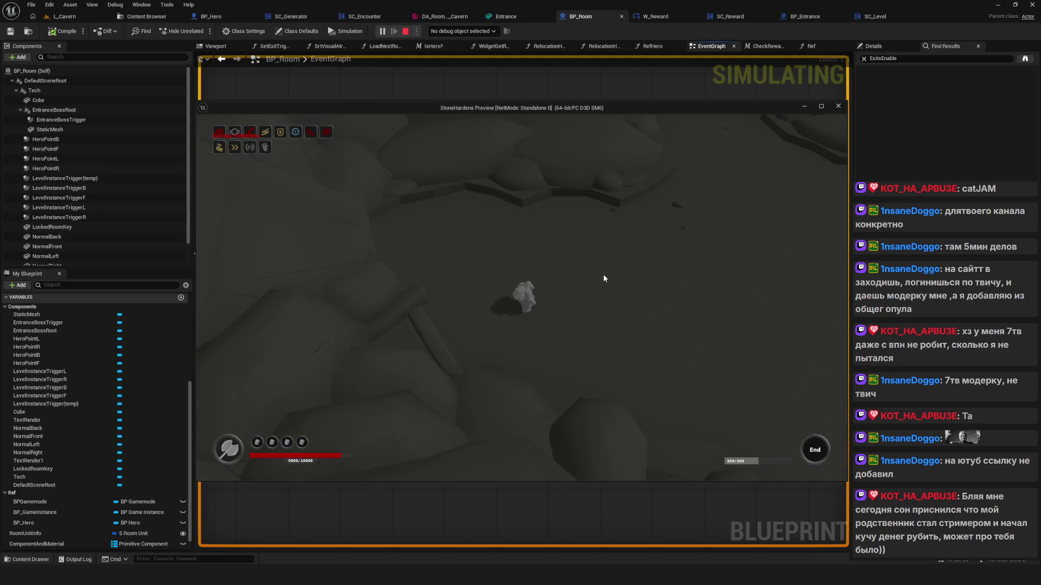
pyautogui.click(821, 106)
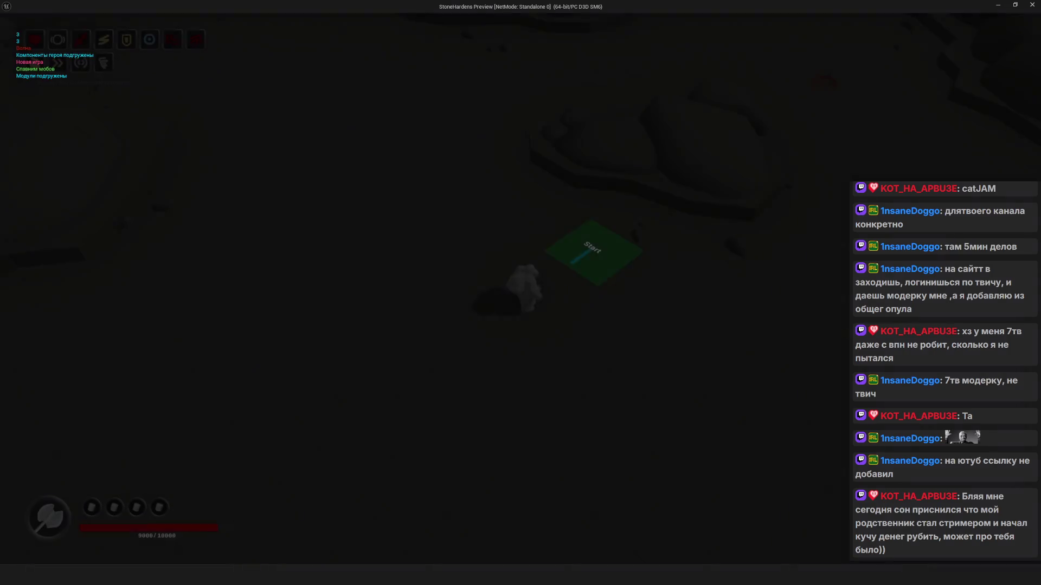
# Complete the first room from the debug panel, claim its reward and continue
pyautogui.press('a')
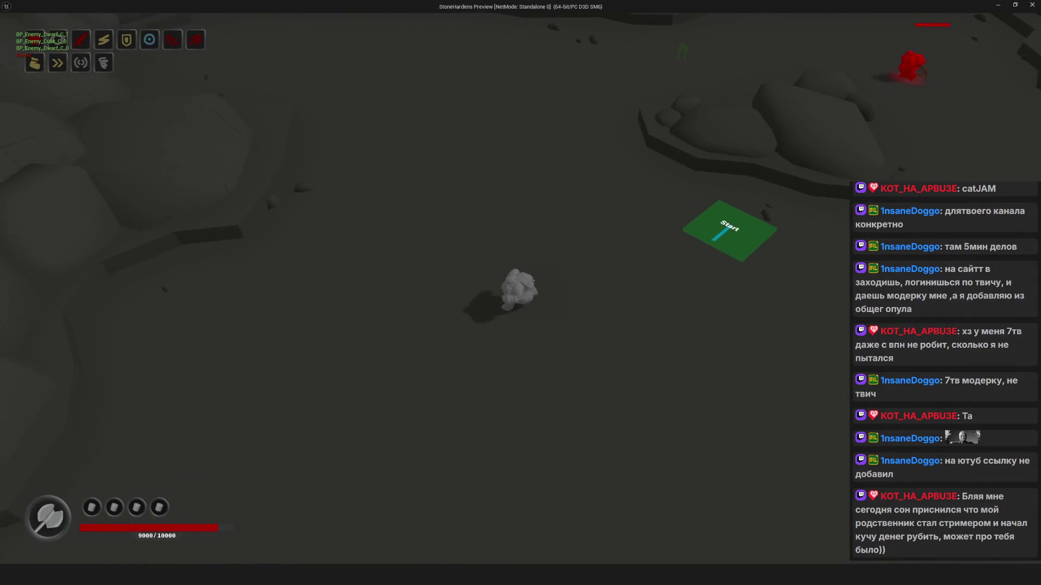
pyautogui.press('Escape')
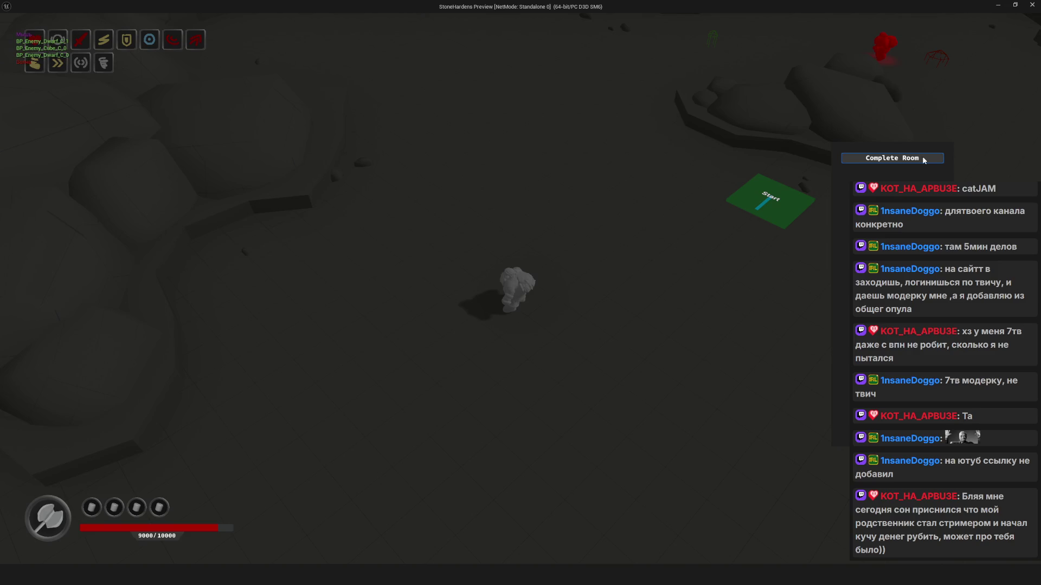
pyautogui.click(922, 158)
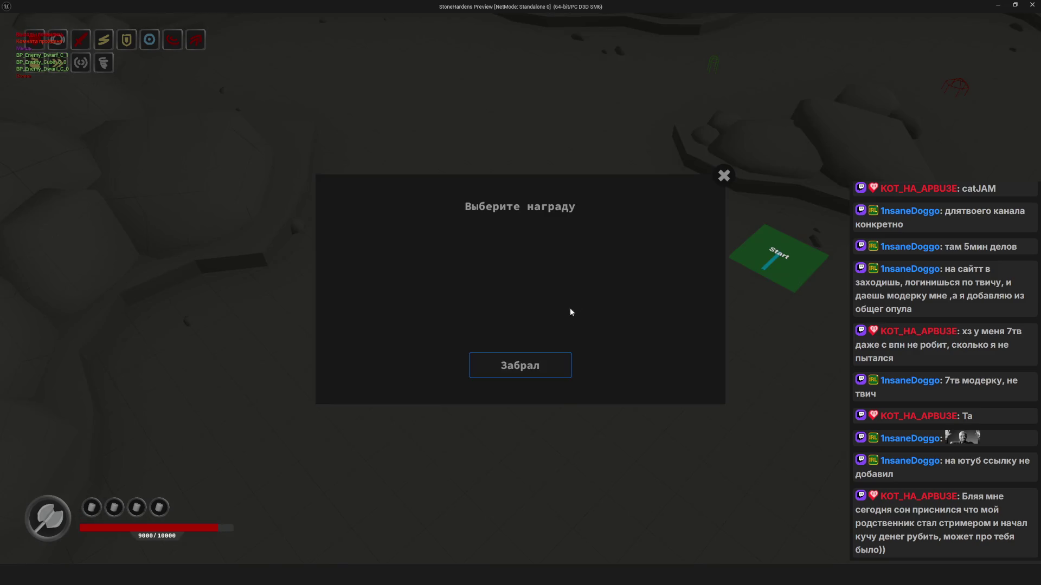
pyautogui.click(541, 365)
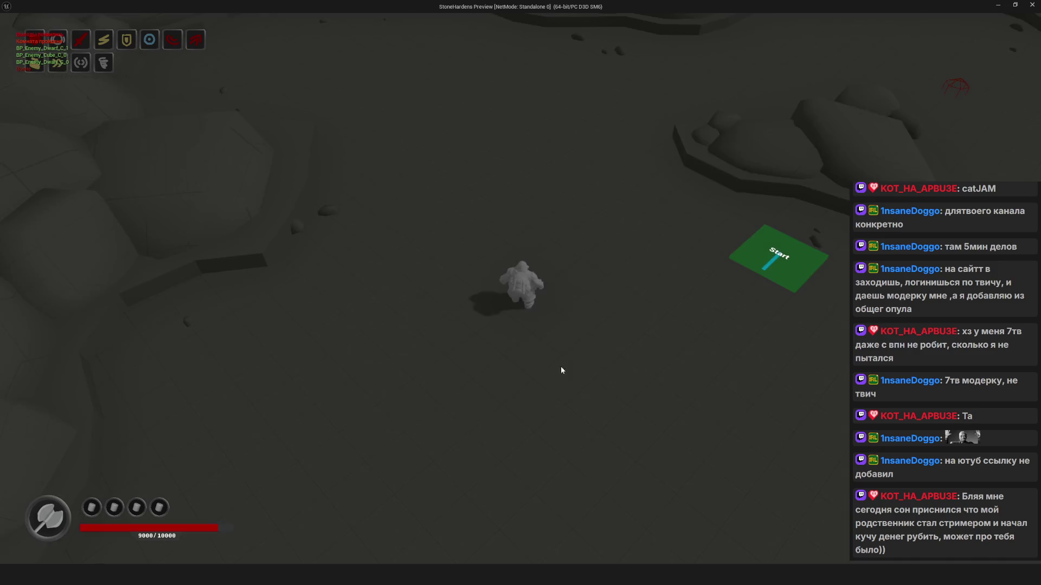
pyautogui.press('a')
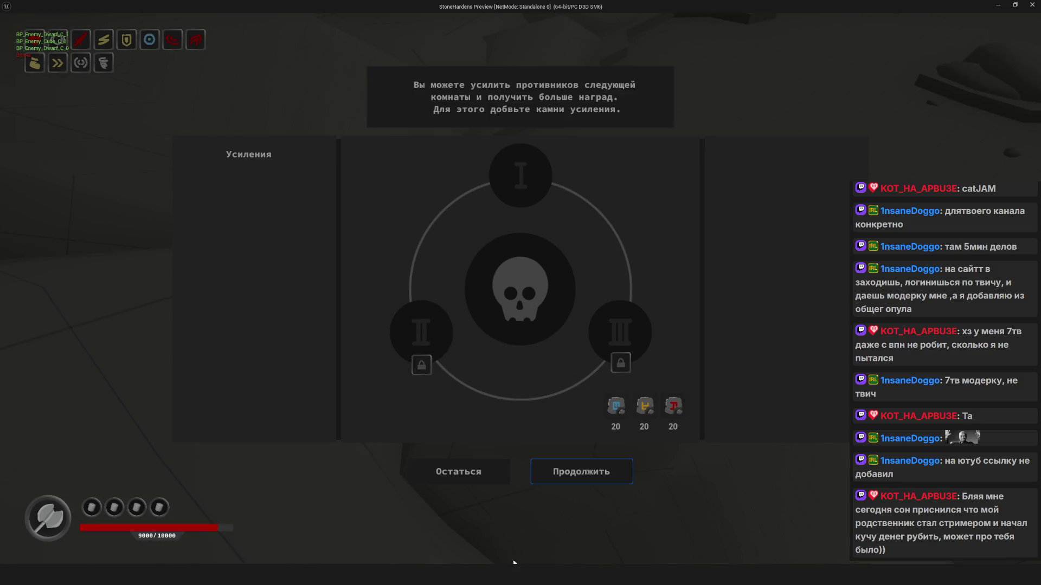
pyautogui.click(581, 469)
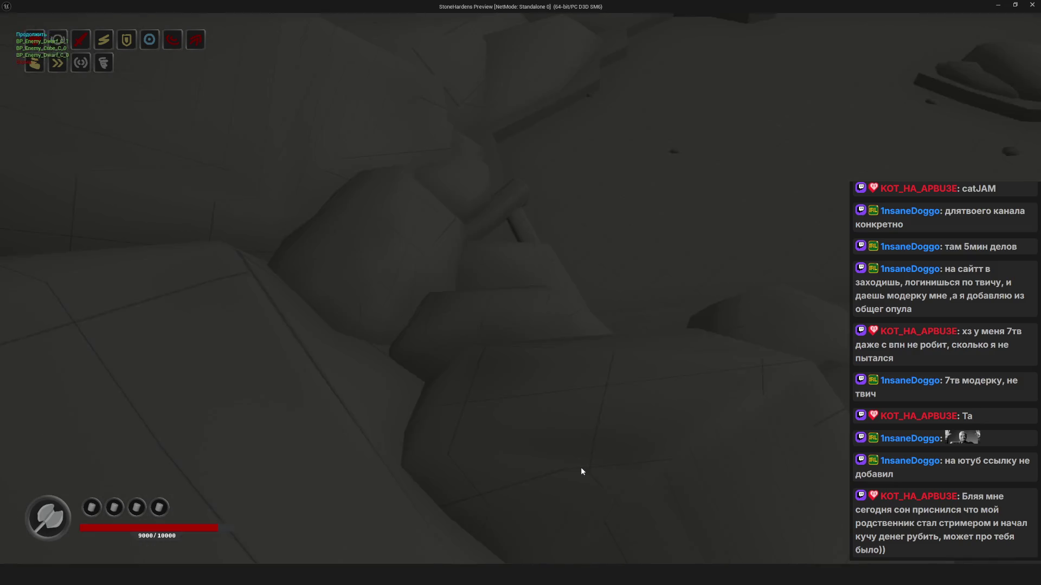
# Walk through the next room, complete it, take the reward and move on
pyautogui.press('a')
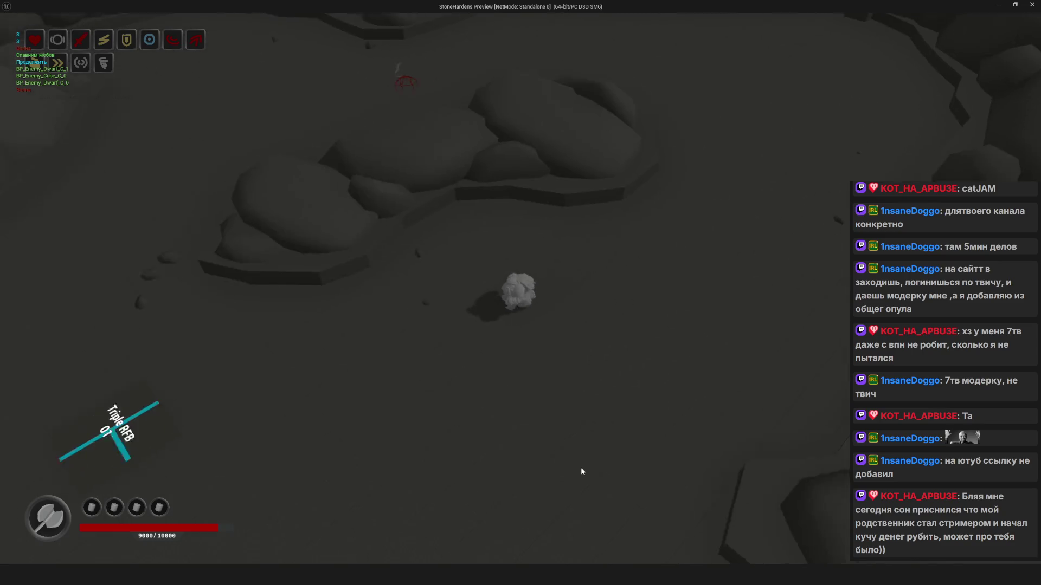
pyautogui.press('s')
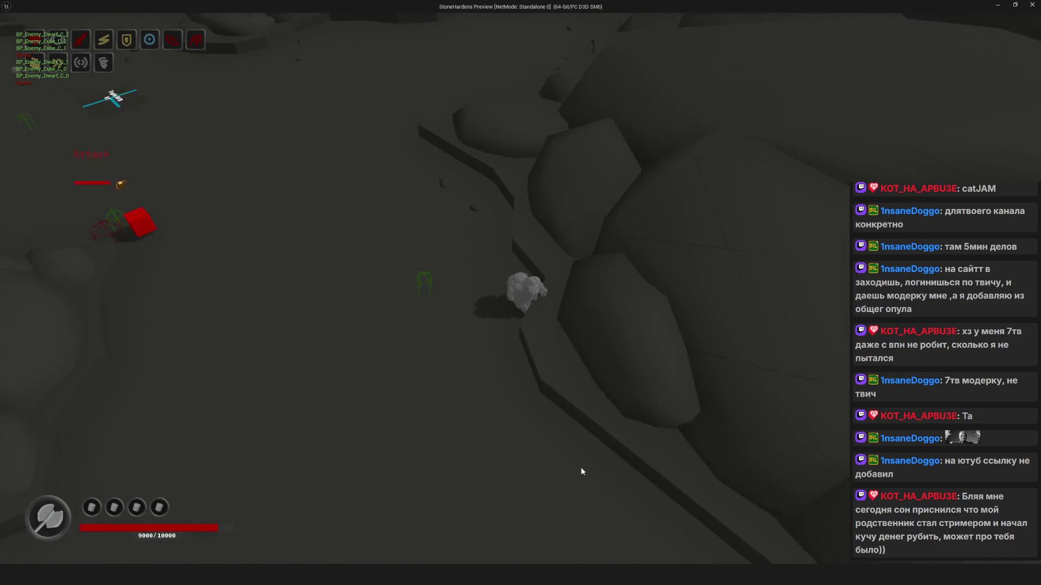
pyautogui.press('s')
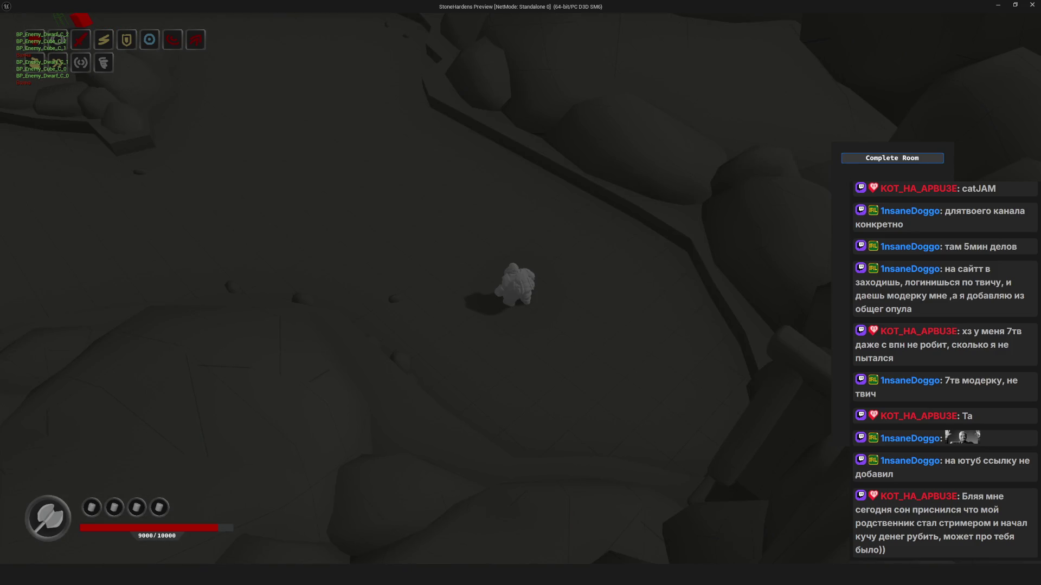
pyautogui.click(901, 157)
pyautogui.click(526, 363)
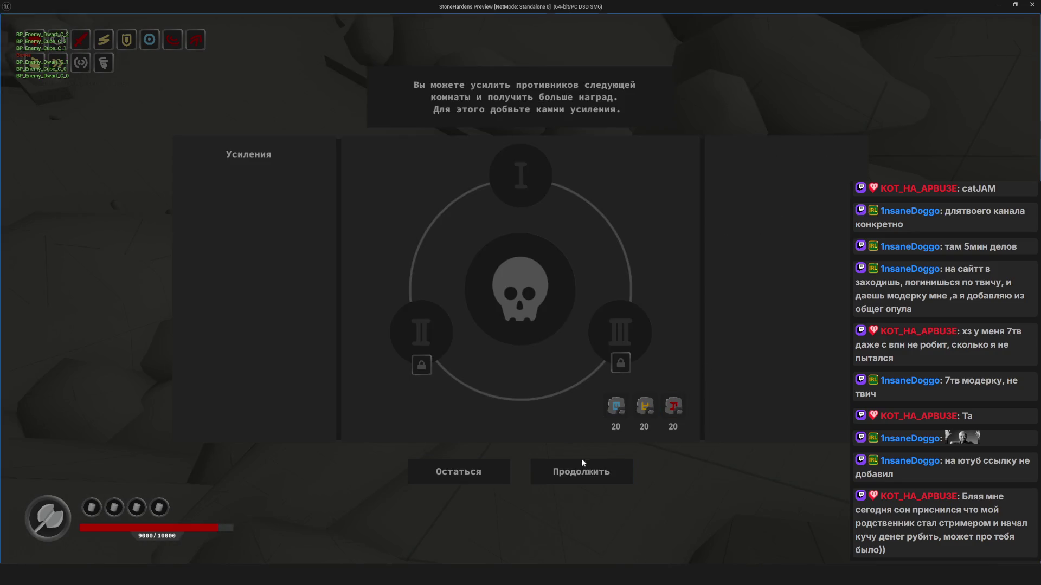
pyautogui.click(584, 470)
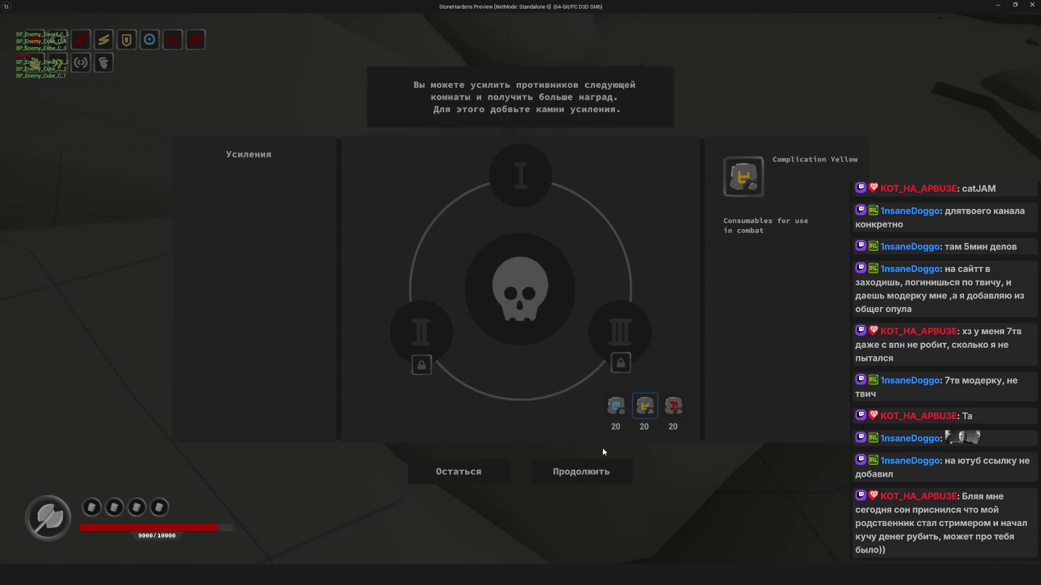
# Continue past another prompt, then complete a third room and claim its reward
pyautogui.click(583, 472)
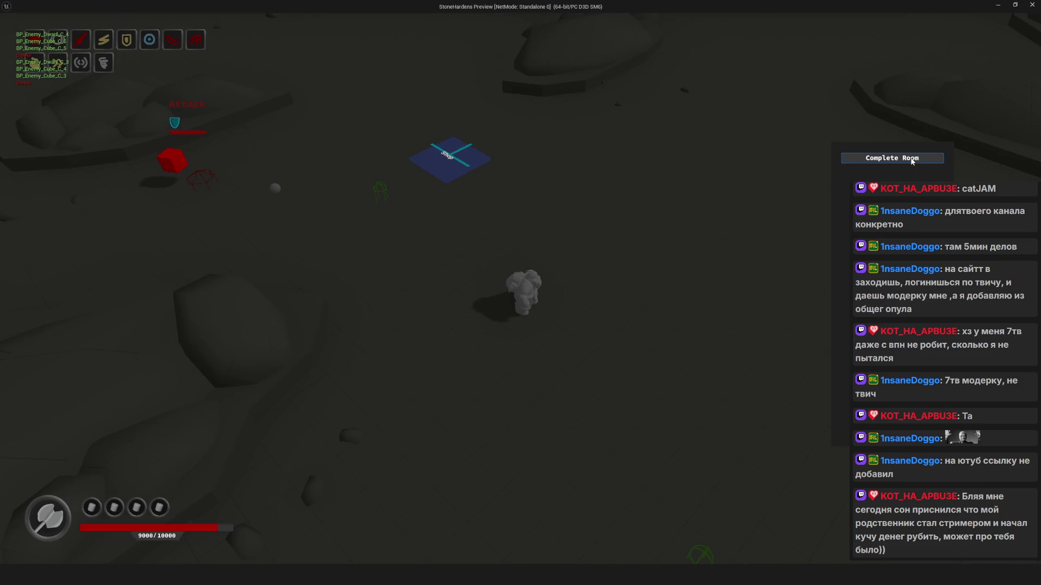
pyautogui.click(910, 158)
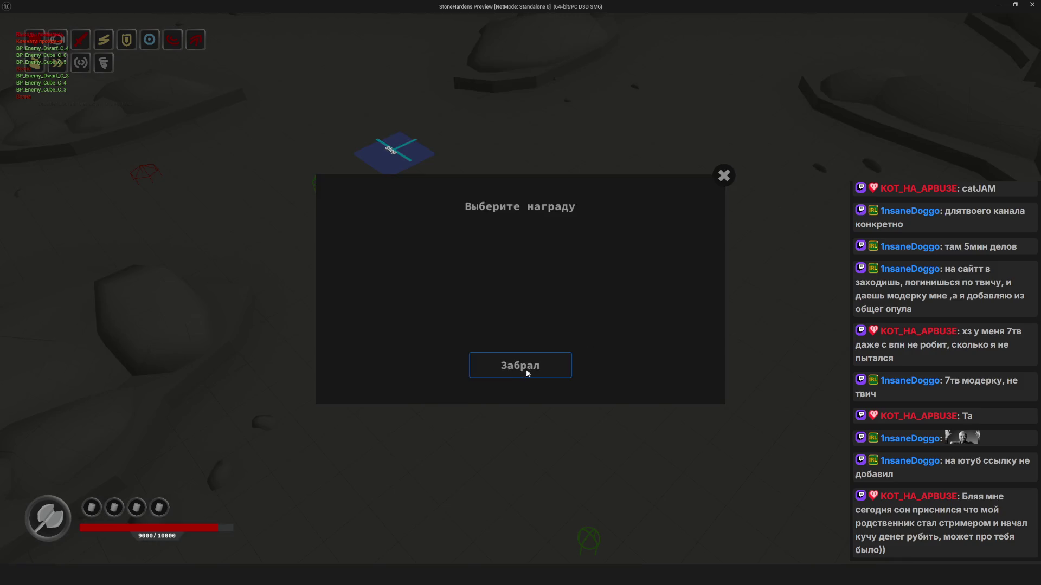
pyautogui.click(526, 371)
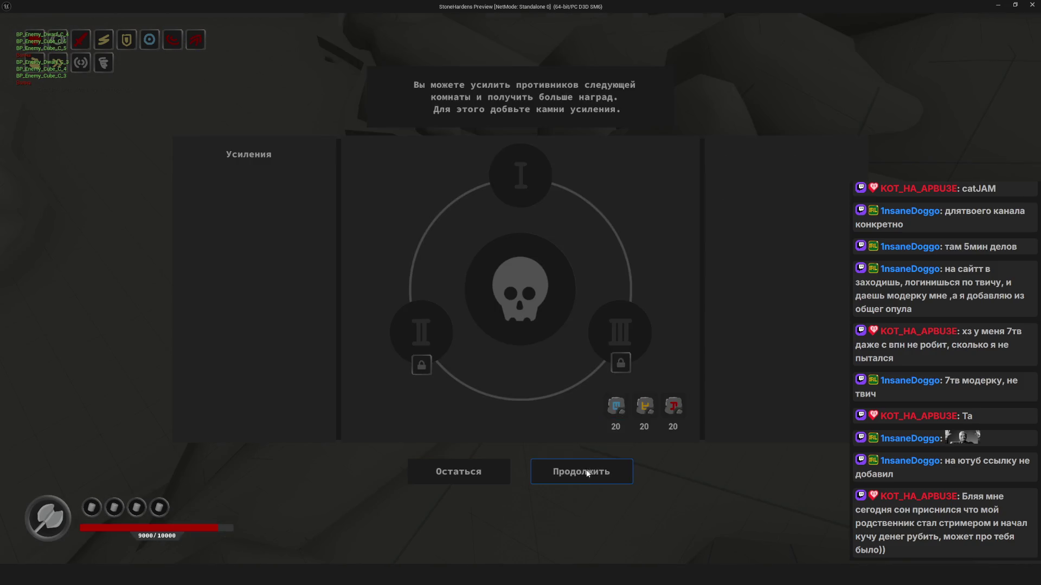
pyautogui.click(581, 471)
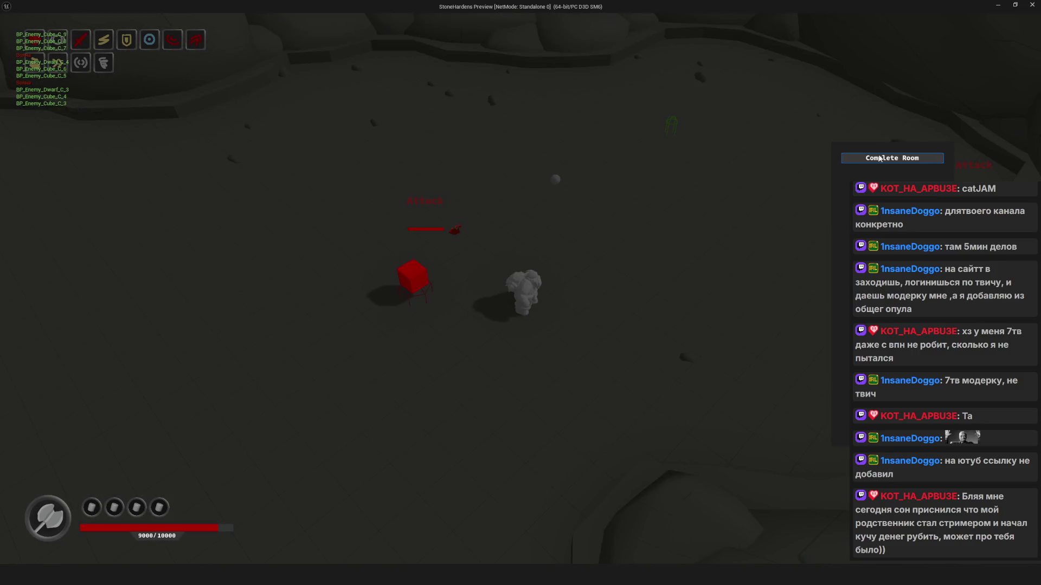
# Complete the room, take the reward with Забрал and press Продолжить
pyautogui.click(871, 158)
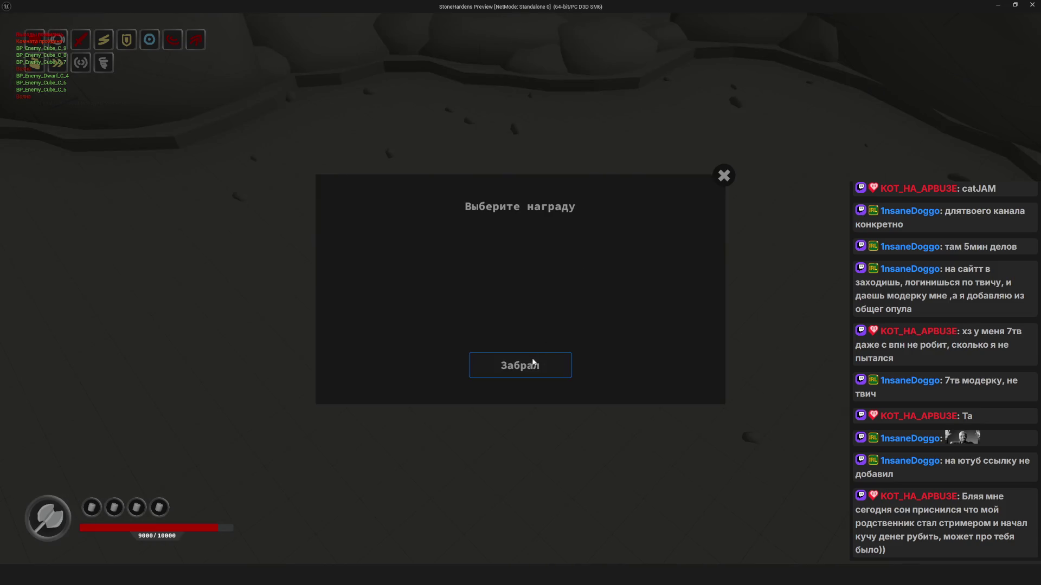
pyautogui.click(535, 360)
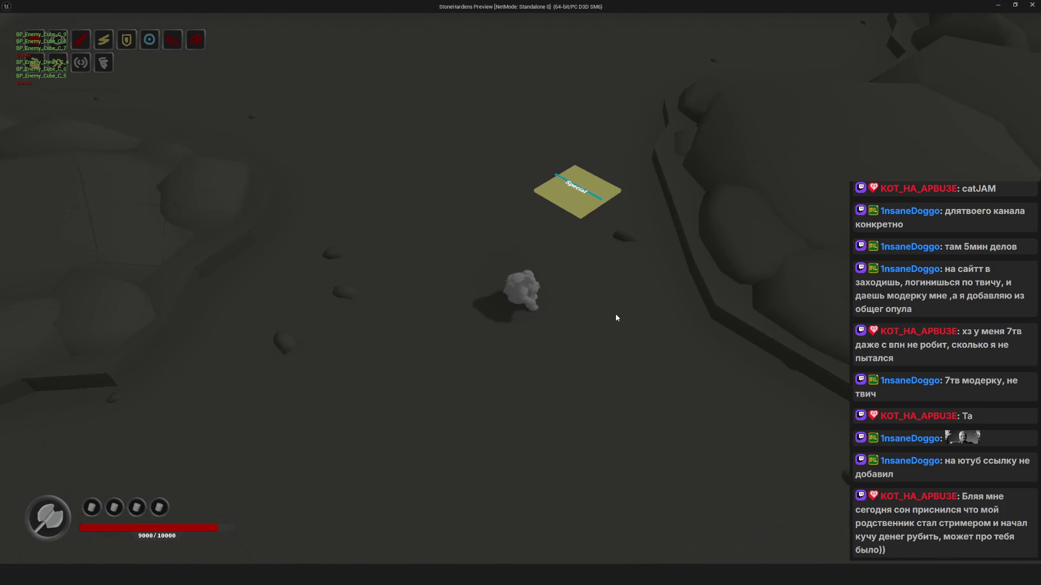
pyautogui.press('d')
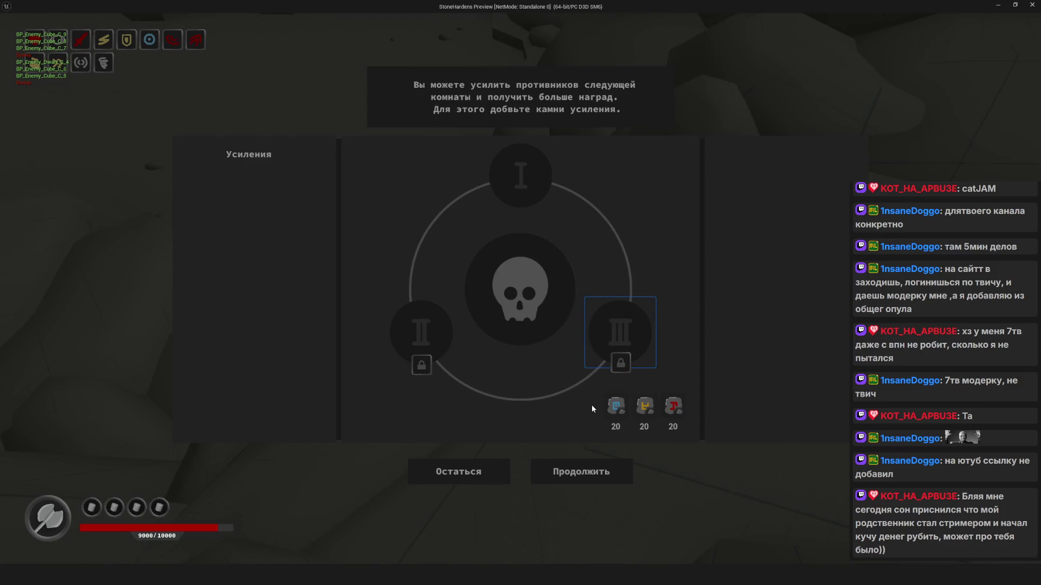
pyautogui.click(577, 479)
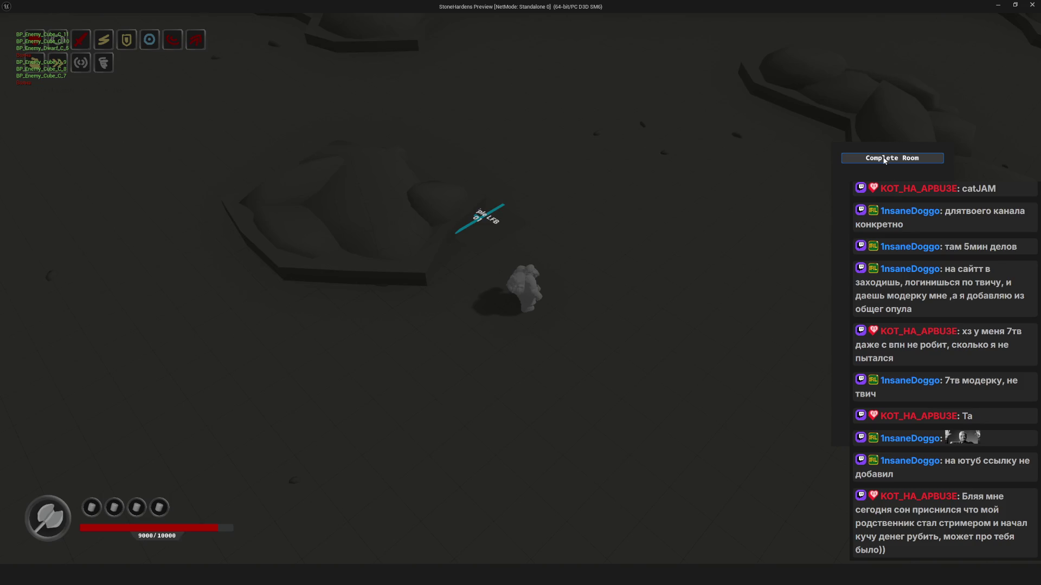
# Complete the next room, claim its reward and skip the enemy upgrades
pyautogui.click(884, 159)
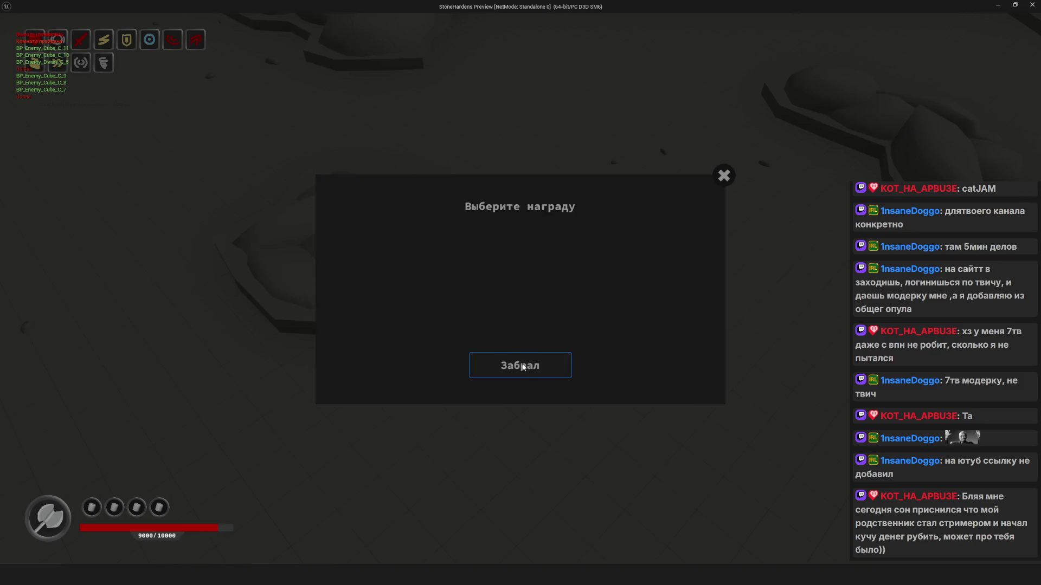
pyautogui.click(524, 365)
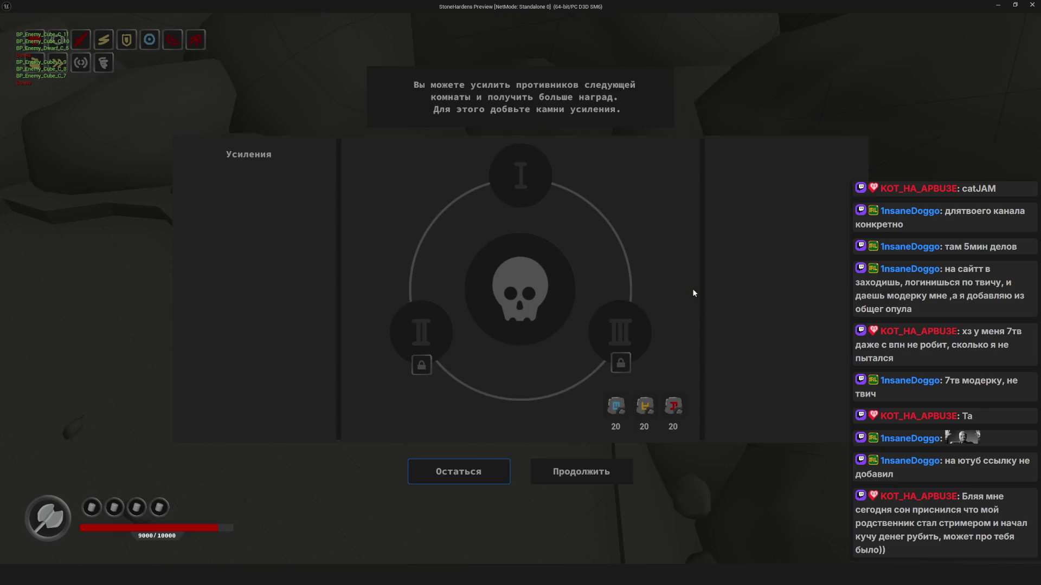
pyautogui.click(588, 473)
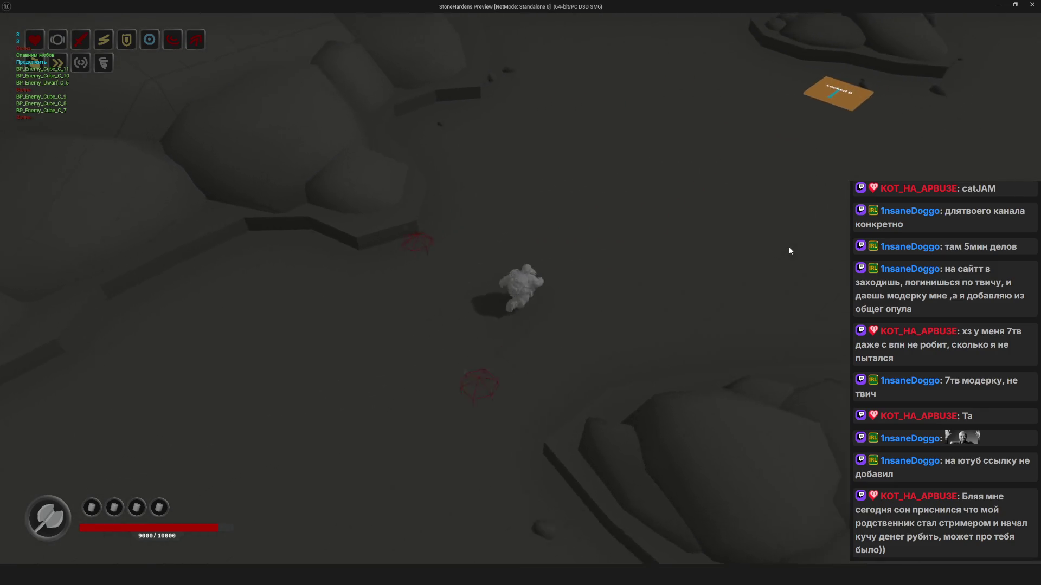
# Walk the hero to the reward orb, claim the reward and continue
pyautogui.press('w')
pyautogui.press('s')
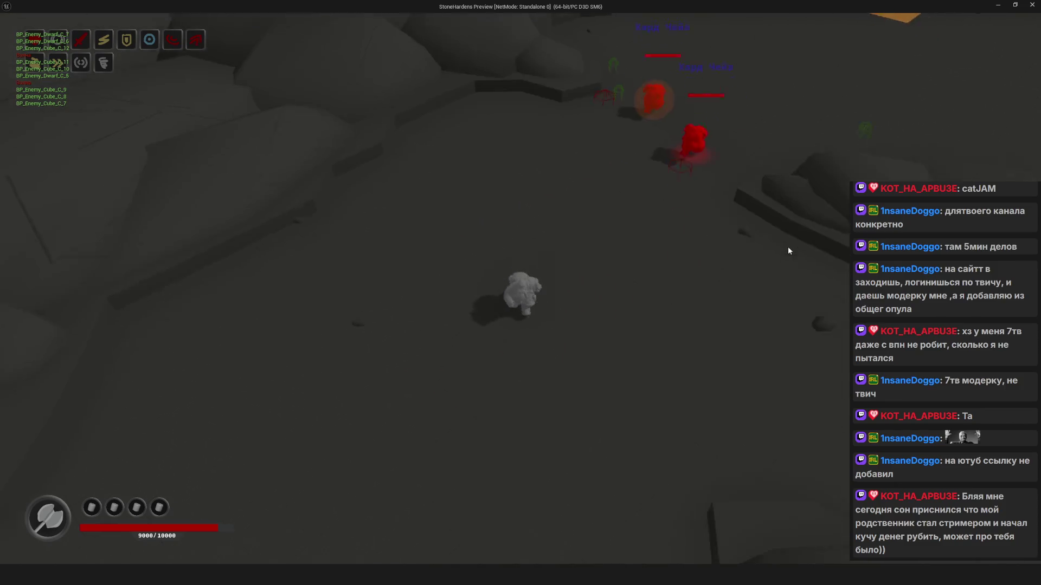
pyautogui.press('s')
pyautogui.press('e')
pyautogui.click(511, 376)
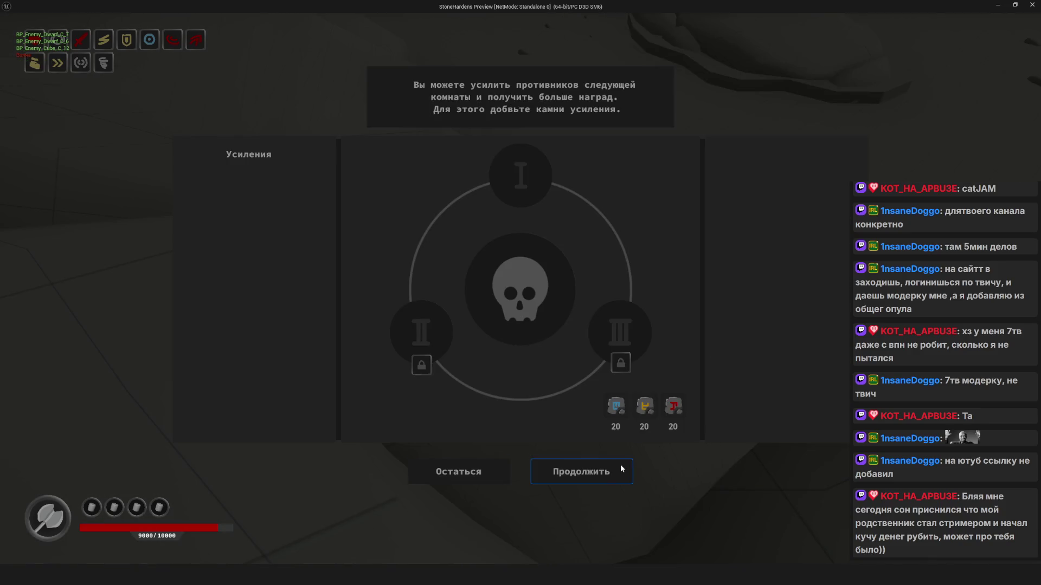
pyautogui.click(620, 464)
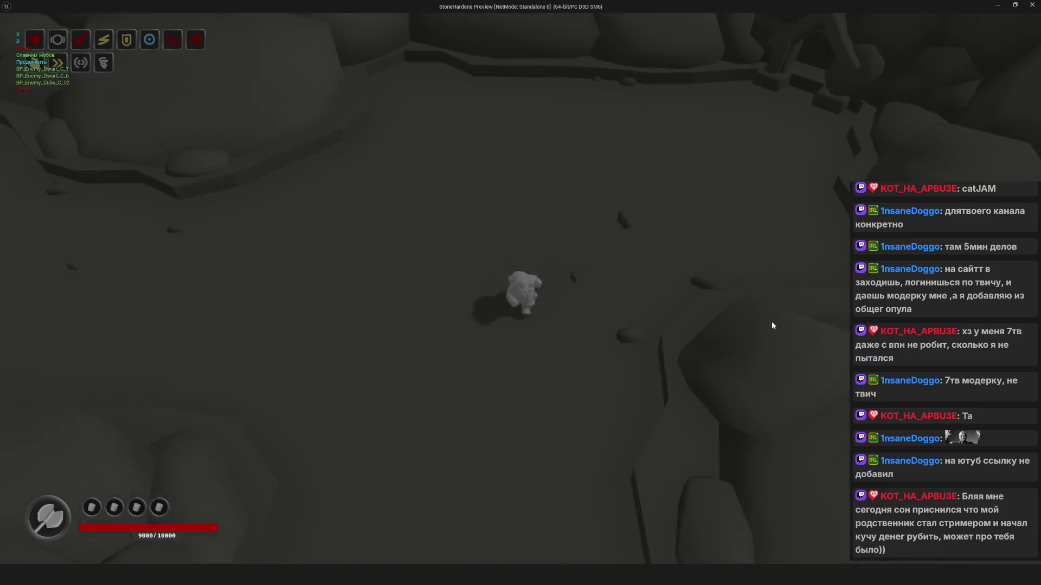
# Complete the room, claim its reward and continue past the enemy-strengthening prompt
pyautogui.press('Escape')
pyautogui.press('Escape')
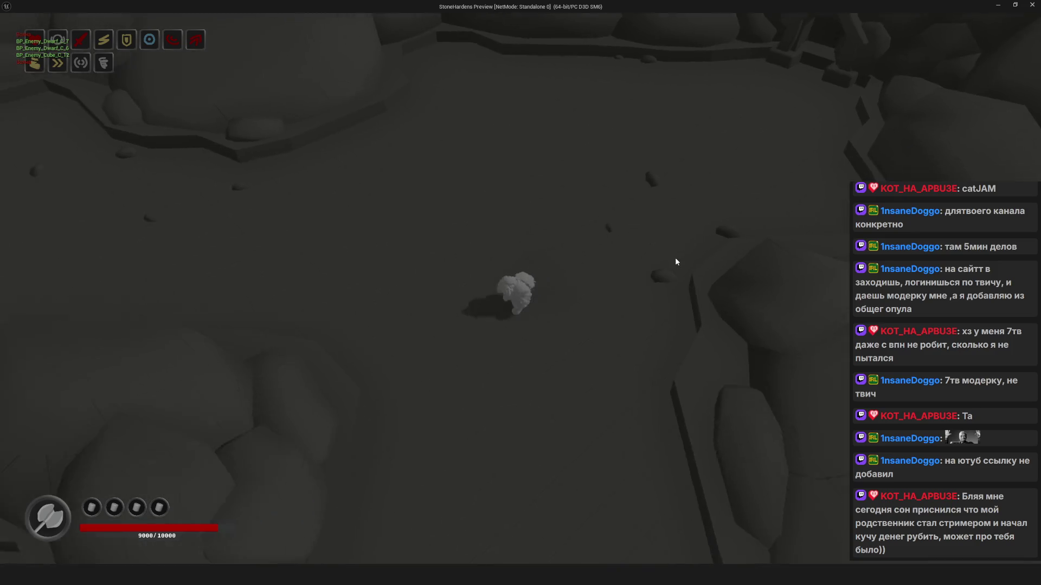
pyautogui.press('Escape')
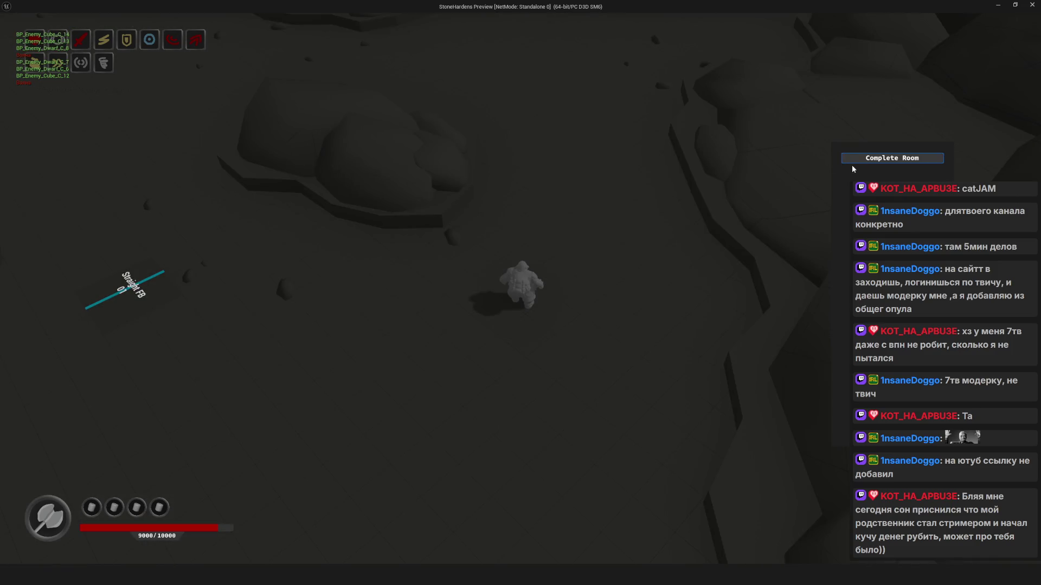
pyautogui.click(848, 162)
pyautogui.press('e')
pyautogui.click(521, 365)
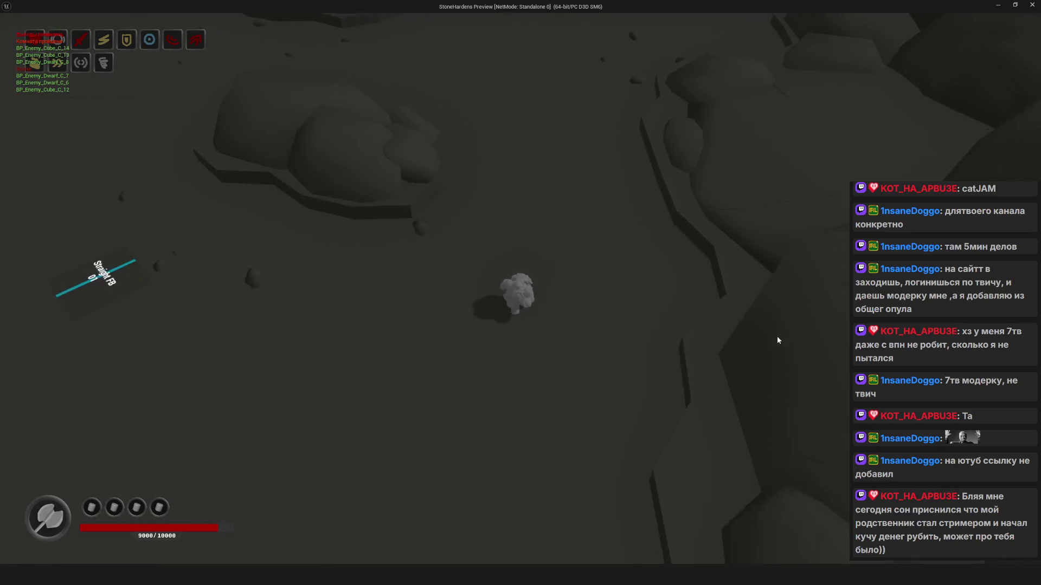
pyautogui.press('w')
pyautogui.press('w')
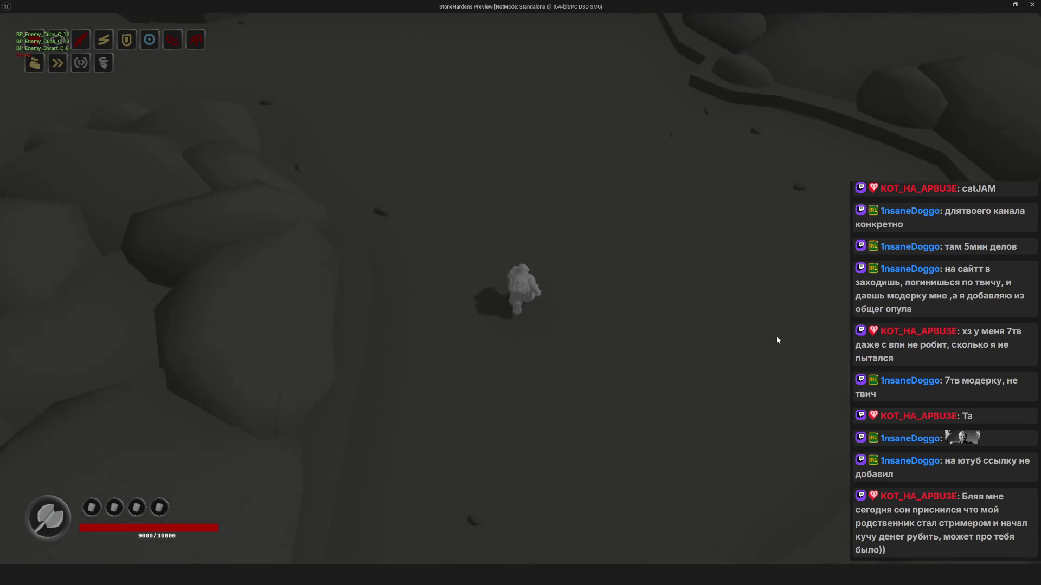
# Walk toward the End pad, finish the room and choose a reward from the orange orb
pyautogui.press('w')
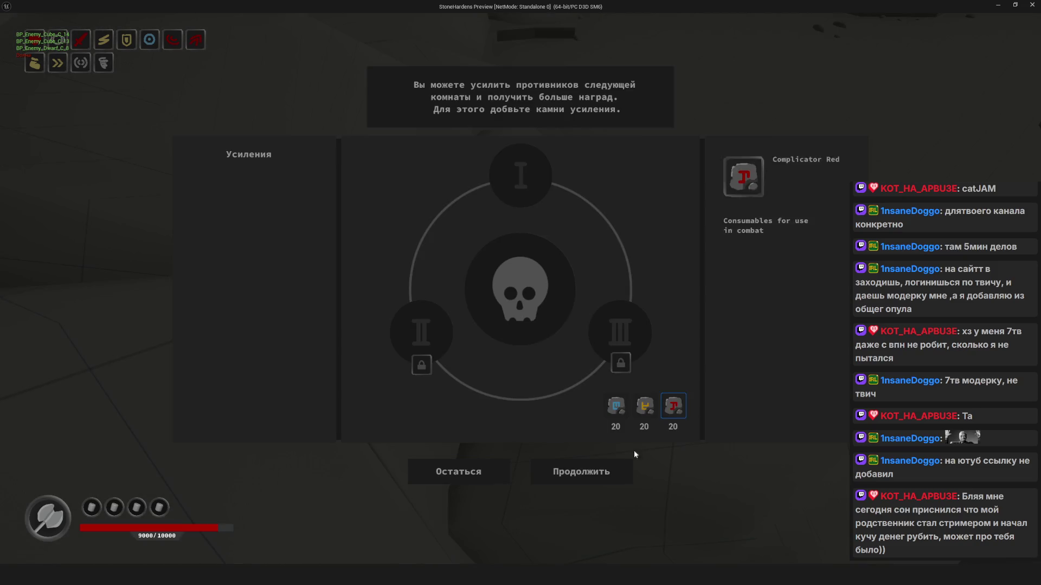
pyautogui.click(630, 461)
pyautogui.press('w')
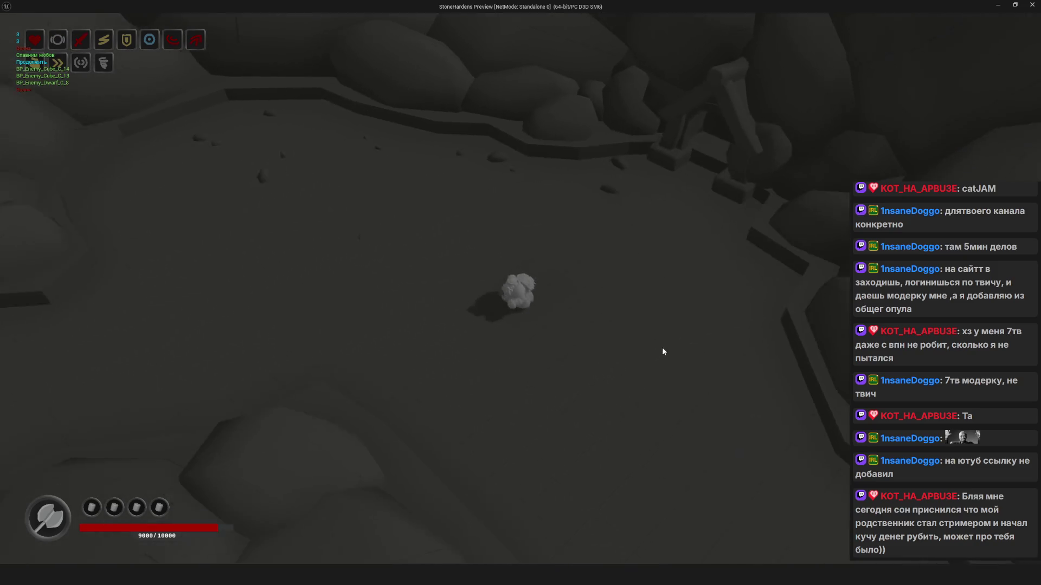
pyautogui.press('w')
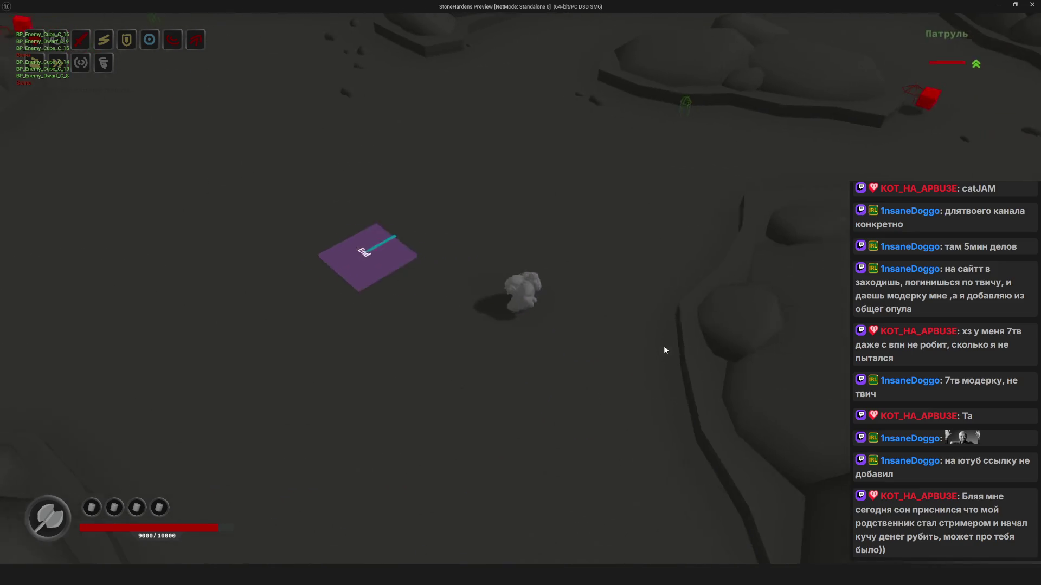
pyautogui.press('w')
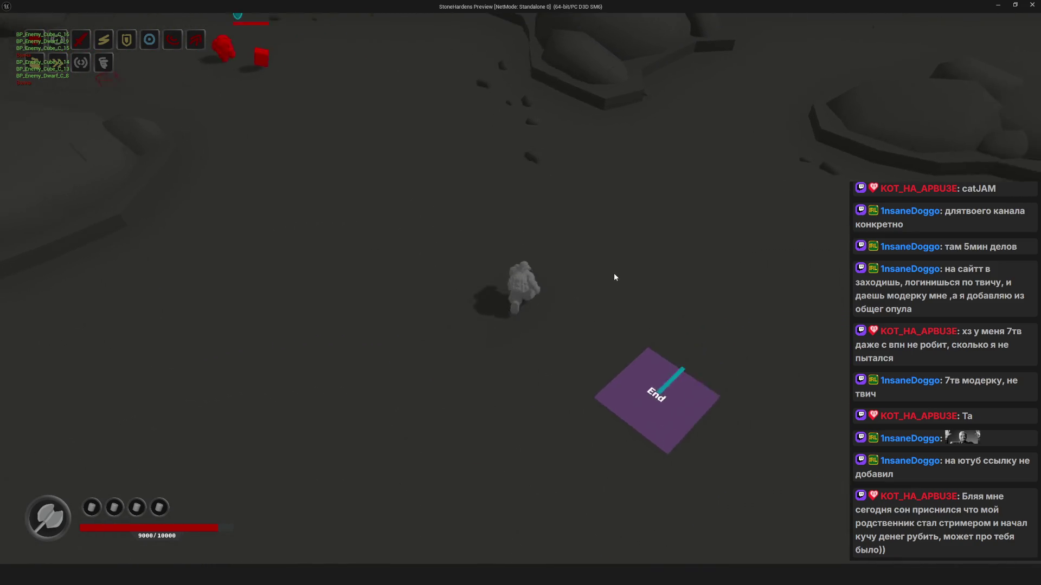
pyautogui.press('w')
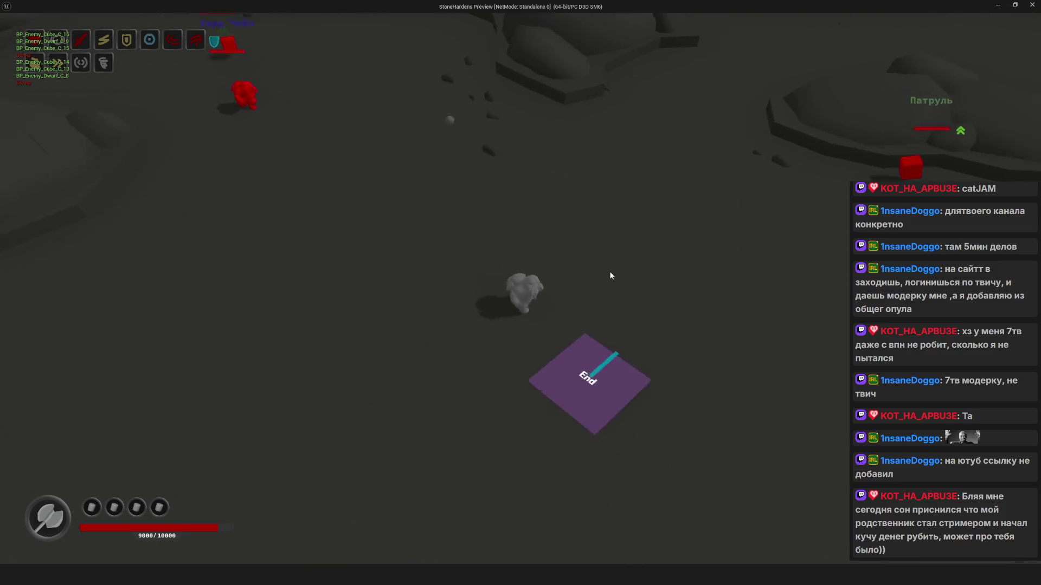
pyautogui.press('w')
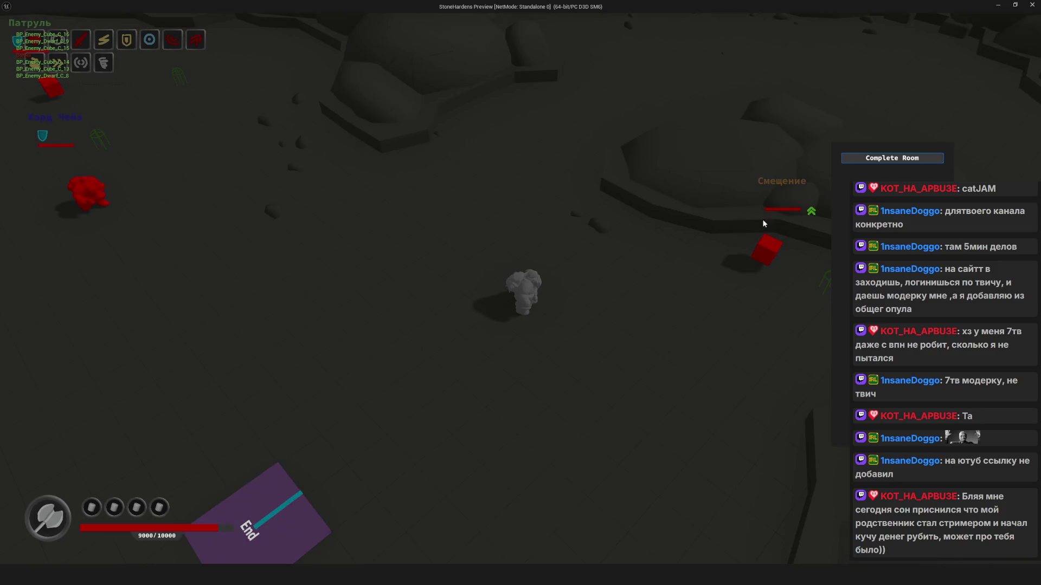
pyautogui.click(890, 159)
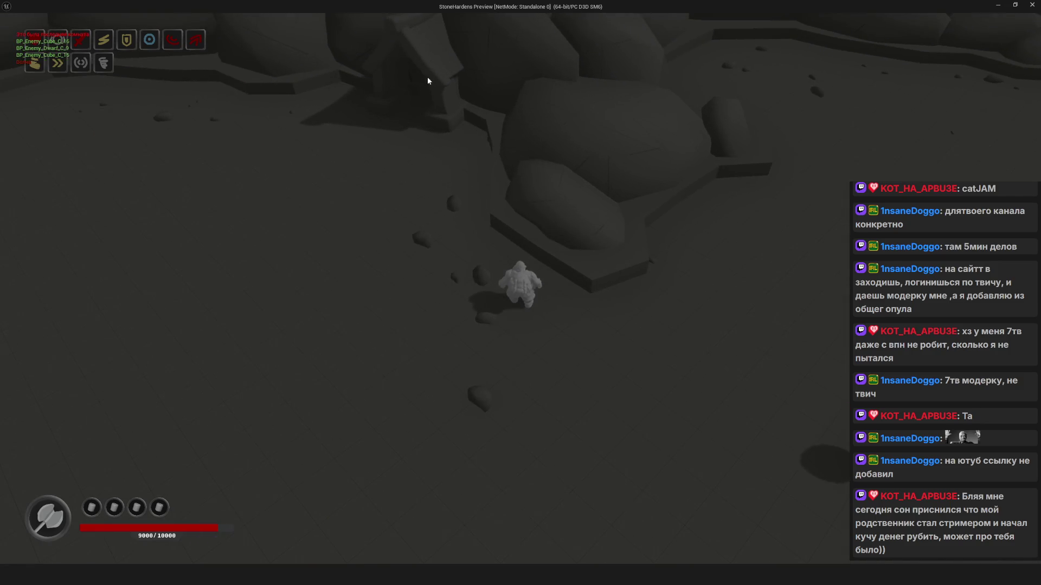
pyautogui.press('d')
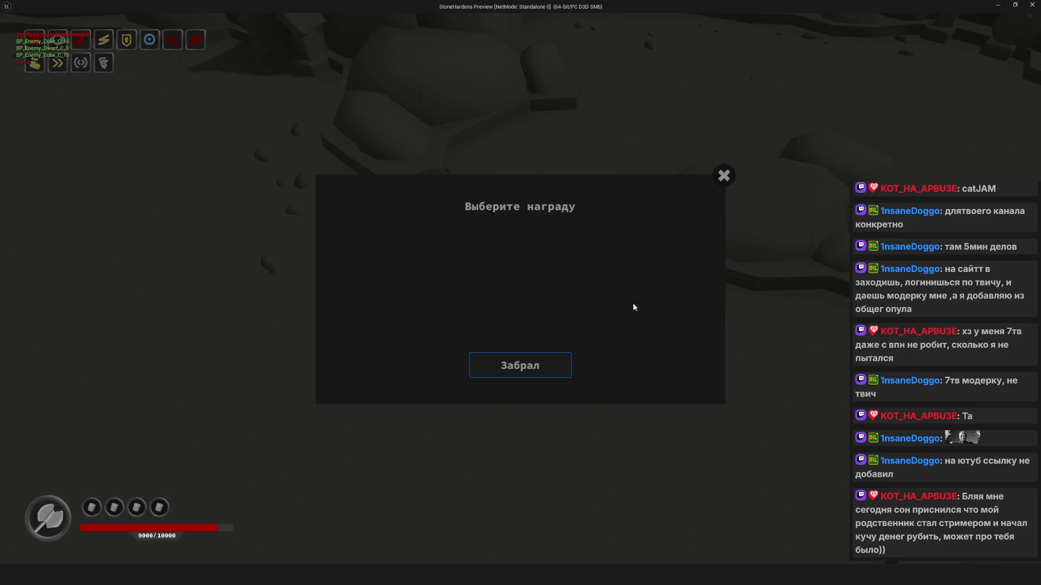
pyautogui.click(523, 365)
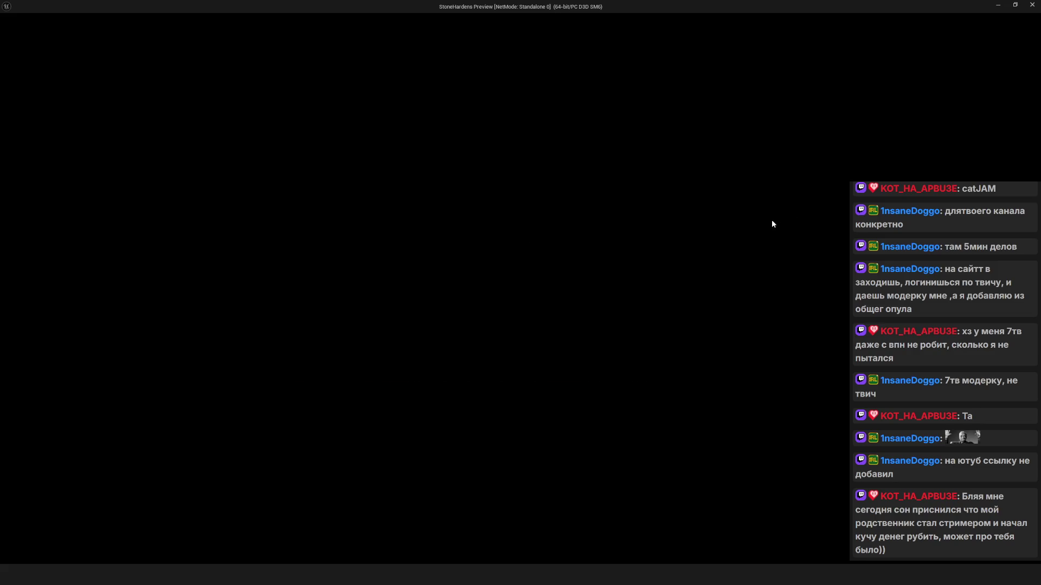
# End the play session and close the Message Log
pyautogui.press('Escape')
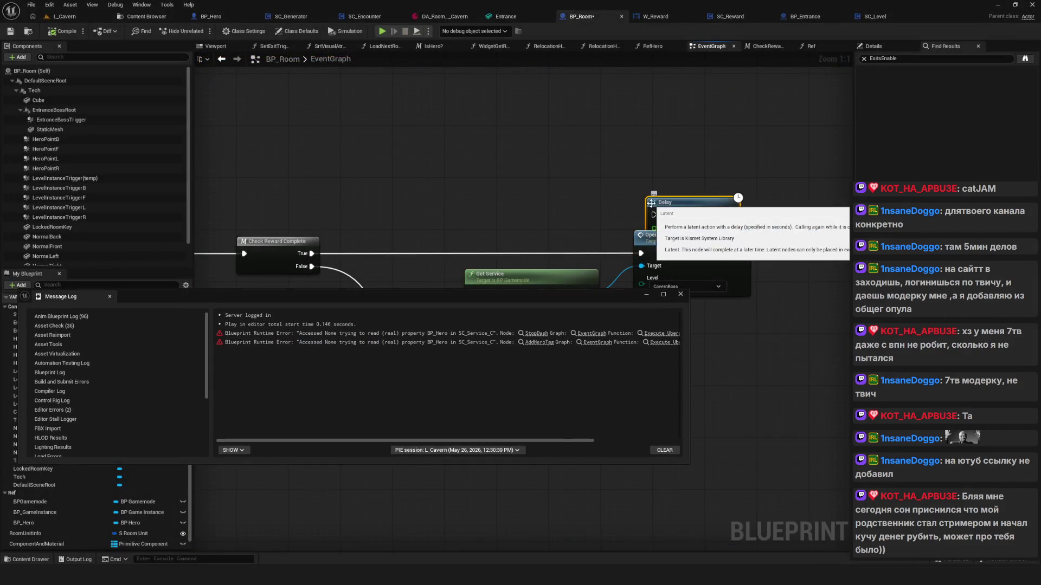
pyautogui.moveTo(453, 297); pyautogui.dragTo(359, 299)
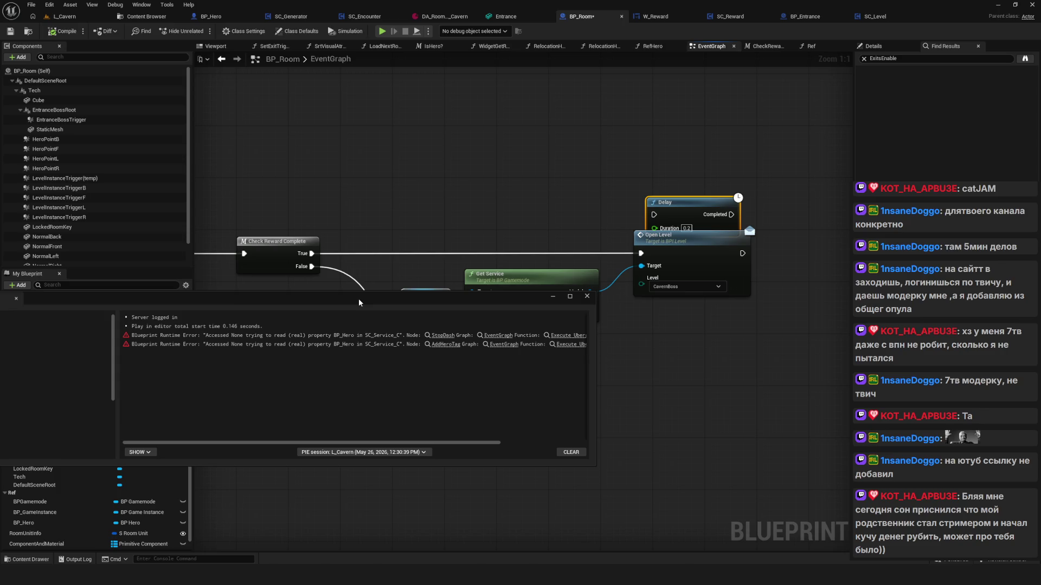
pyautogui.click(586, 297)
pyautogui.scroll(-8, 615, 295)
pyautogui.scroll(8, 522, 320)
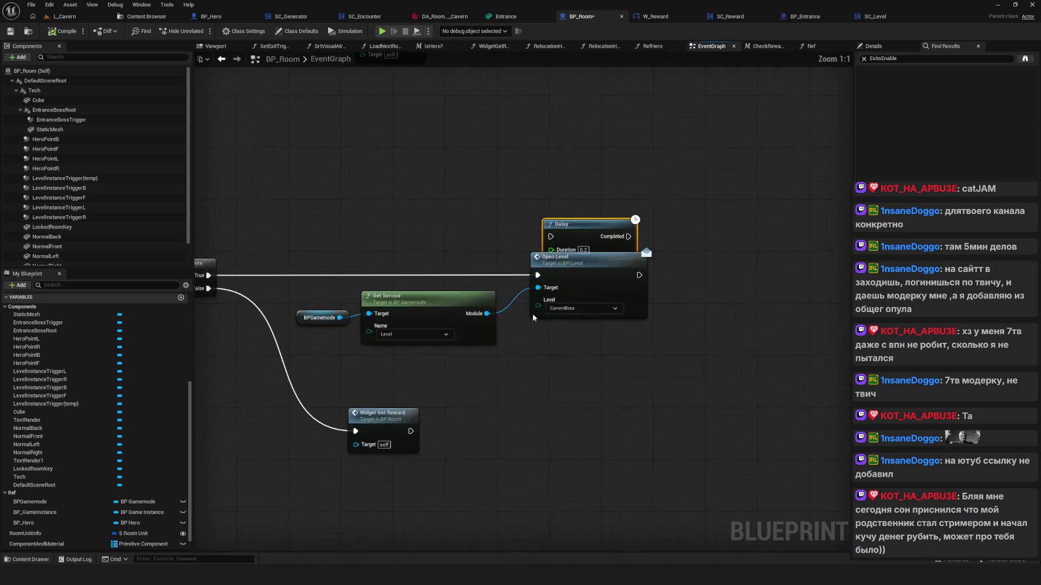
# Delete the Delay node before Open Level, then switch to SC_Generator
pyautogui.moveTo(567, 239); pyautogui.dragTo(614, 185)
pyautogui.press('Delete')
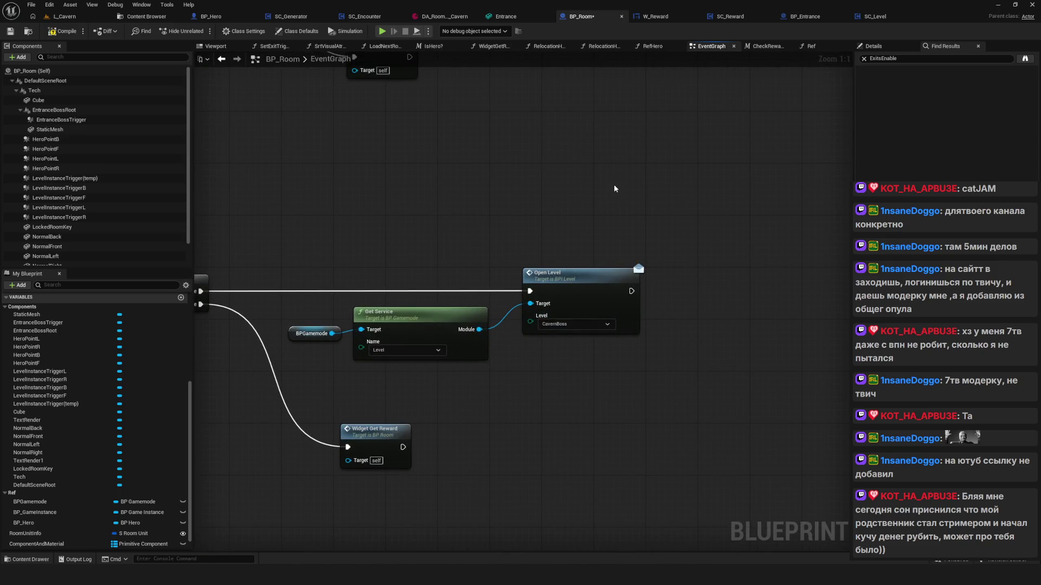
pyautogui.moveTo(428, 212); pyautogui.dragTo(553, 213)
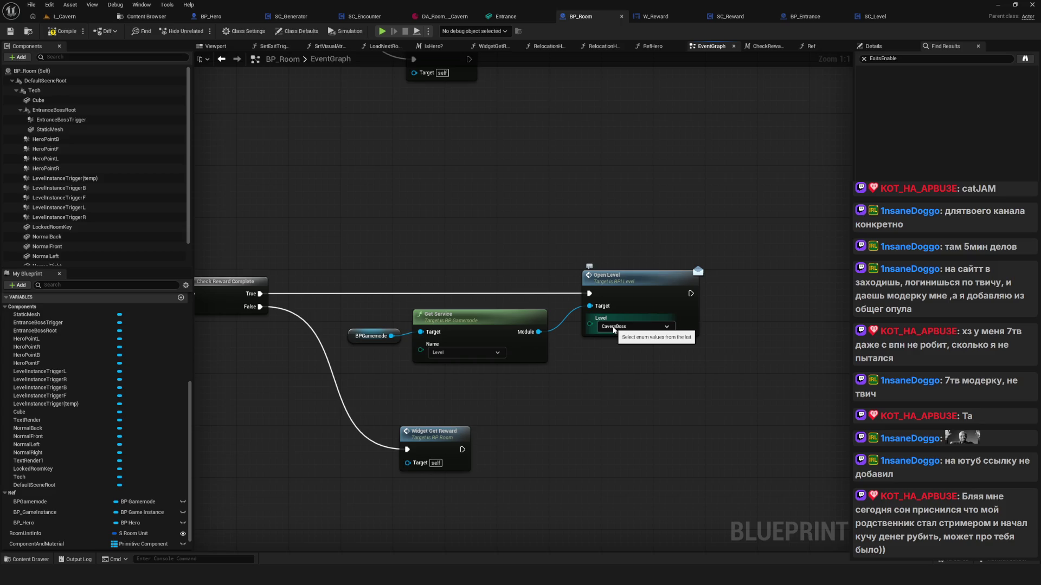
pyautogui.click(621, 281)
pyautogui.press('Home')
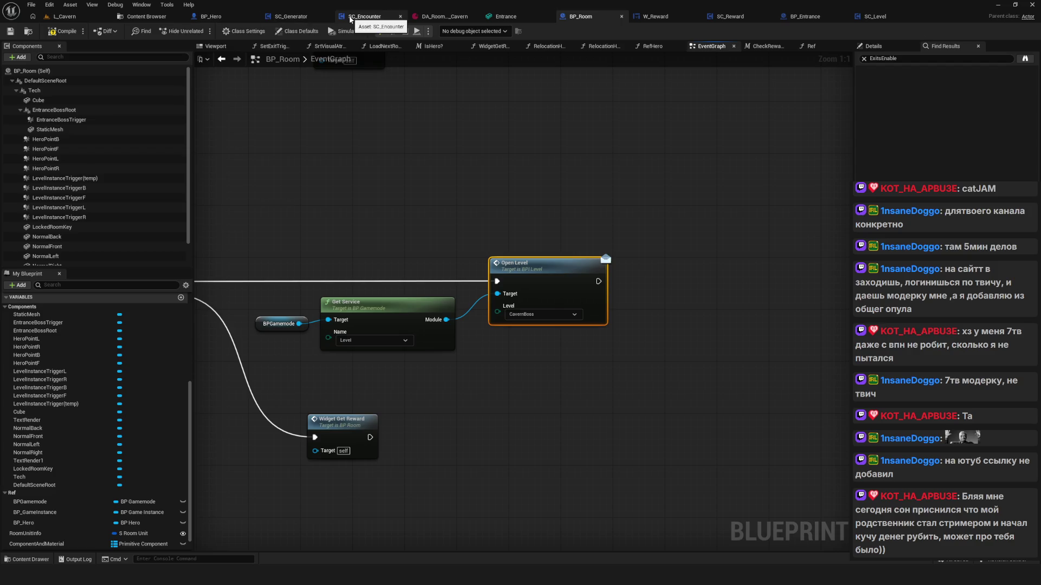
pyautogui.click(271, 21)
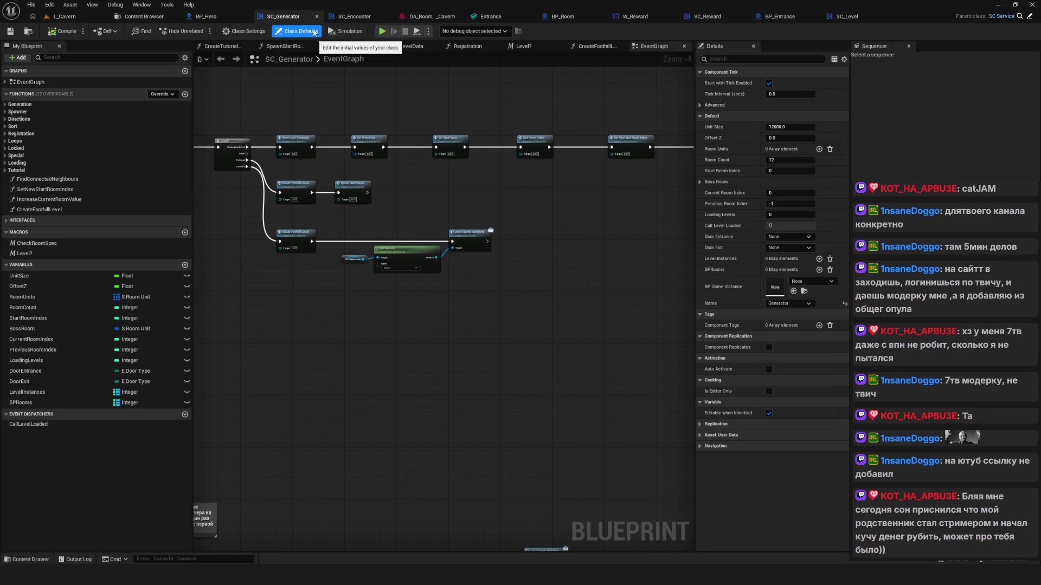
# Open the SC_Level blueprint from Modules/Services/Level in the Content Browser
pyautogui.click(220, 19)
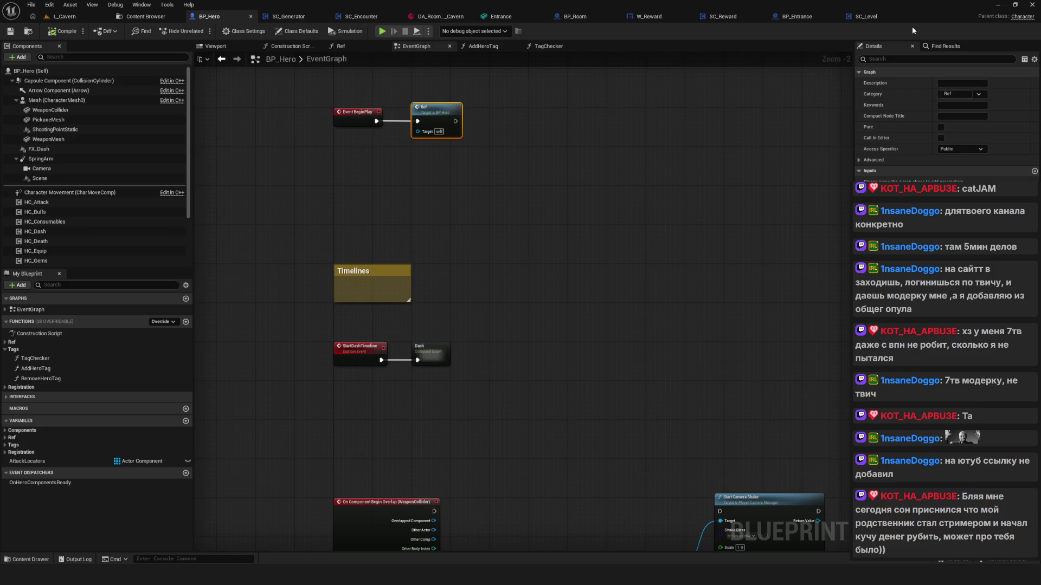
pyautogui.click(145, 17)
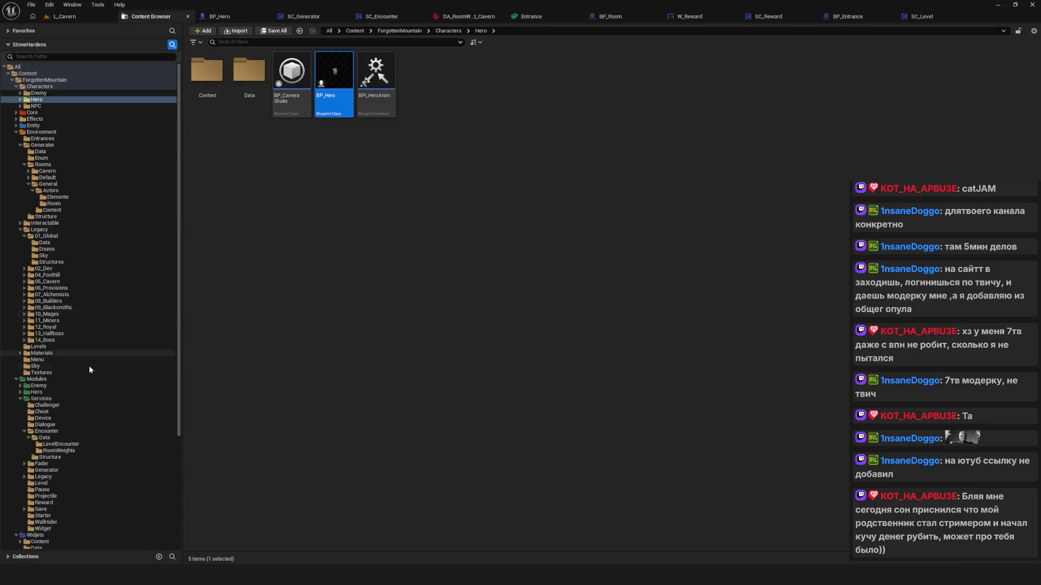
pyautogui.click(58, 482)
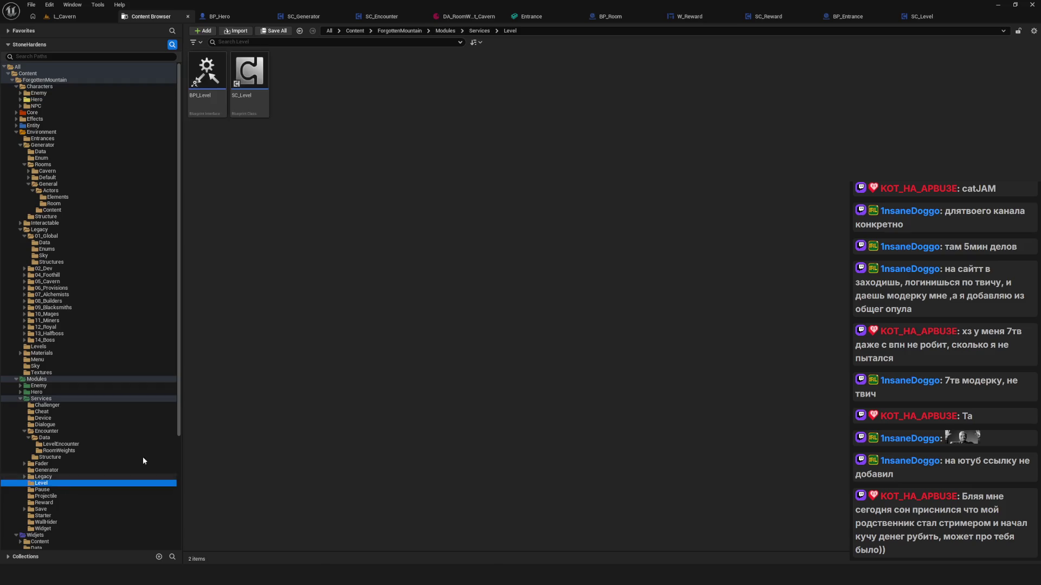
pyautogui.doubleClick(250, 71)
# Enter the OpenLevelSwitch function graph and pull a wire from Cavern Boss
pyautogui.scroll(5, 671, 219)
pyautogui.click(557, 218)
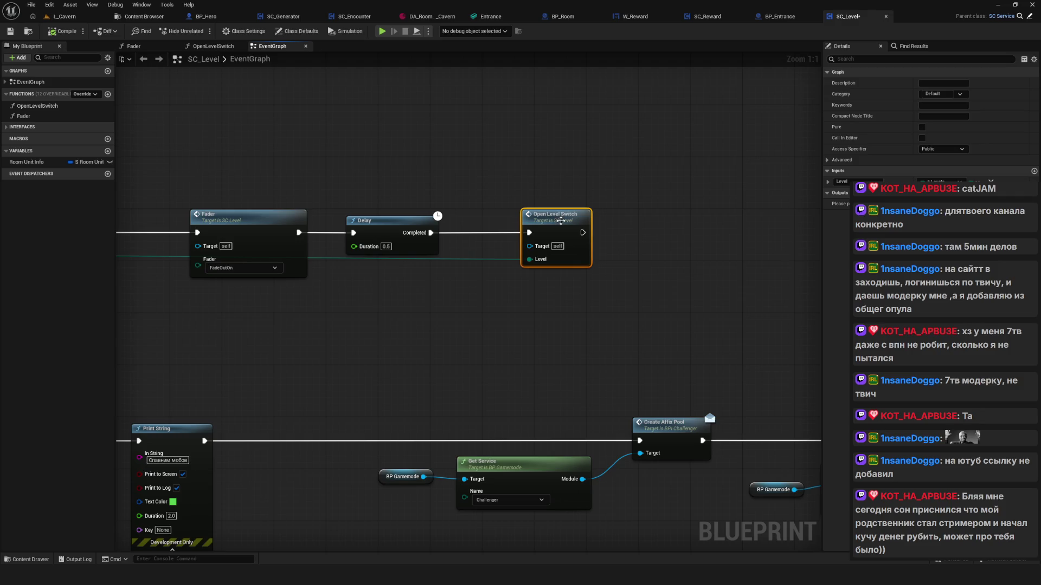
pyautogui.doubleClick(572, 219)
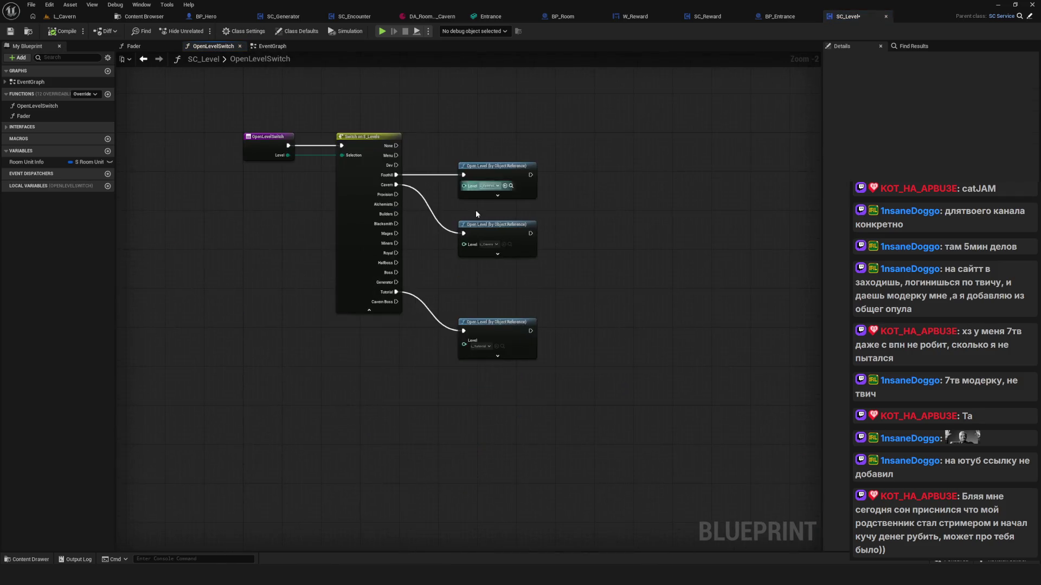
pyautogui.scroll(2, 424, 278)
pyautogui.moveTo(388, 308)
pyautogui.mouseDown()
pyautogui.moveTo(565, 297)
pyautogui.moveTo(506, 269)
pyautogui.mouseUp()
# Duplicate the Tutorial Open Level node and wire Cavern Boss into the copy
pyautogui.click(520, 335)
pyautogui.hotkey('ctrl', 'c')
pyautogui.hotkey('ctrl', 'v')
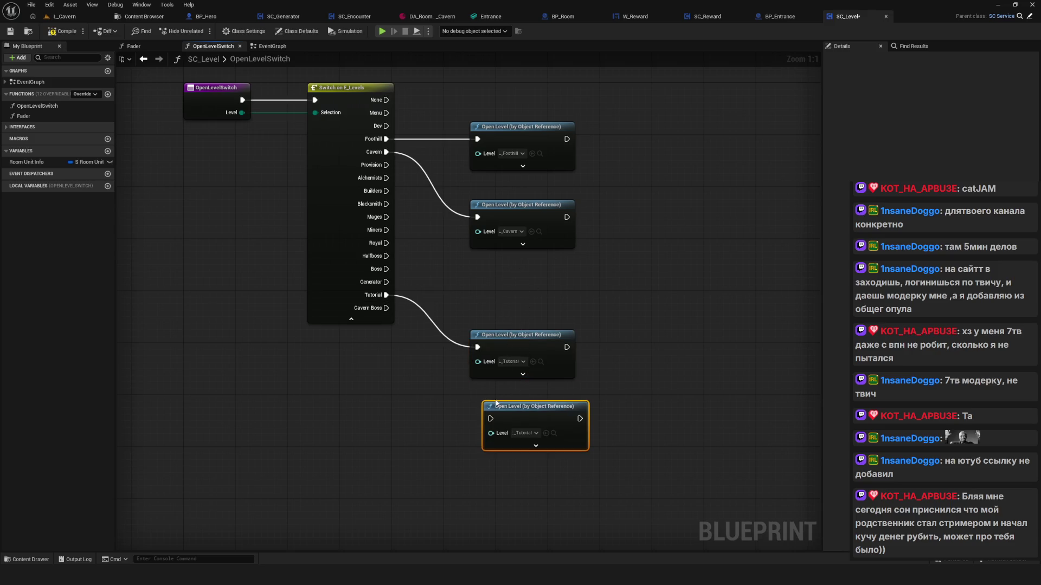
pyautogui.moveTo(495, 400); pyautogui.dragTo(481, 393)
pyautogui.moveTo(386, 308); pyautogui.dragTo(479, 413)
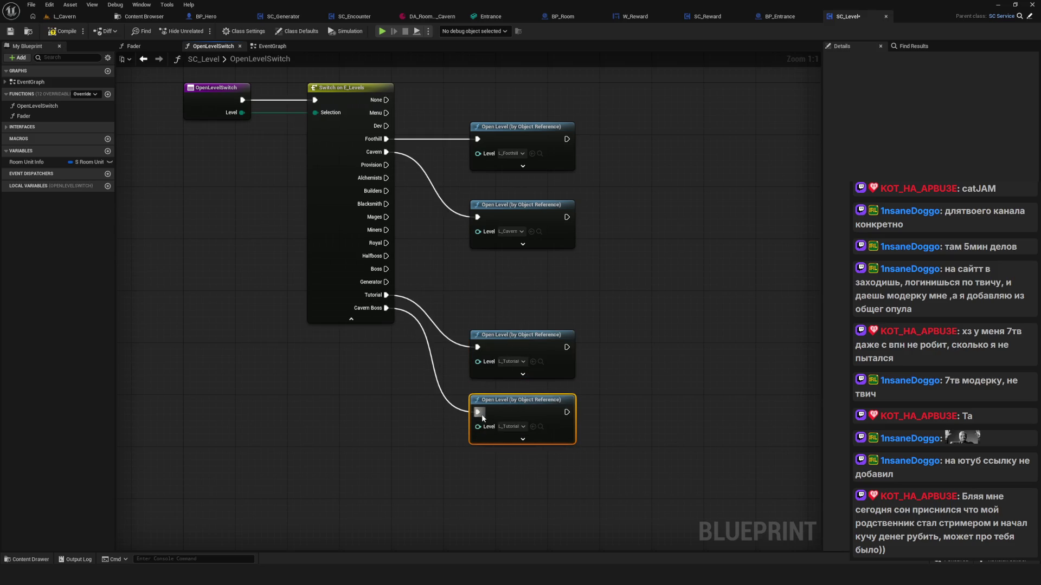
pyautogui.moveTo(589, 389); pyautogui.dragTo(561, 322)
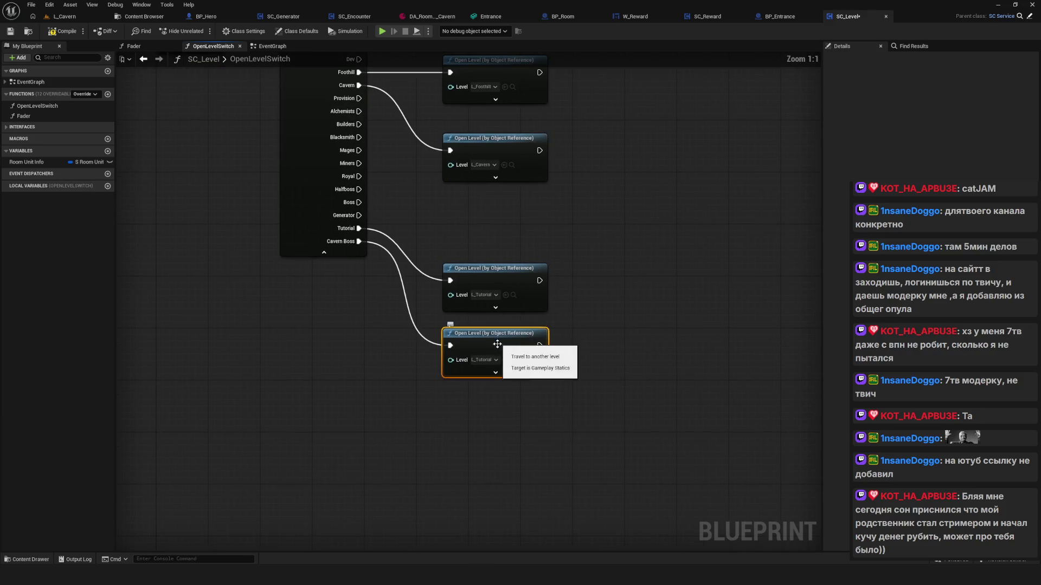
# Search the new node's Level picker for 'Caos', find nothing, and close it
pyautogui.click(484, 386)
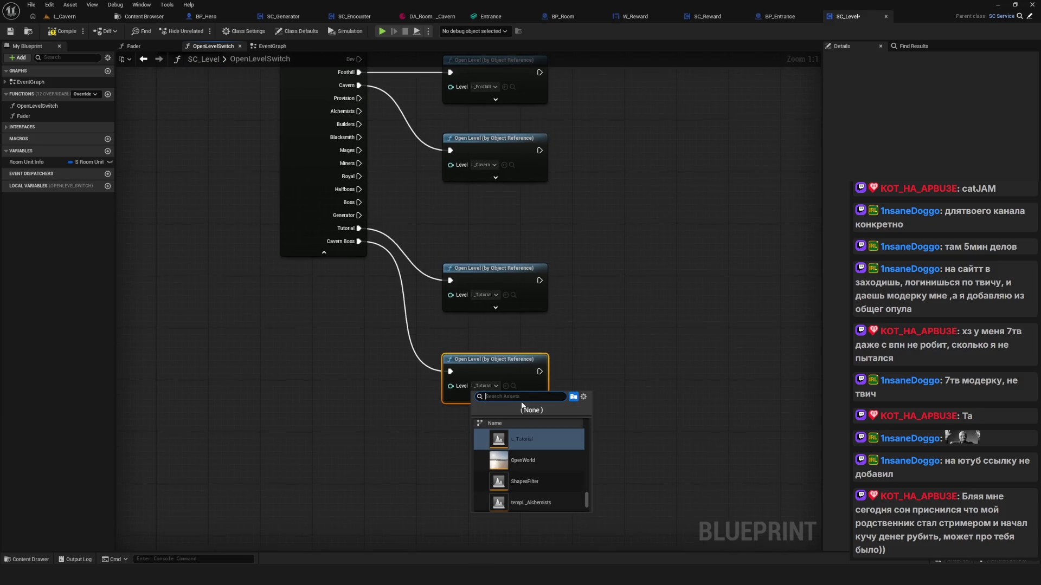
pyautogui.write('д')
pyautogui.press('BackSpace')
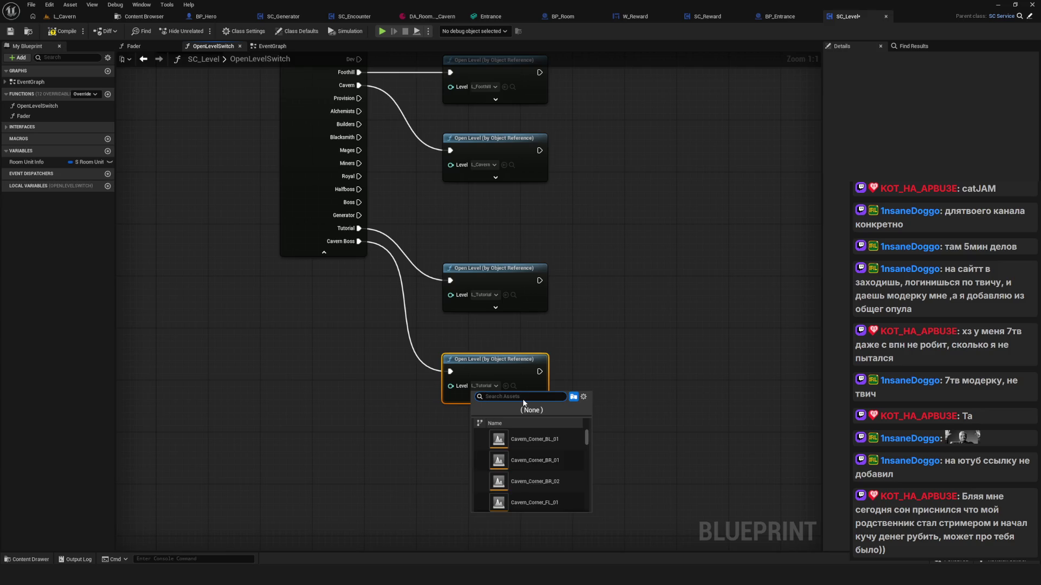
pyautogui.write('L_Boss')
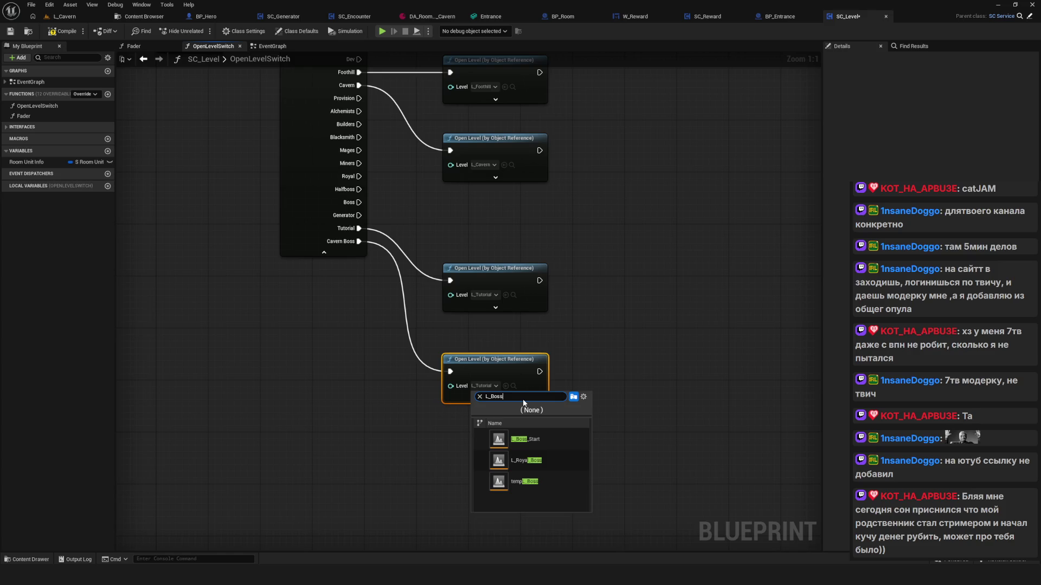
pyautogui.press('BackSpace')
pyautogui.press('BackSpace')
pyautogui.write('V')
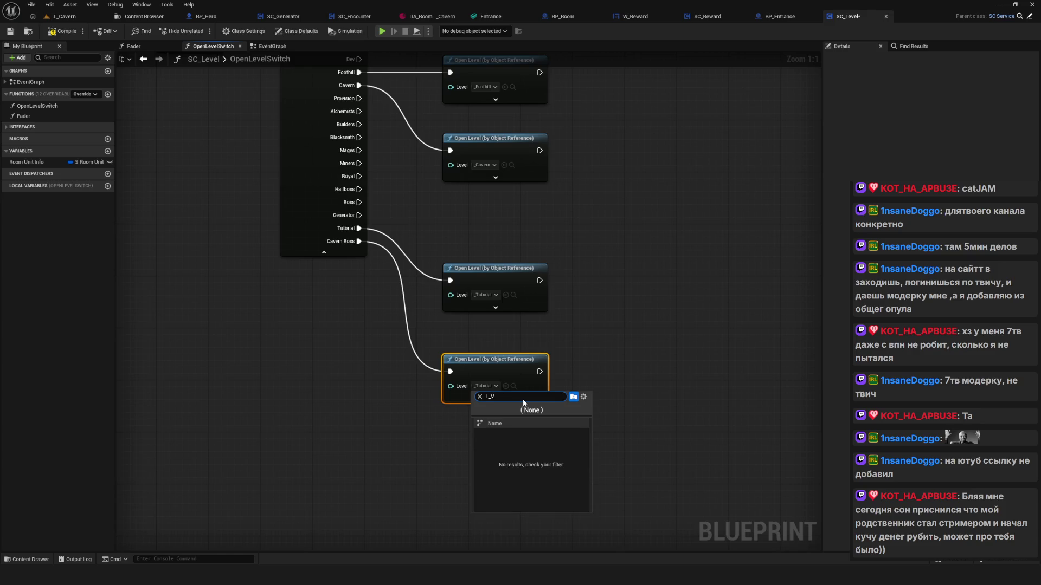
pyautogui.press('BackSpace')
pyautogui.write('Cavern')
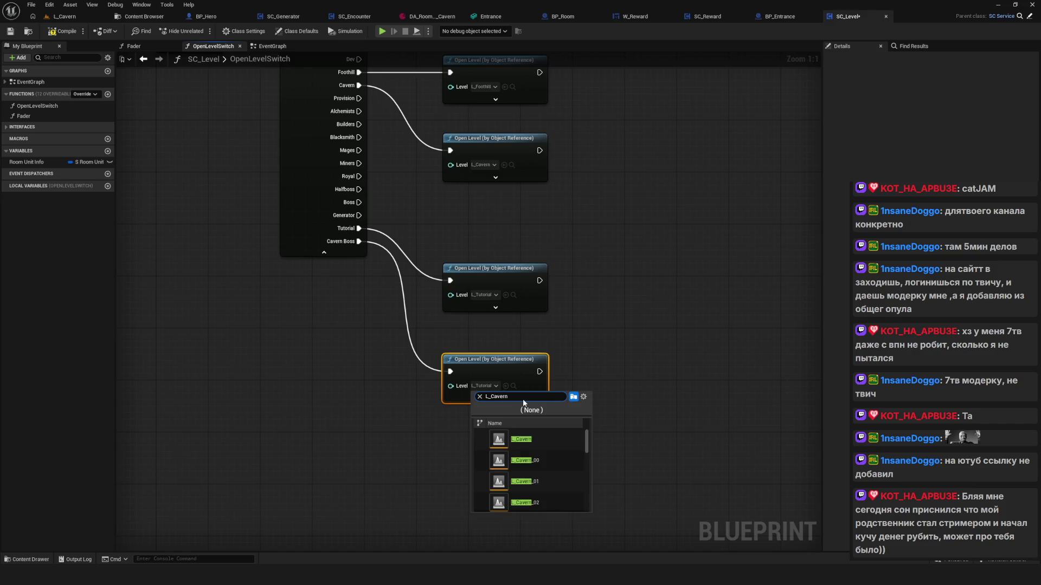
pyautogui.scroll(-5, 571, 450)
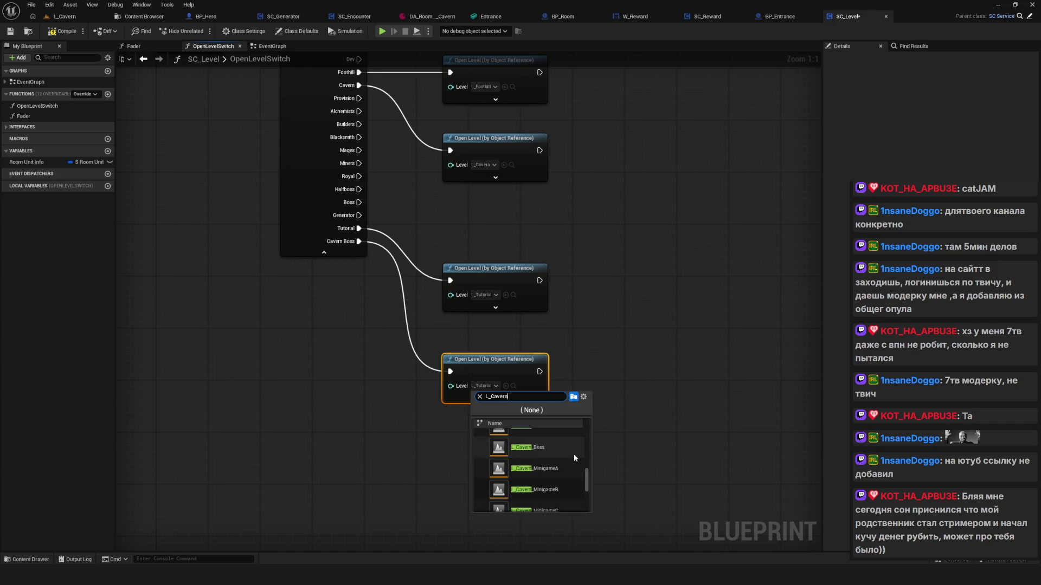
pyautogui.scroll(-3, 571, 453)
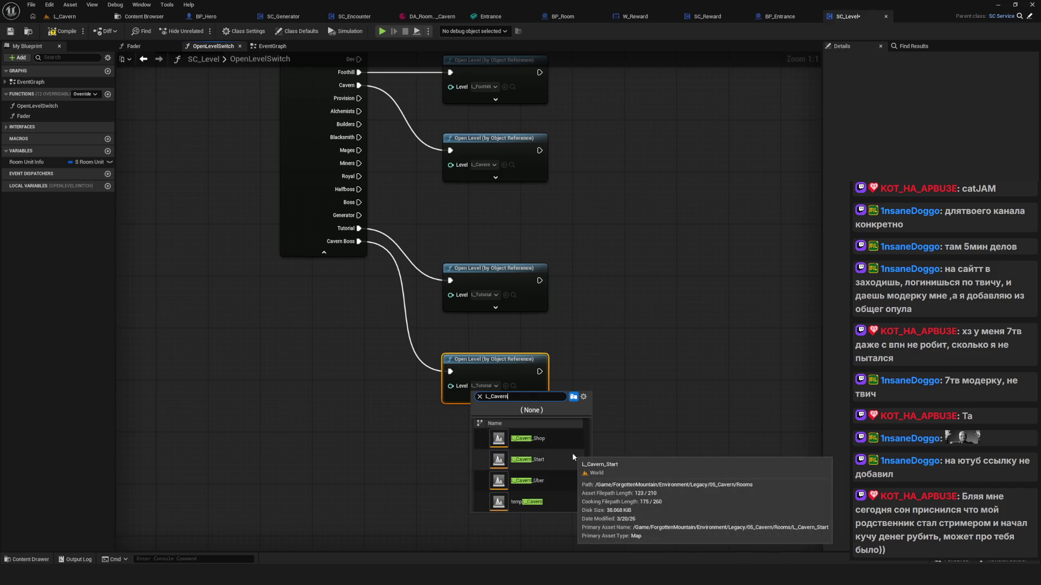
pyautogui.scroll(2, 571, 454)
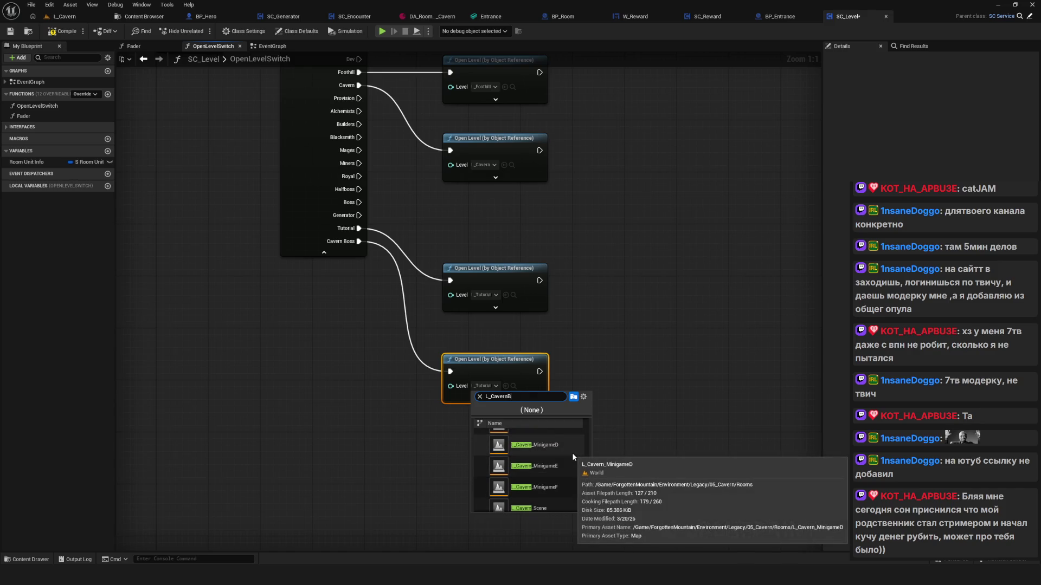
pyautogui.write('os')
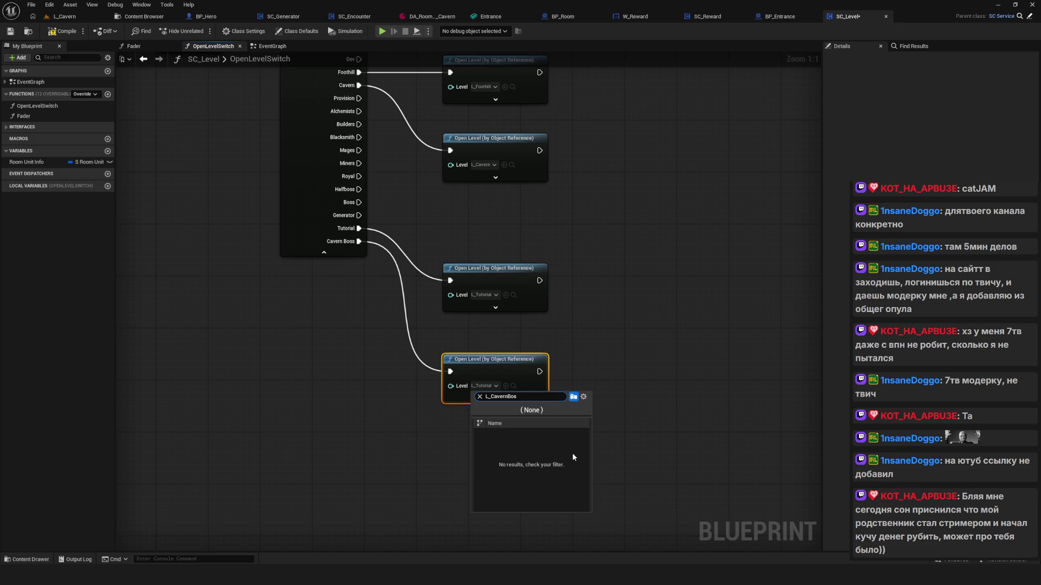
pyautogui.click(424, 372)
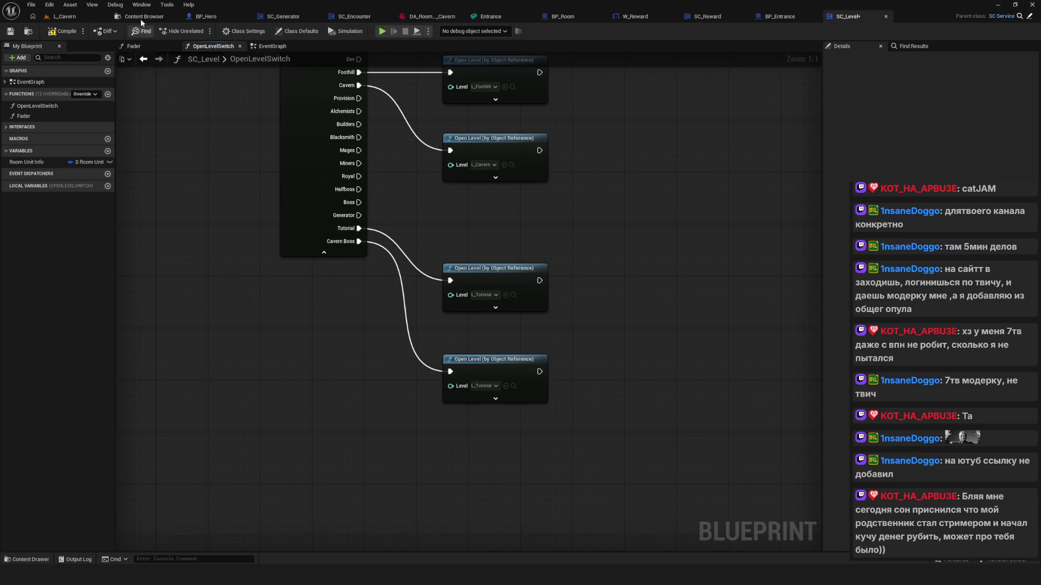
# Locate the L_Cavern_Boss level in the Environment/Levels folder
pyautogui.click(144, 16)
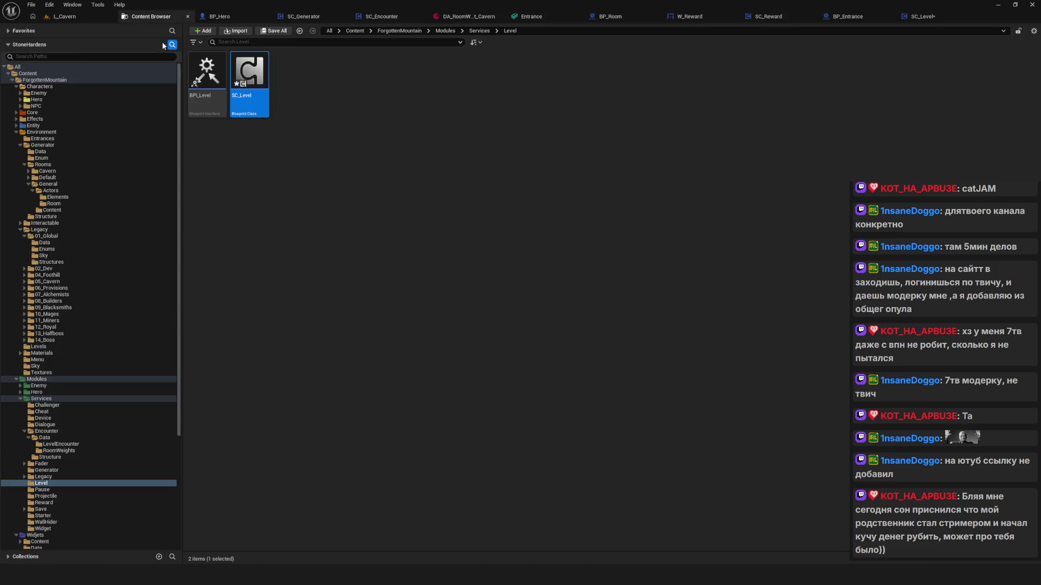
pyautogui.click(53, 347)
pyautogui.click(294, 114)
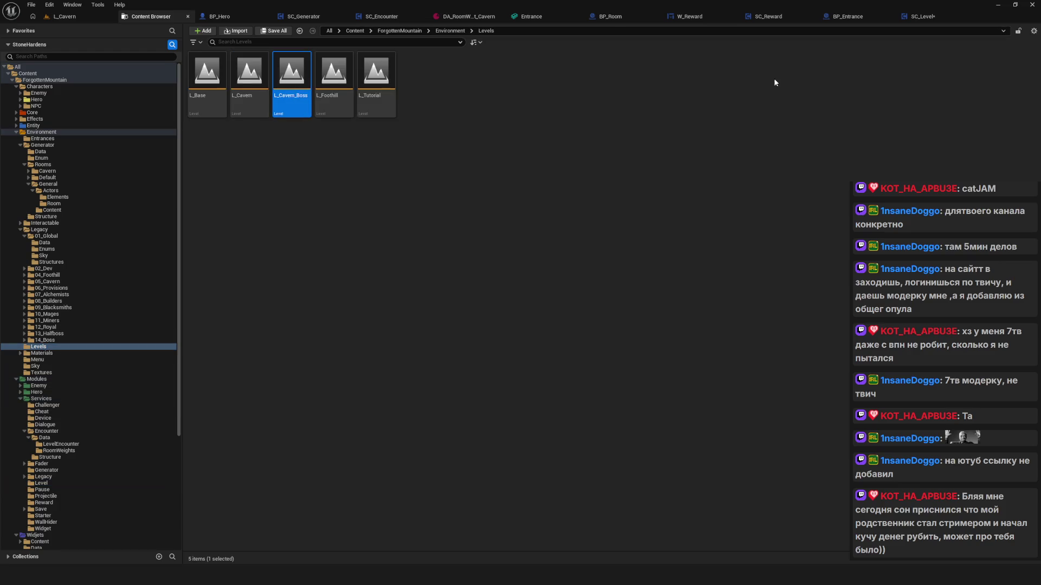
pyautogui.click(361, 214)
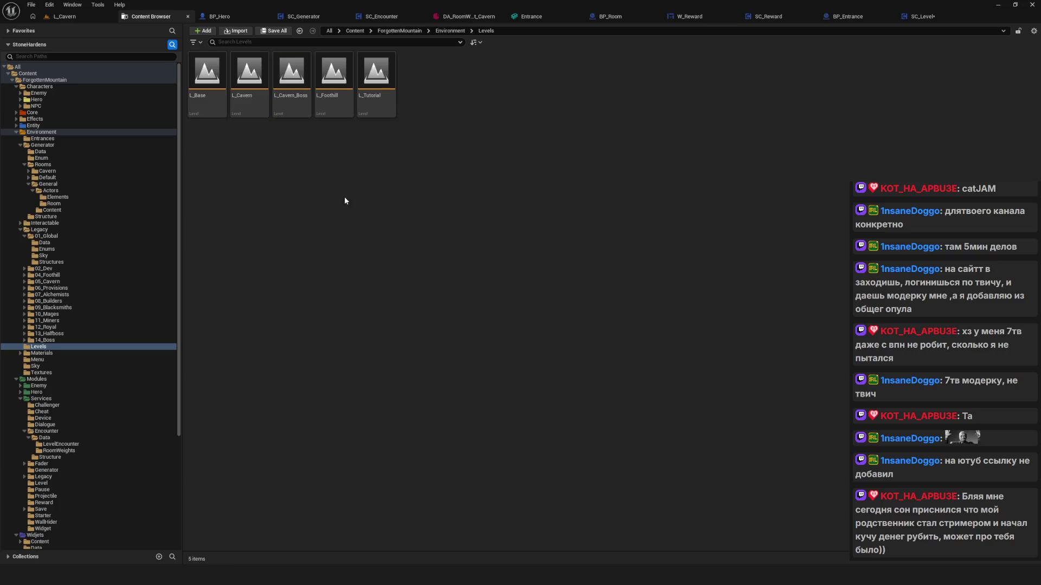
# Search the Cavern Boss node's Level picker for L_Cavern_Boss, then close it unchanged
pyautogui.click(925, 16)
pyautogui.click(485, 386)
pyautogui.hotkey('ctrl', 'v')
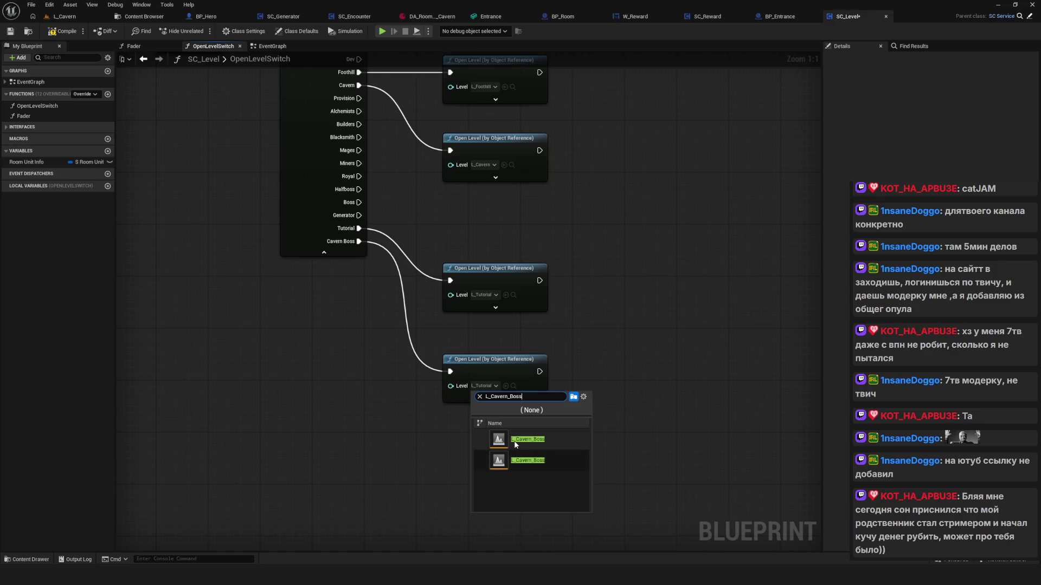
pyautogui.moveTo(517, 441)
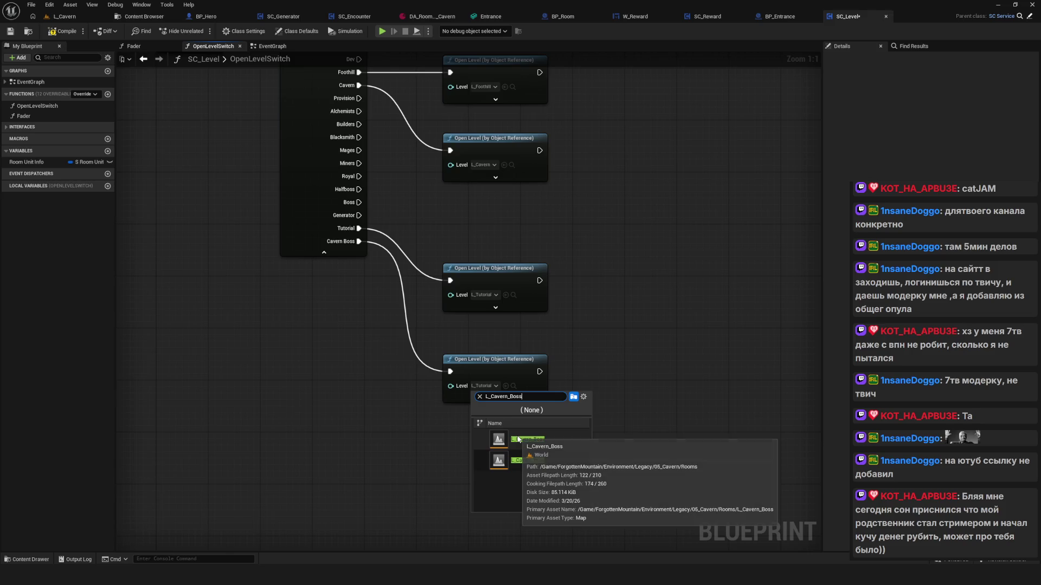
pyautogui.click(518, 439)
# Reselect L_Cavern_Boss in Levels, then open the Legacy/05_Cavern folder
pyautogui.click(144, 17)
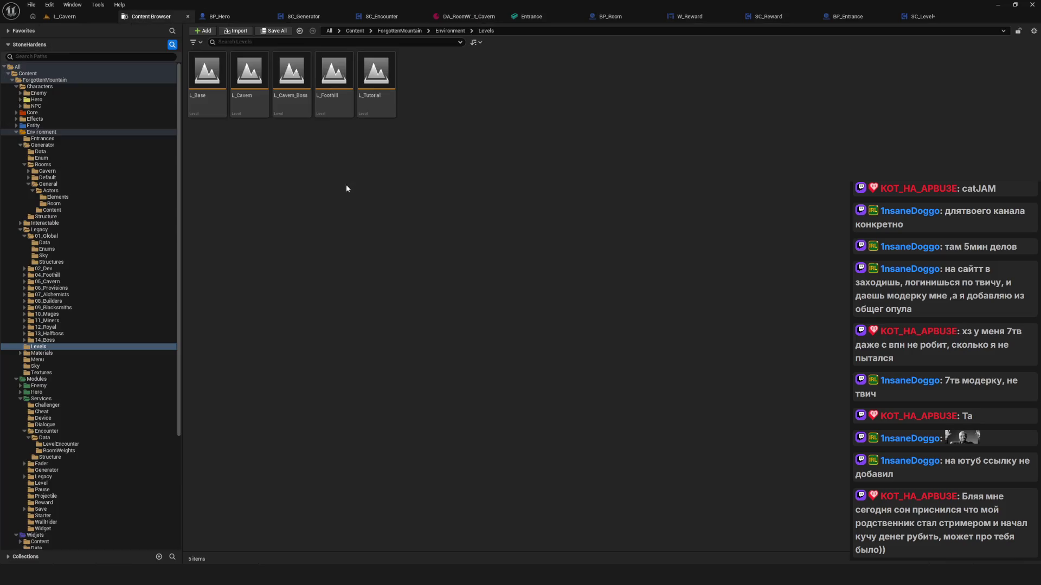
pyautogui.click(301, 87)
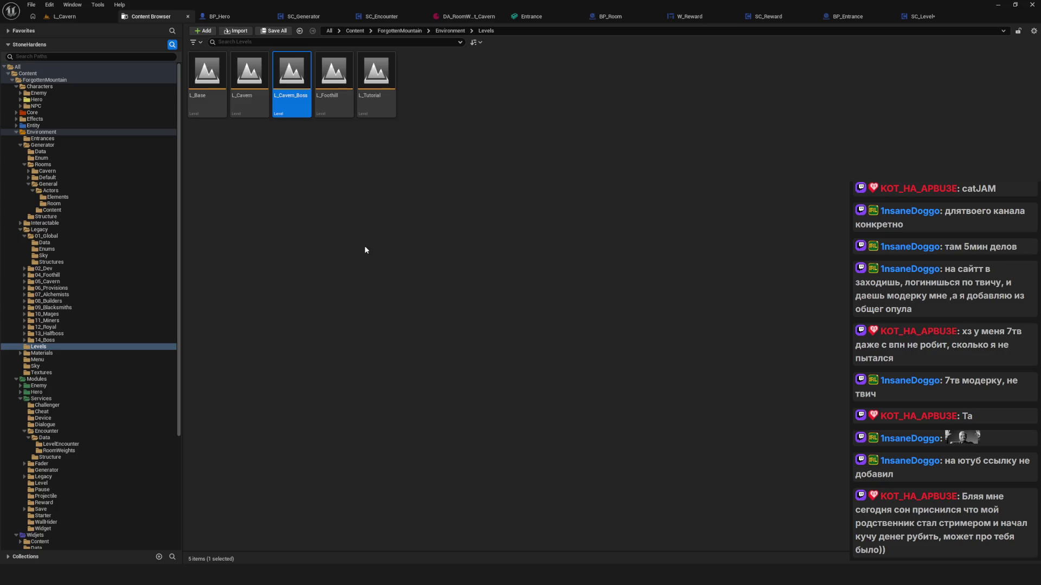
pyautogui.click(61, 282)
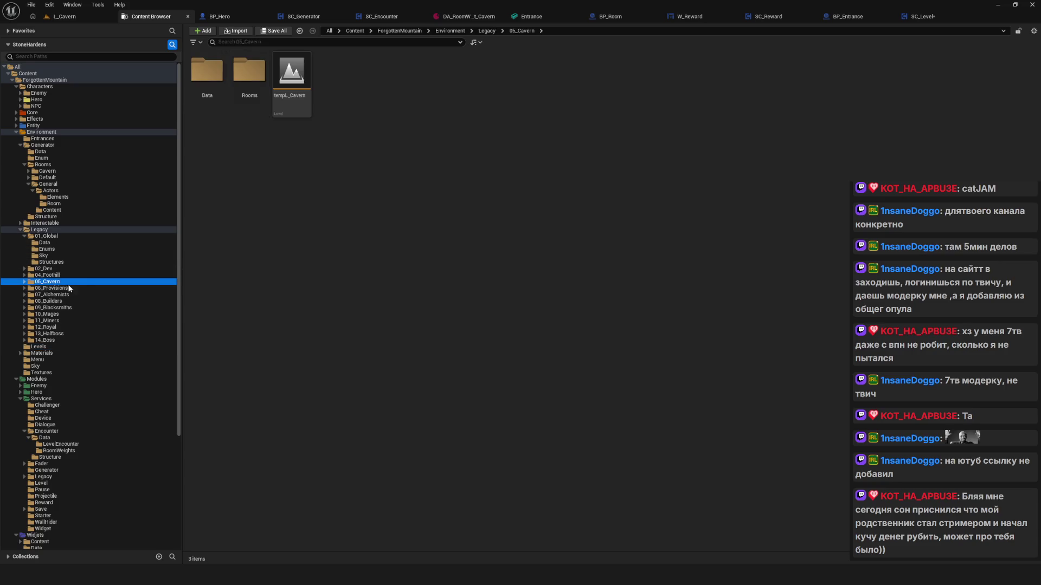
# In the Rooms folder, rename the L_Cavern_Boss level to oldL_Cavern_Boss
pyautogui.click(281, 258)
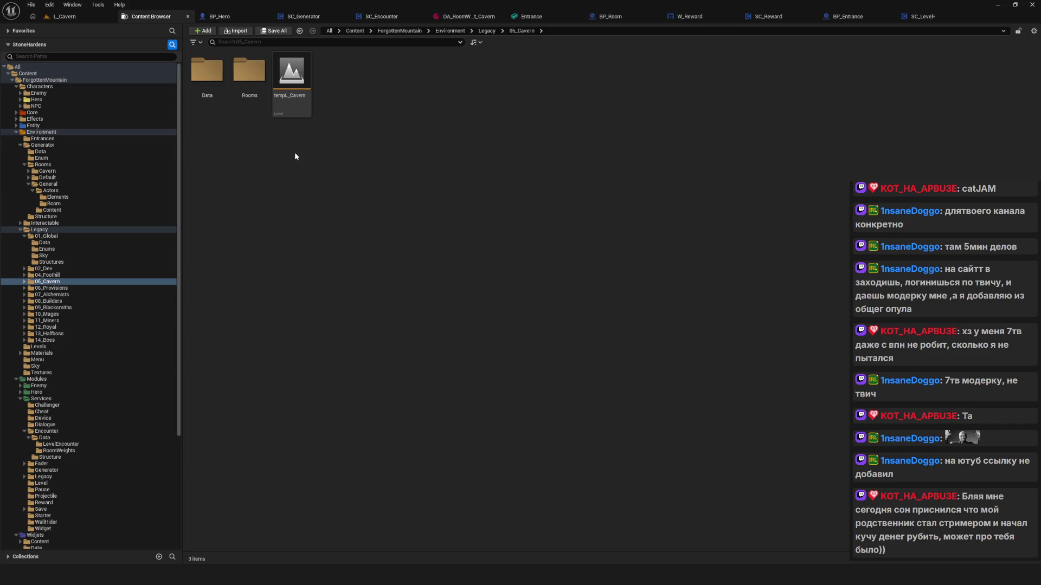
pyautogui.doubleClick(262, 100)
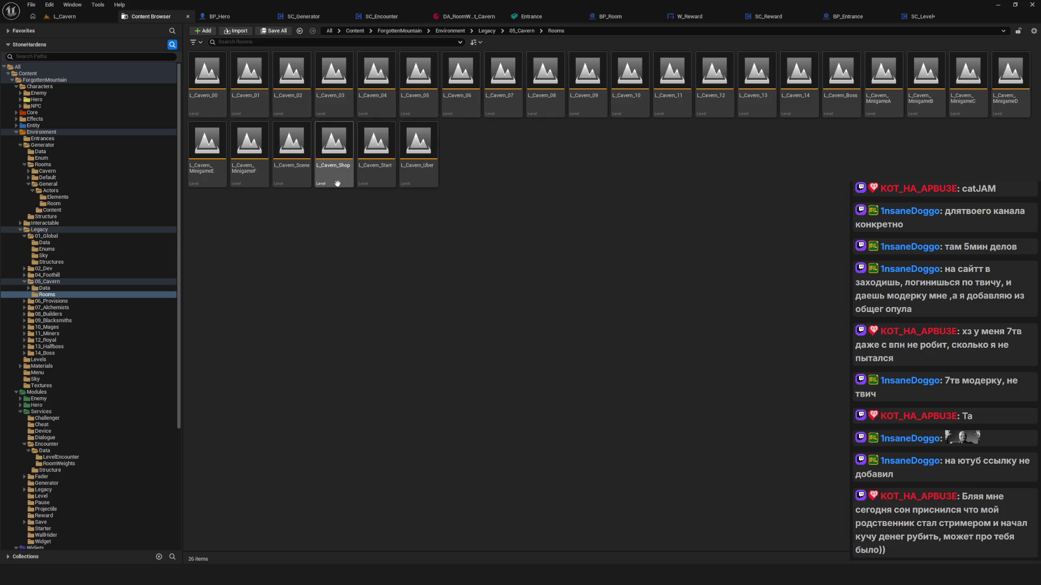
pyautogui.moveTo(260, 182)
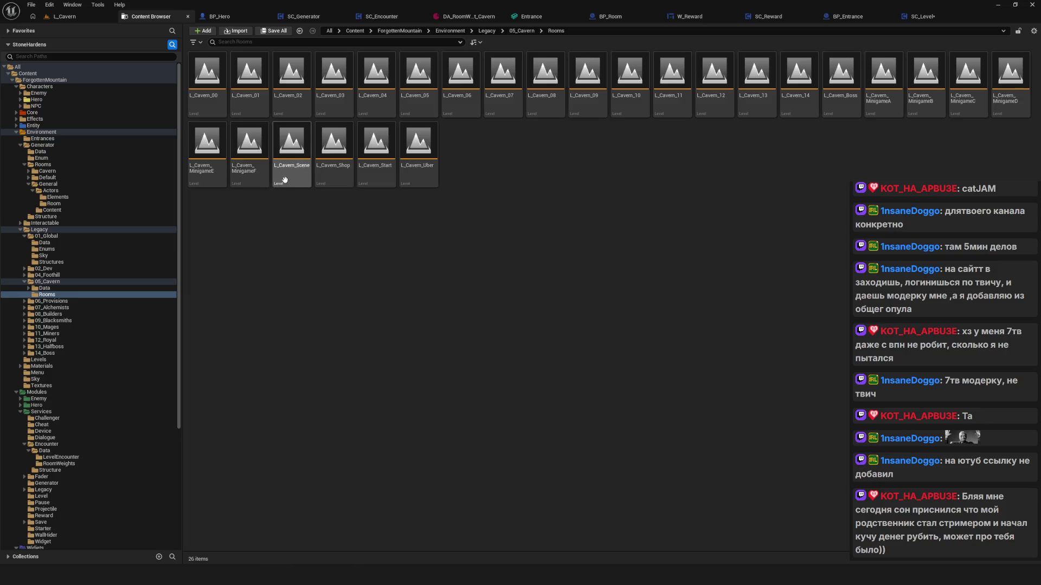
pyautogui.moveTo(310, 168)
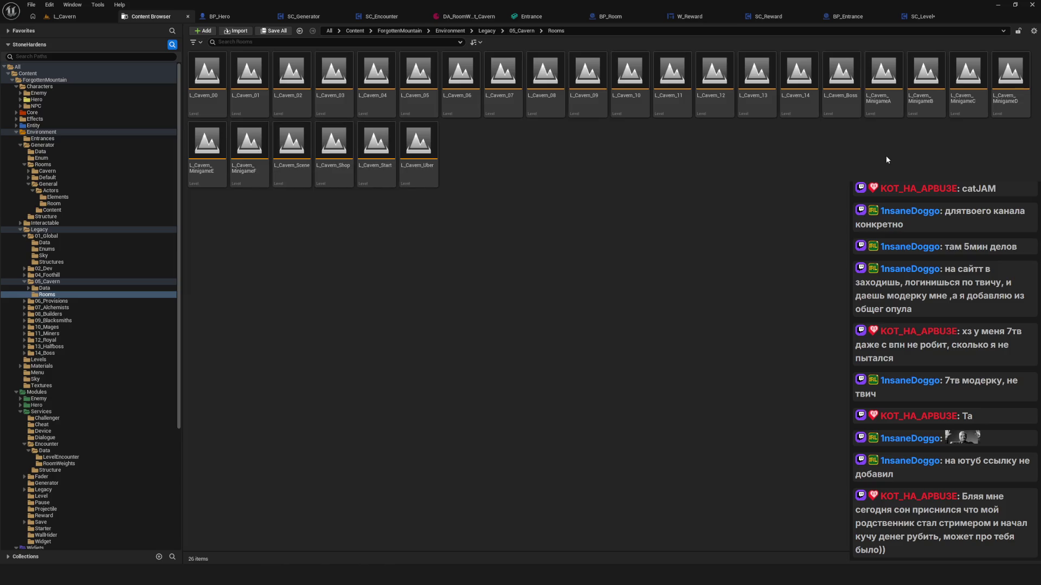
pyautogui.moveTo(1012, 112)
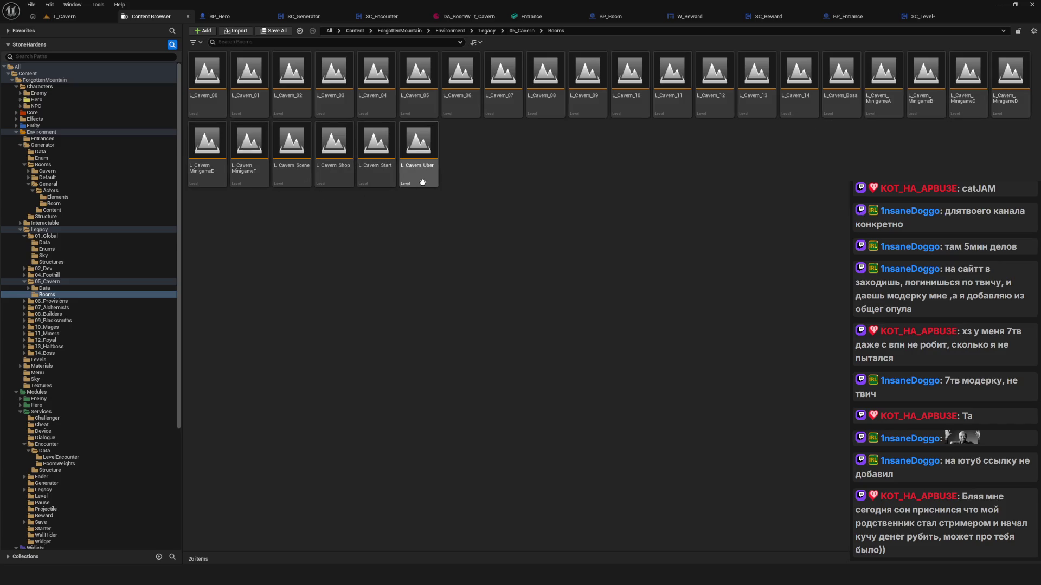
pyautogui.moveTo(422, 182)
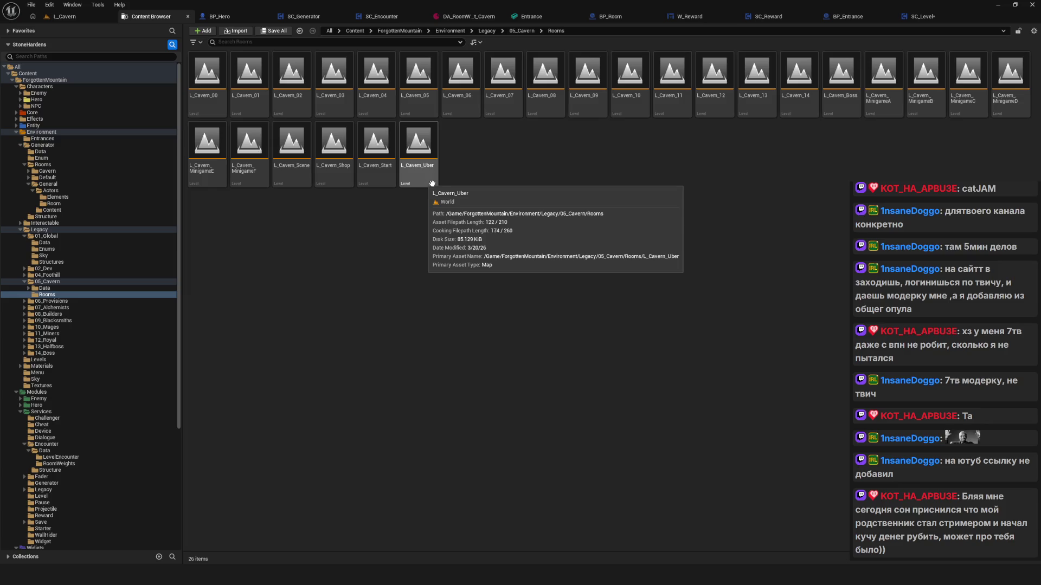
pyautogui.click(842, 92)
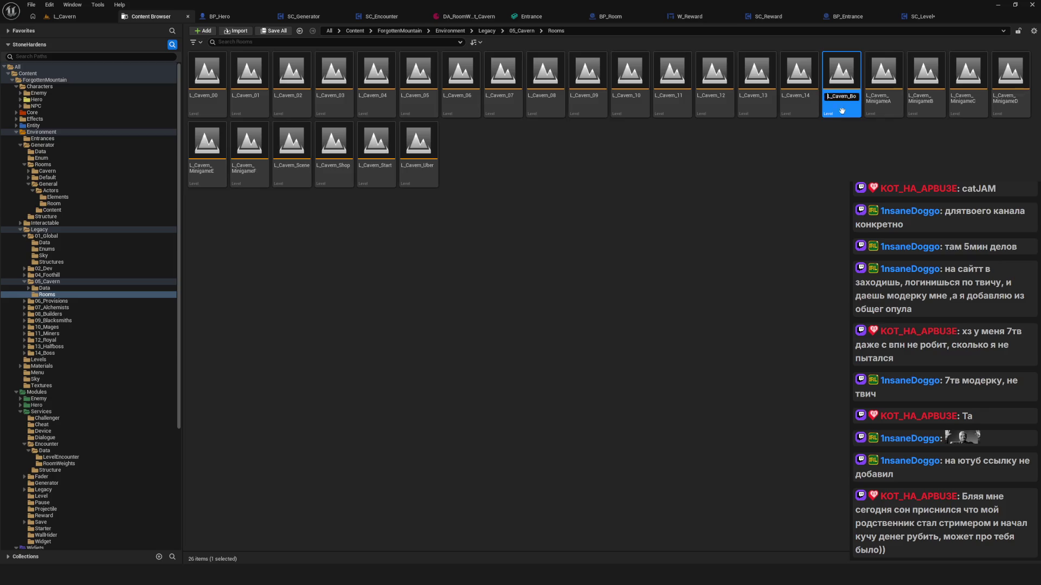
pyautogui.write('old')
pyautogui.press('Return')
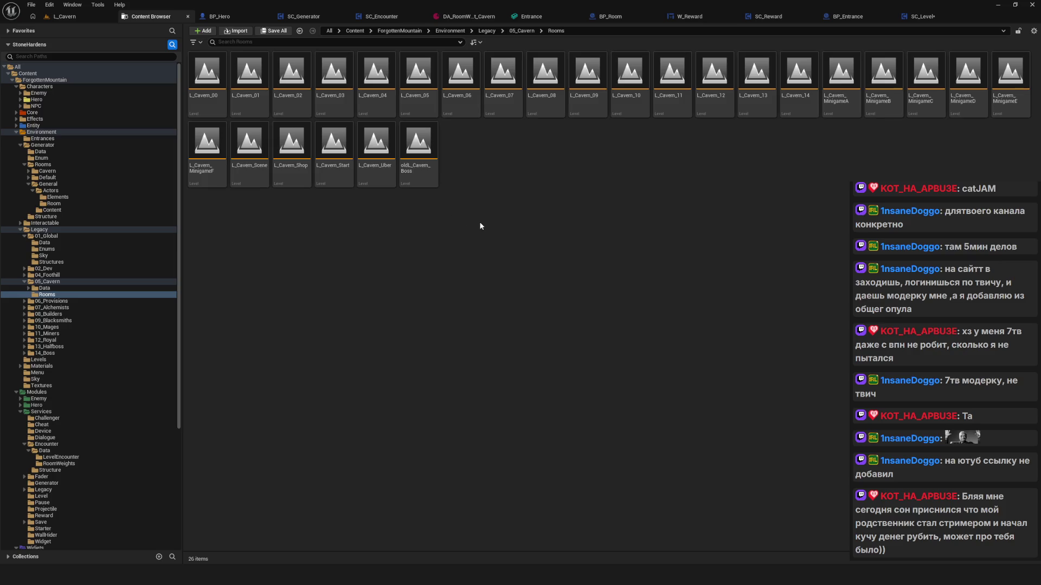
# Browse the Legacy and Services folders, then return to the BP_Entrance blueprint
pyautogui.click(44, 293)
pyautogui.click(47, 231)
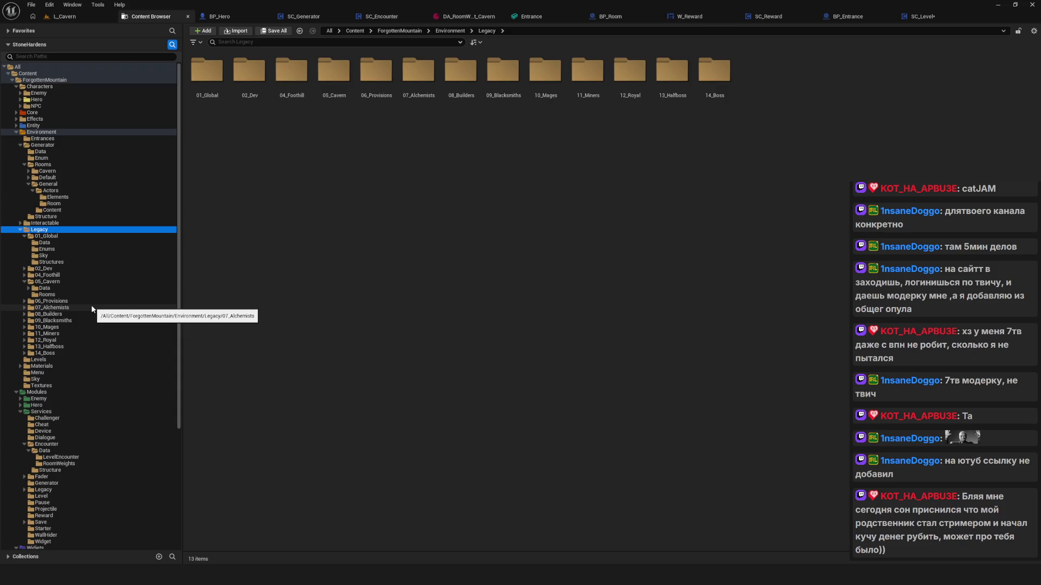
pyautogui.scroll(-4, 97, 412)
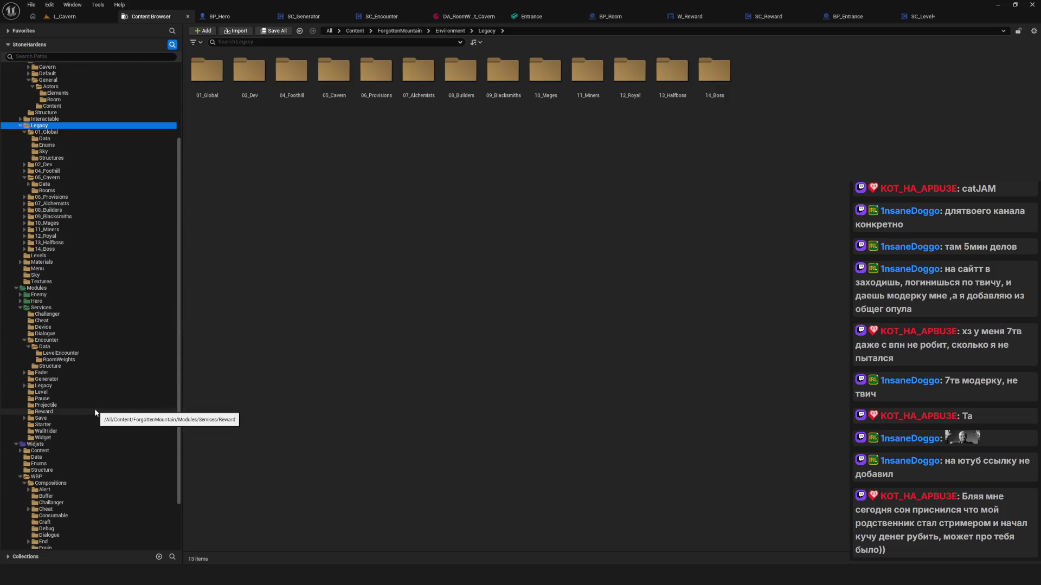
pyautogui.scroll(4, 96, 411)
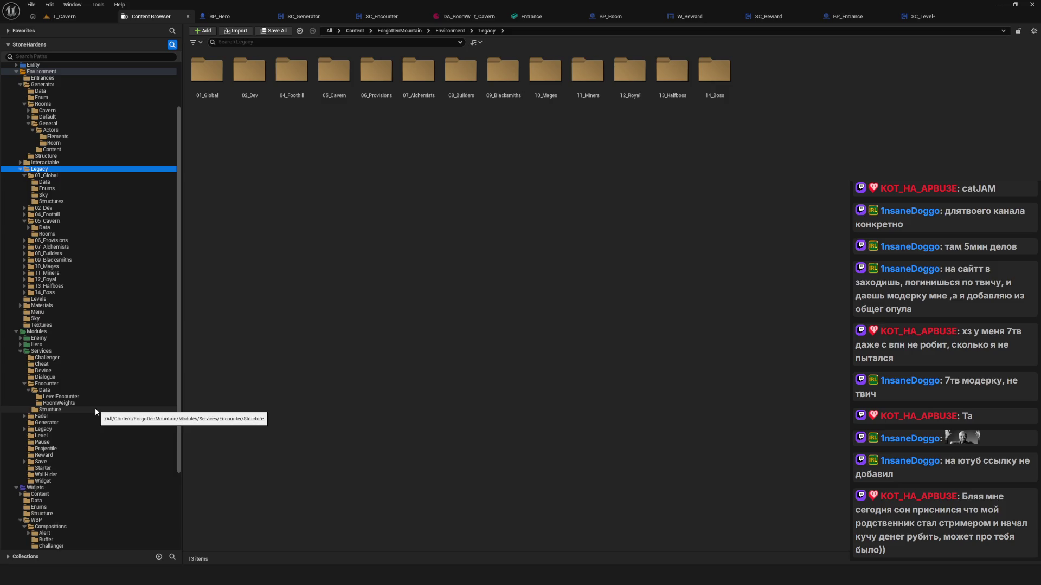
pyautogui.click(47, 351)
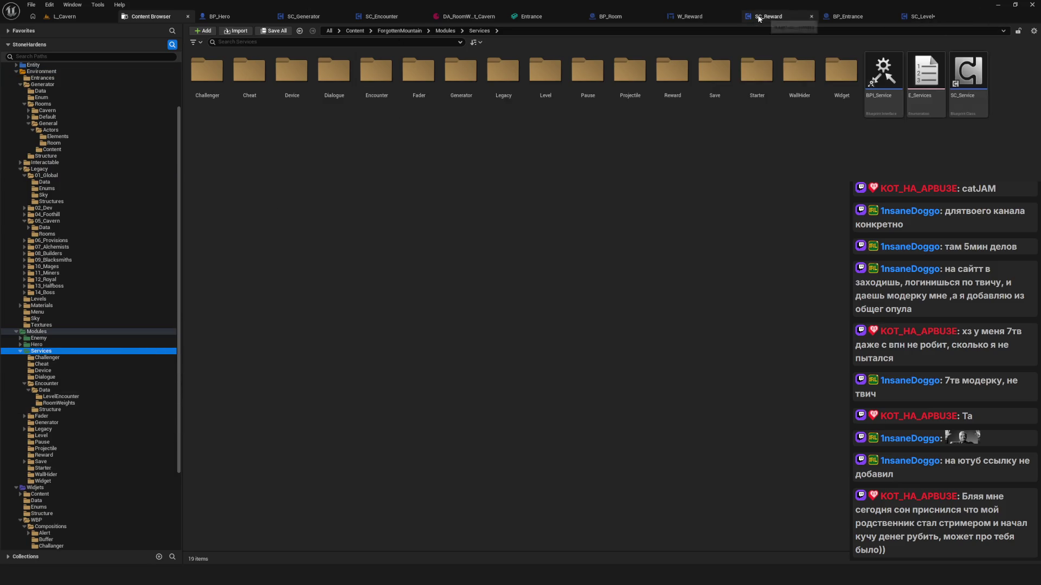
pyautogui.click(791, 22)
pyautogui.click(787, 21)
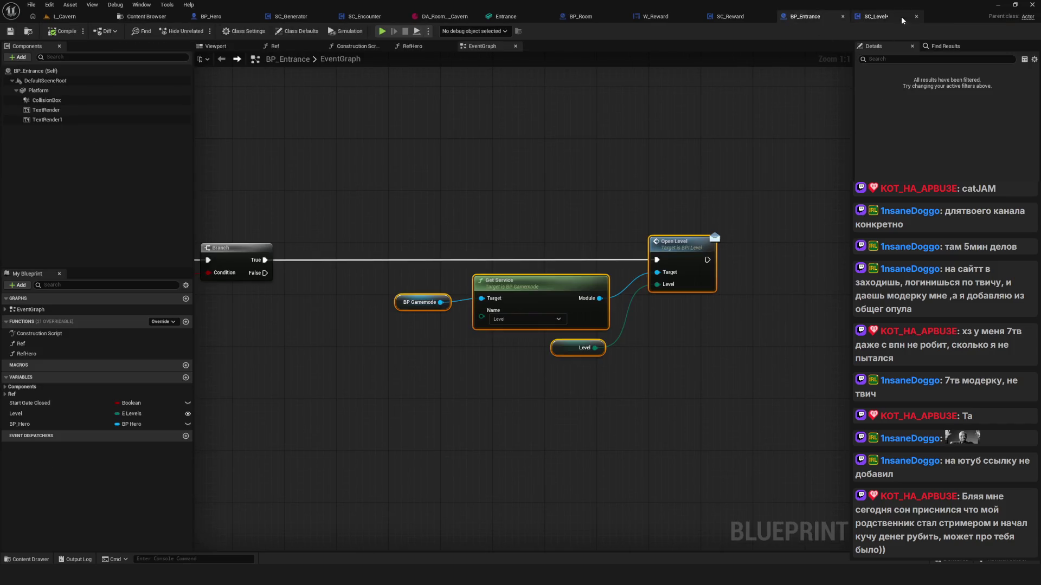
# In SC_Level's OpenLevelSwitch graph, set the Cavern Boss Open Level node to L_Cavern_Boss
pyautogui.click(849, 17)
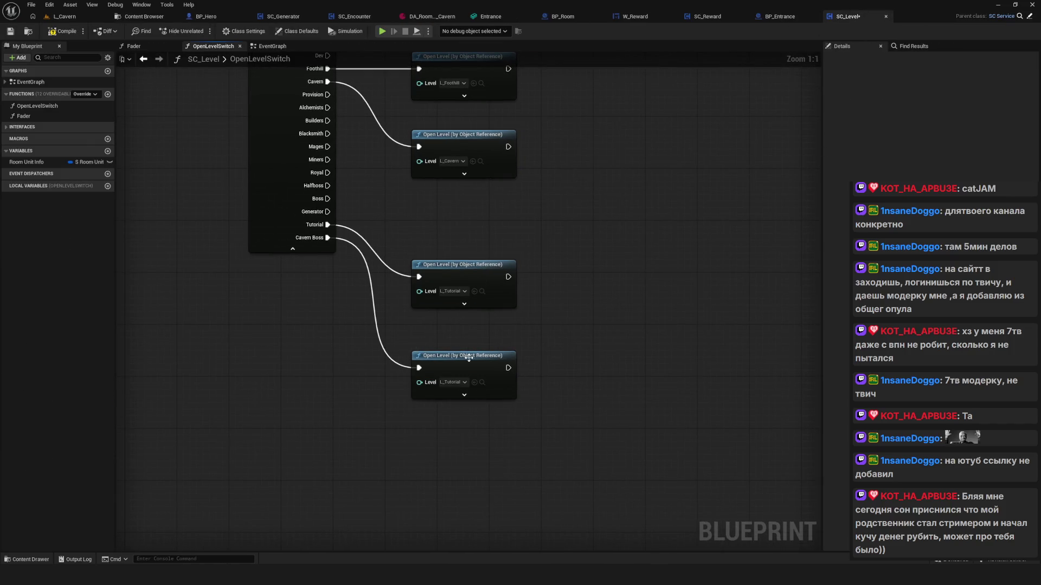
pyautogui.click(461, 383)
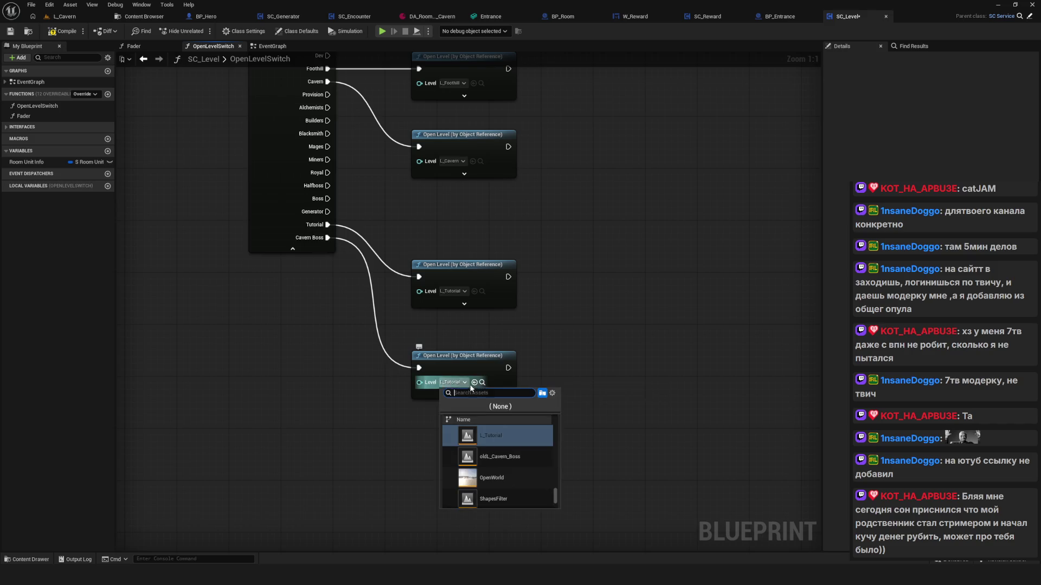
pyautogui.scroll(5, 504, 472)
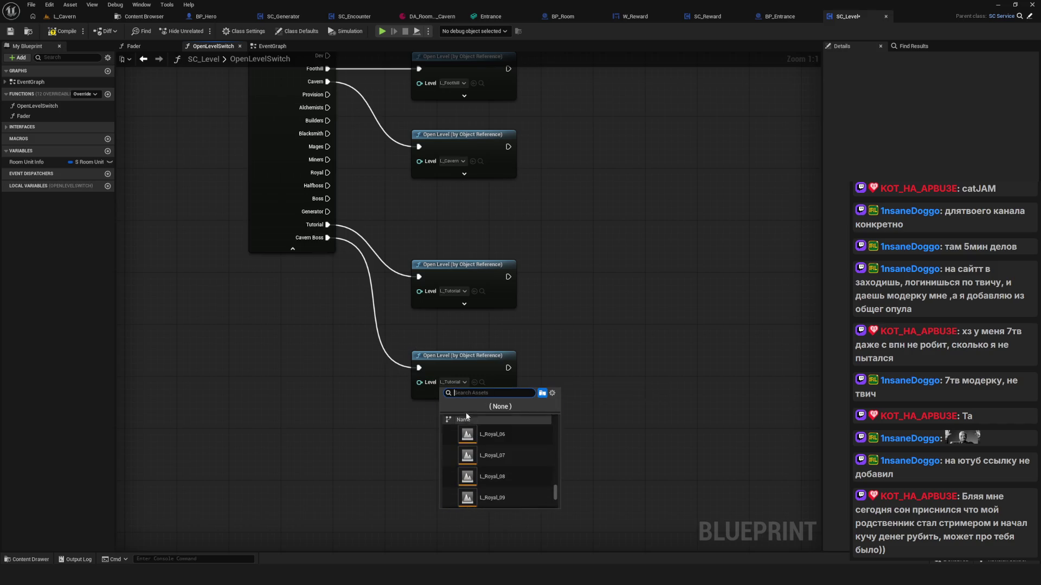
pyautogui.write('L_CavernBoss')
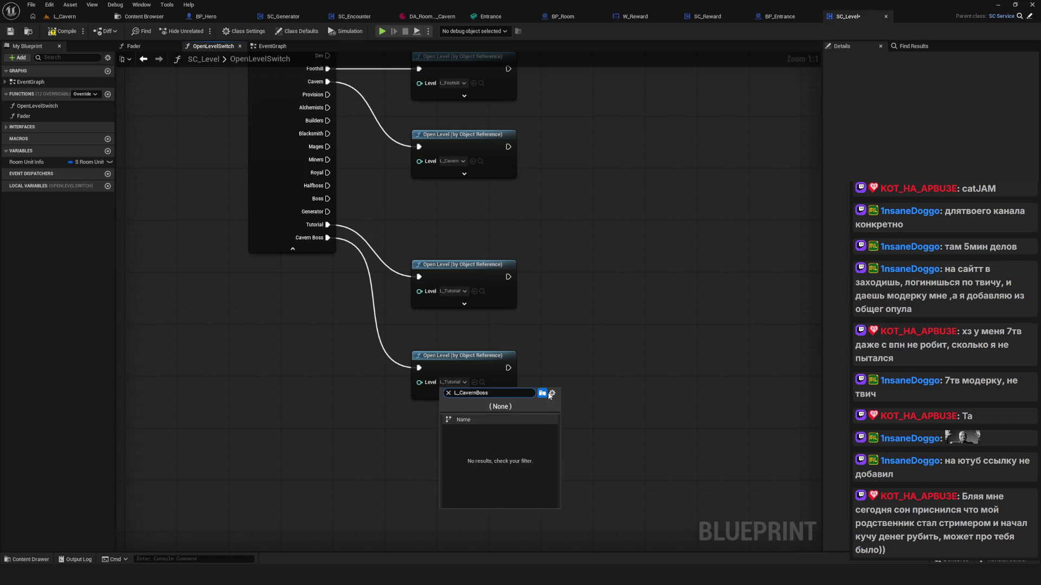
pyautogui.press('BackSpace')
pyautogui.write(')')
pyautogui.press('BackSpace')
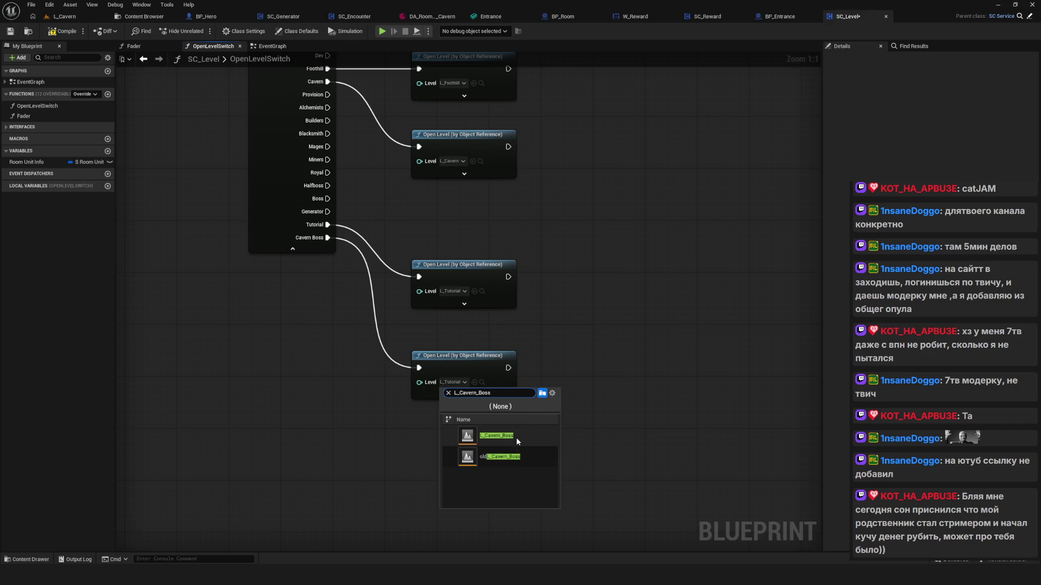
pyautogui.click(515, 437)
# Nudge the Cavern Boss node up, reframe the whole graph, and launch Play
pyautogui.moveTo(477, 356); pyautogui.dragTo(477, 336)
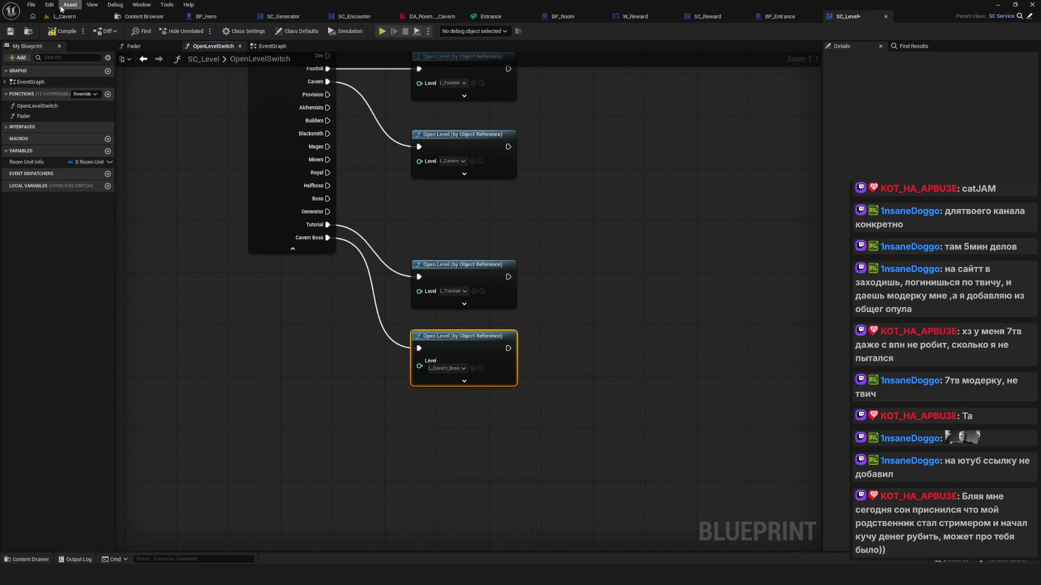
pyautogui.moveTo(332, 148)
pyautogui.mouseDown()
pyautogui.moveTo(658, 342)
pyautogui.moveTo(450, 313)
pyautogui.mouseUp()
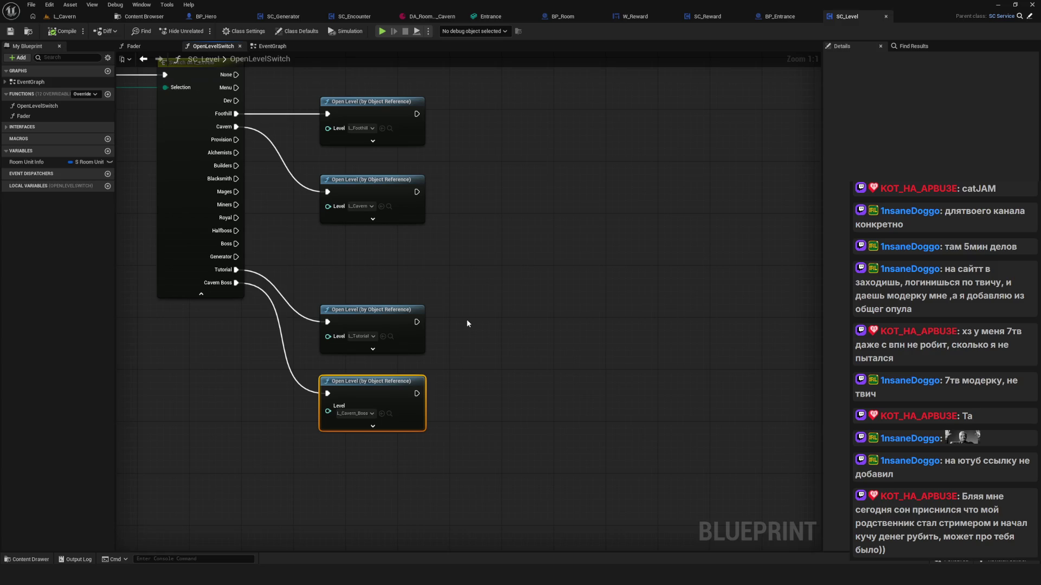
pyautogui.moveTo(466, 324); pyautogui.dragTo(699, 345)
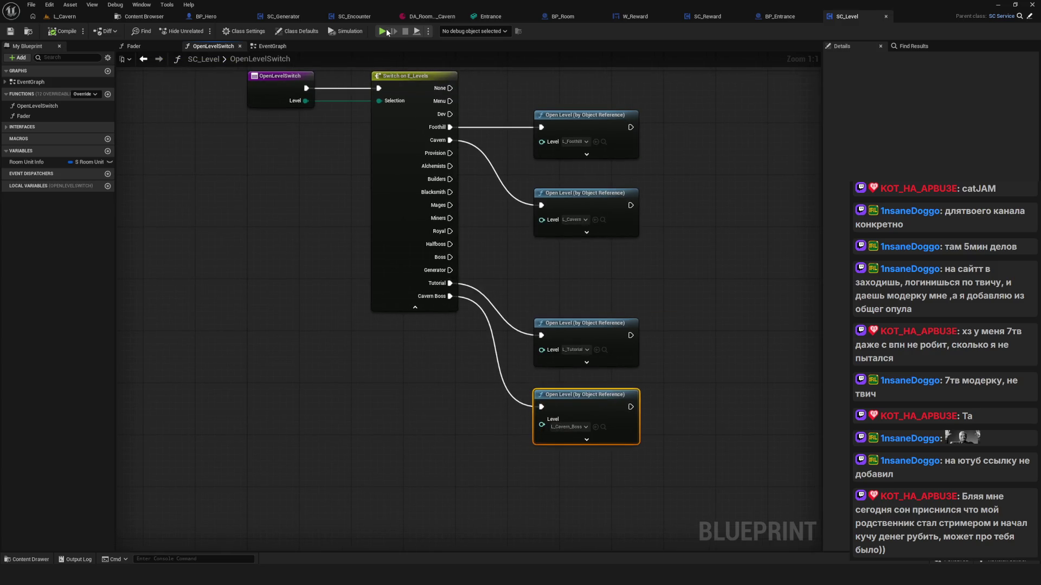
pyautogui.hotkey('alt', 'p')
# Start a new game in a save slot and maximize the game window
pyautogui.click(524, 280)
pyautogui.click(538, 227)
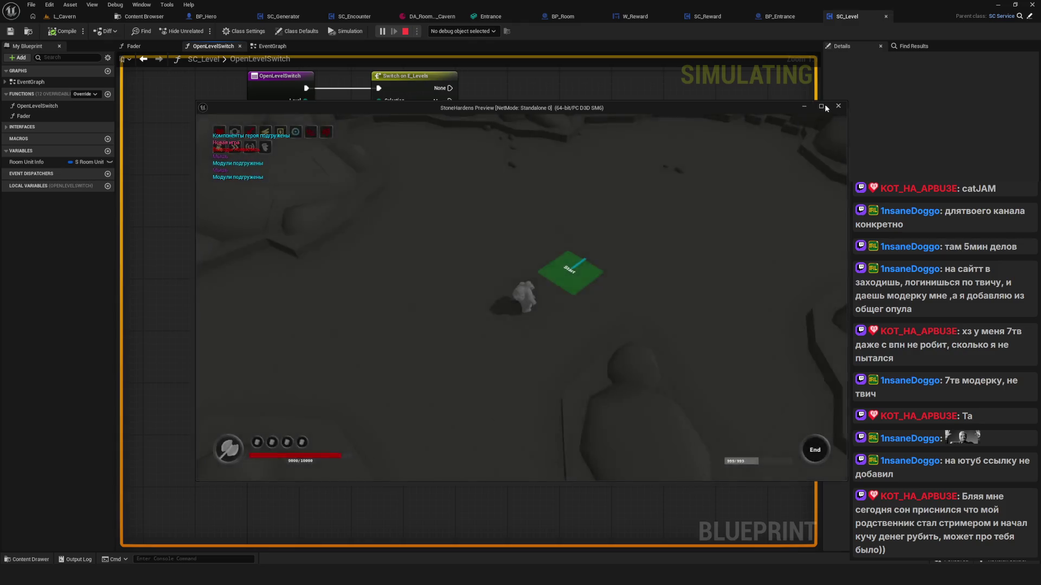
pyautogui.click(823, 106)
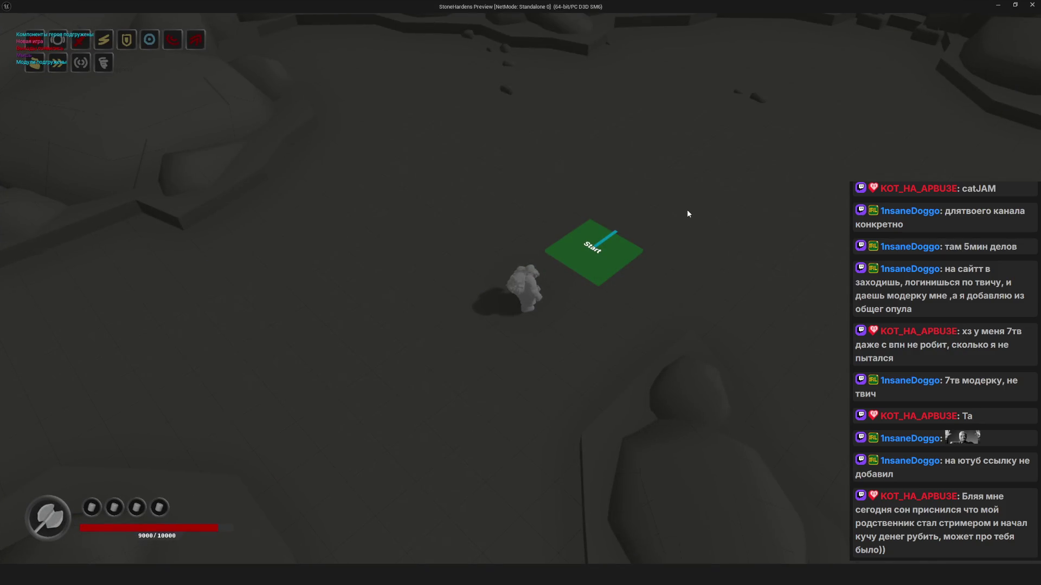
# Walk the hero from the Start pad past Straight FB onto the Entrance Foothill plate
pyautogui.hotkey('w', 'd')
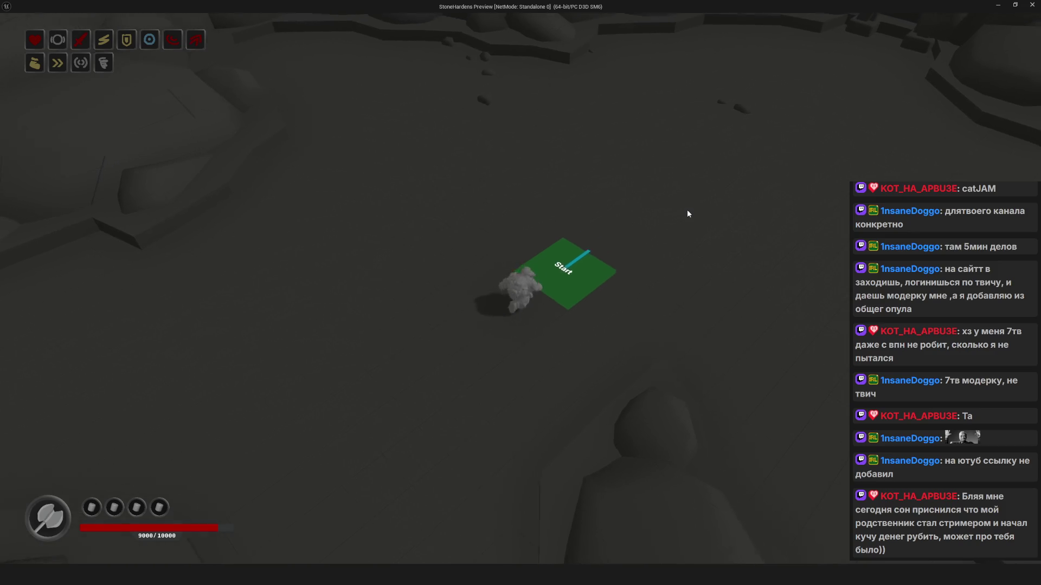
pyautogui.hotkey('w', 'd')
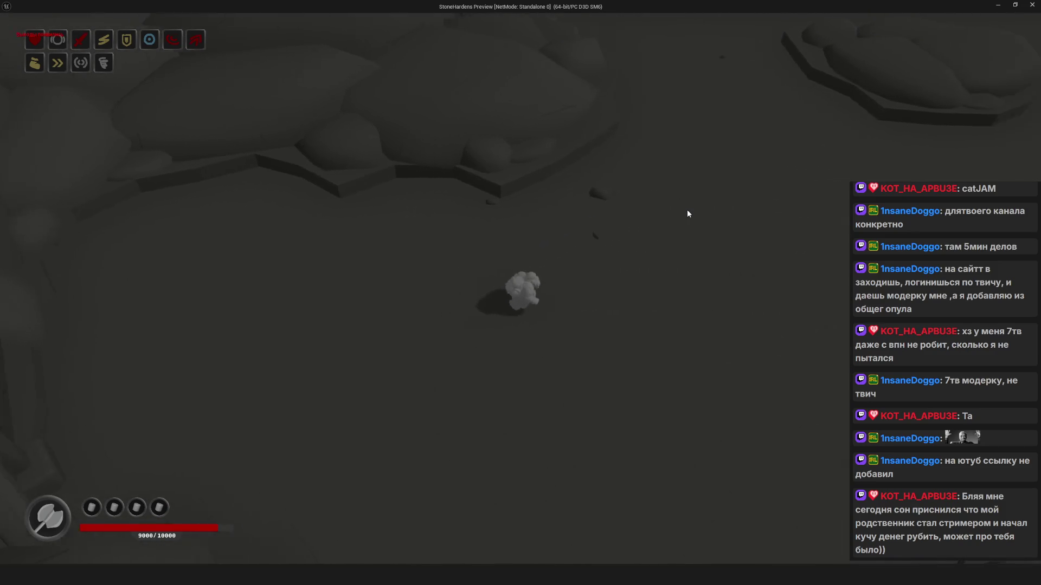
pyautogui.hotkey('w', 'd')
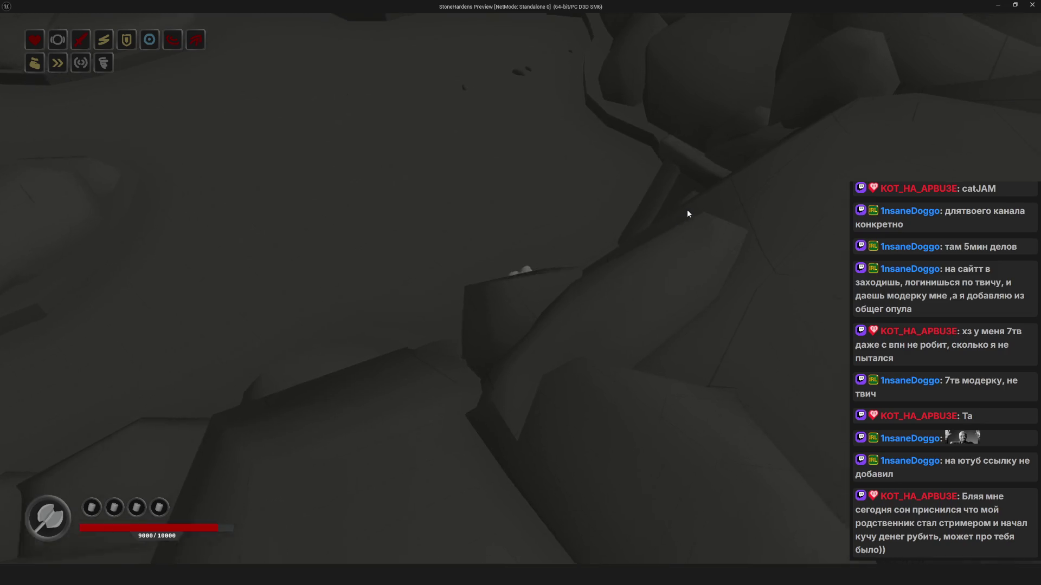
pyautogui.press('s')
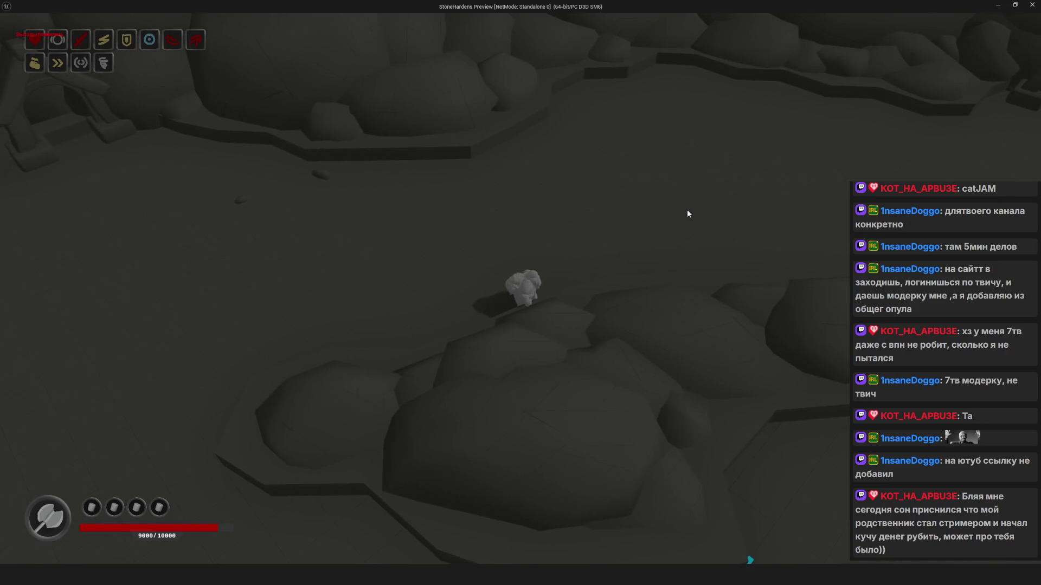
pyautogui.press('s')
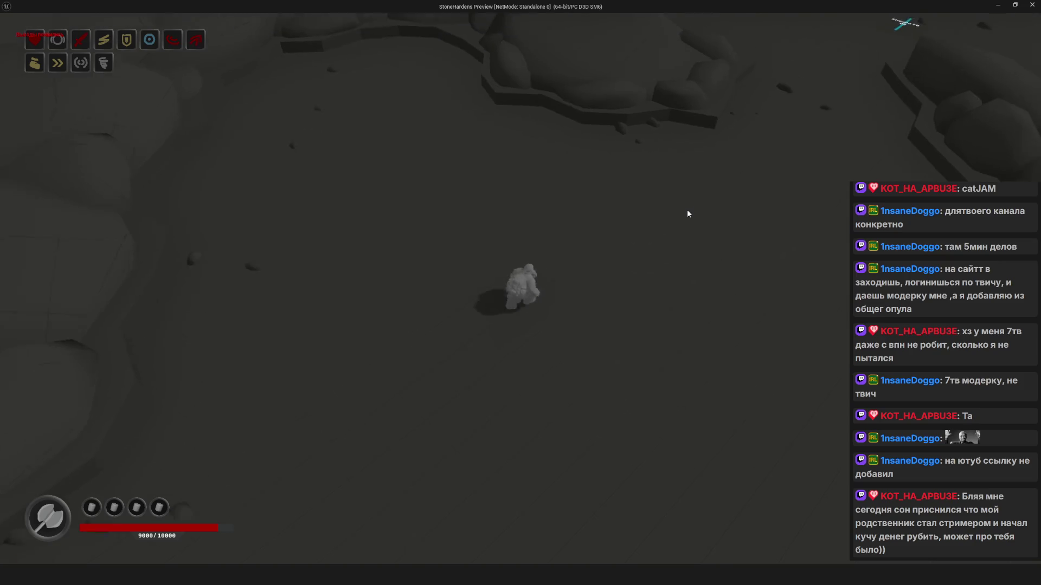
pyautogui.hotkey('w', 'd')
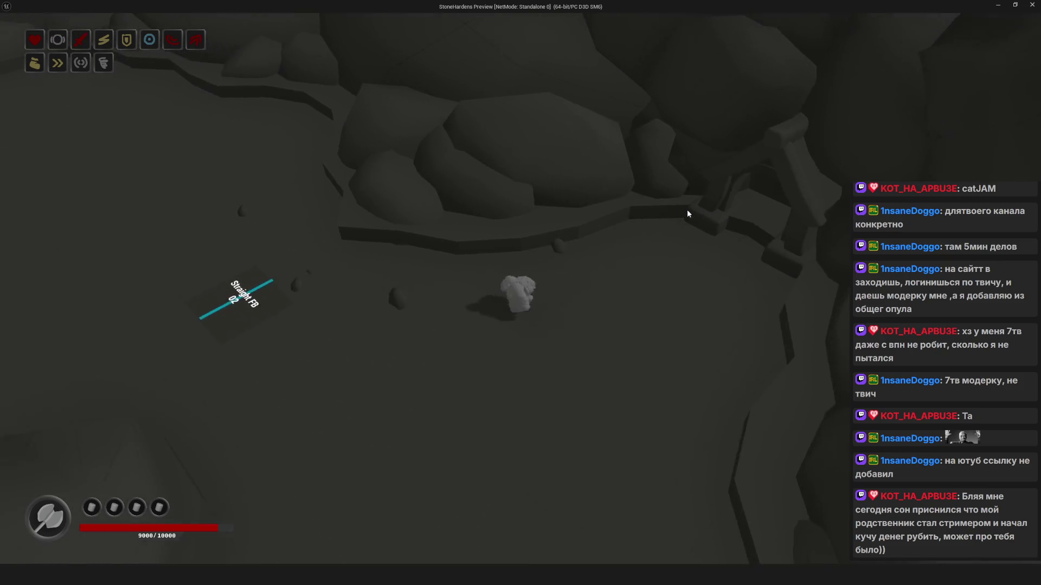
pyautogui.press('d')
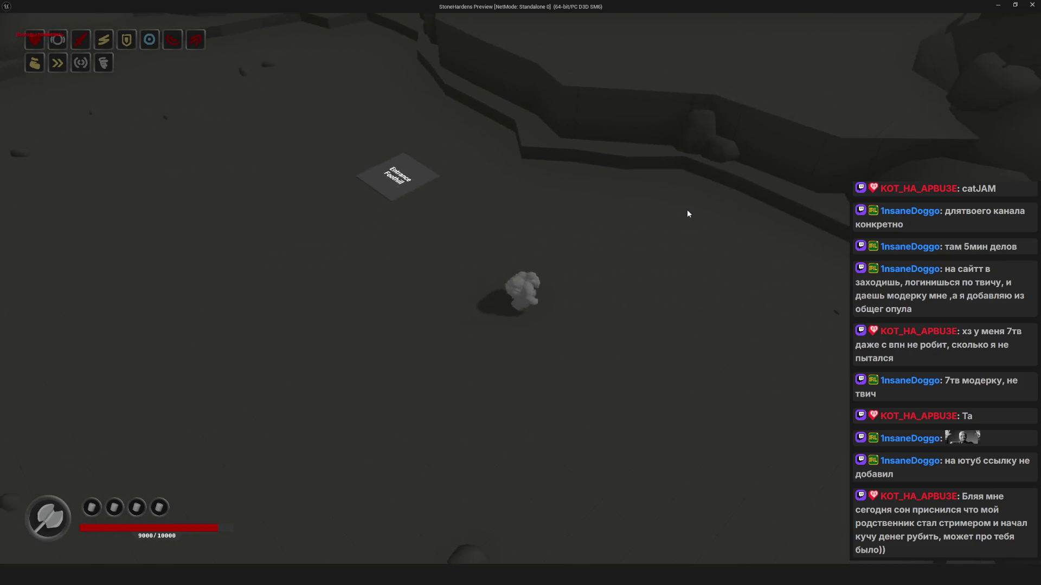
pyautogui.hotkey('w', 'a')
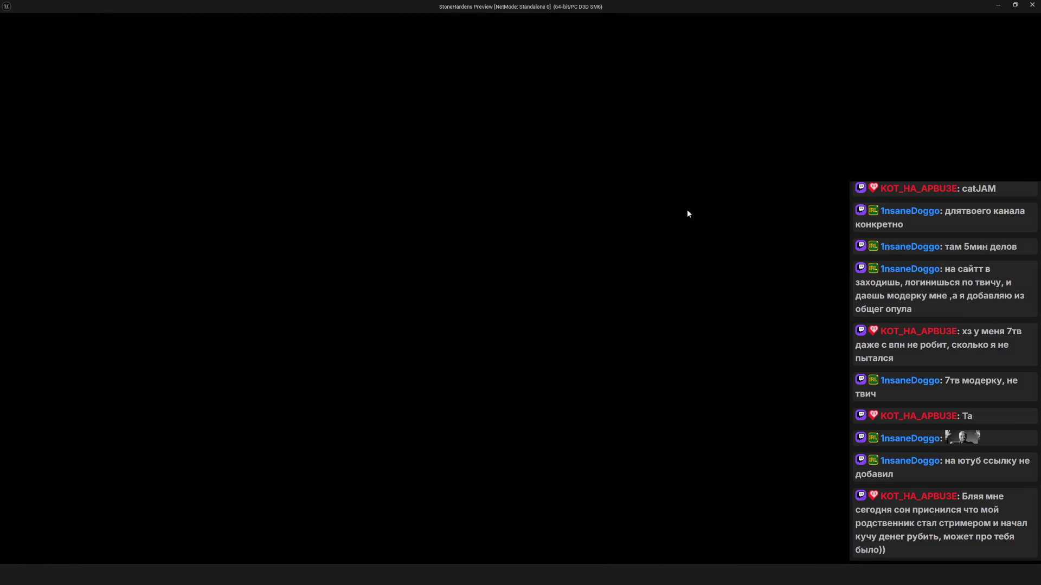
# Walk onto the Entrance Cavern plate and run into the loaded cavern room
pyautogui.press('d')
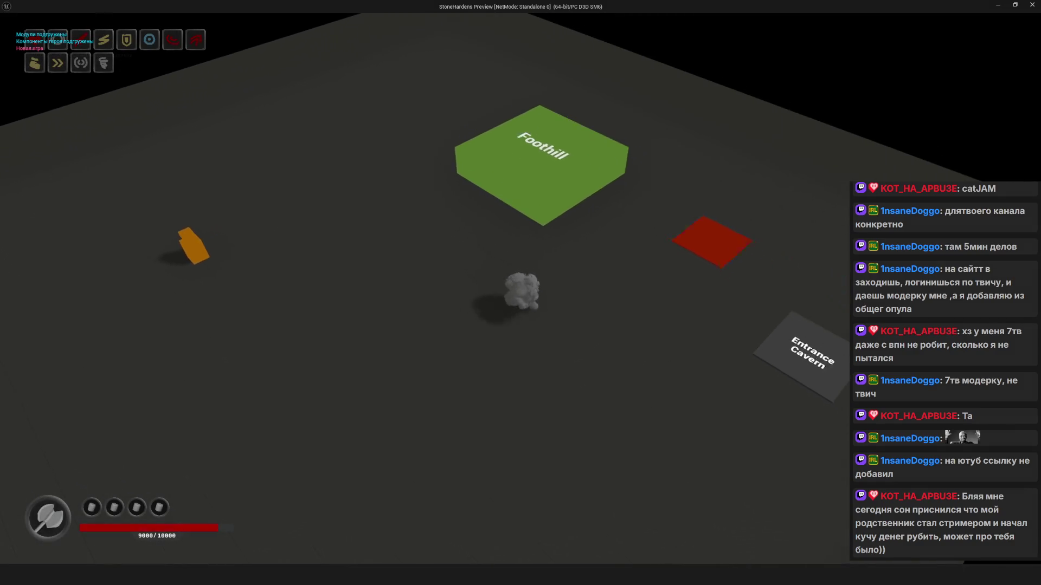
pyautogui.press('d')
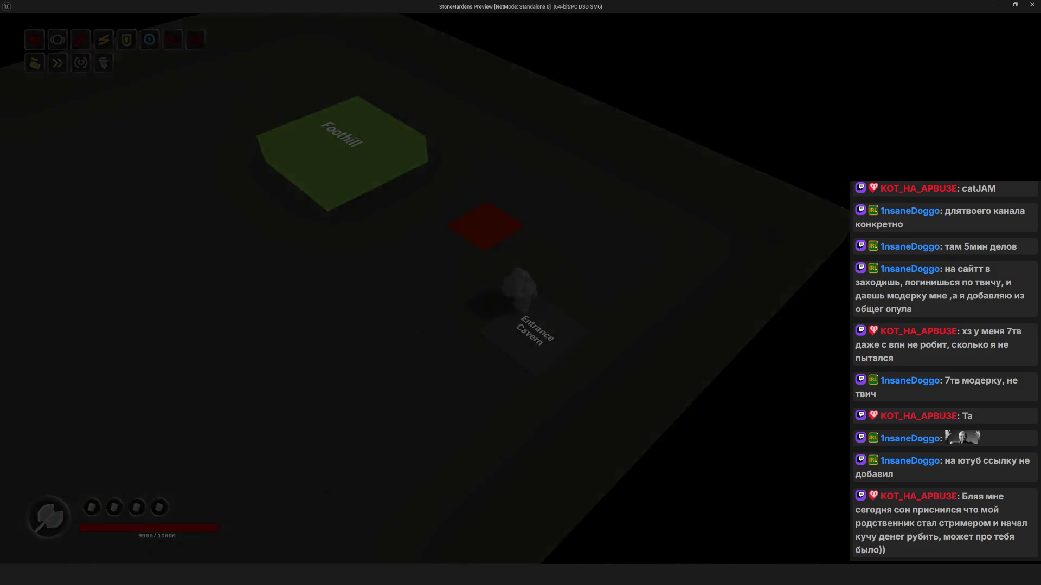
pyautogui.hotkey('w', 'a')
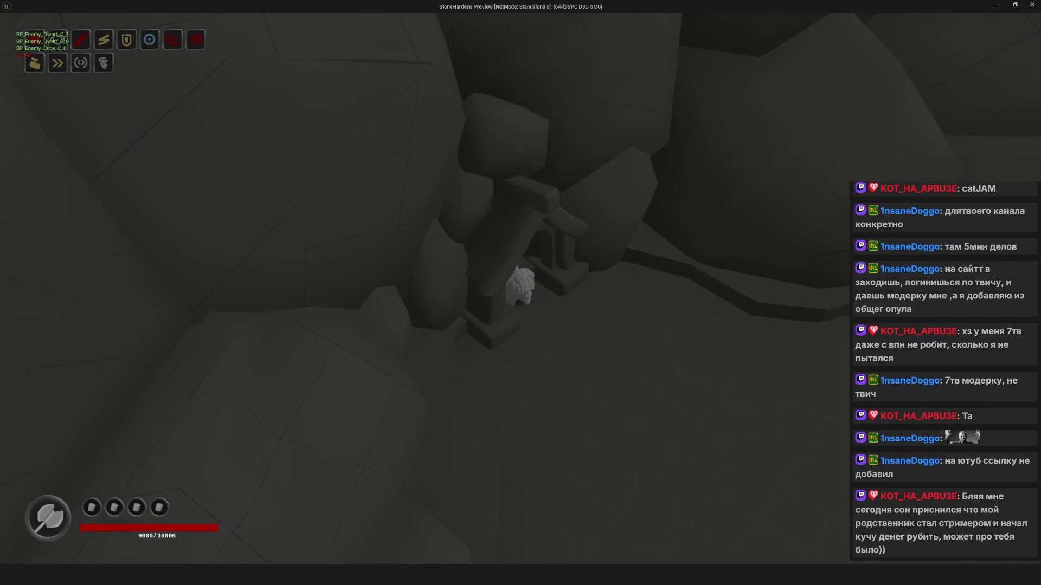
pyautogui.hotkey('s', 'd')
# Clear two rooms with Complete Room, taking each reward (Забрал) and skipping upgrades (Продолжить)
pyautogui.click(864, 160)
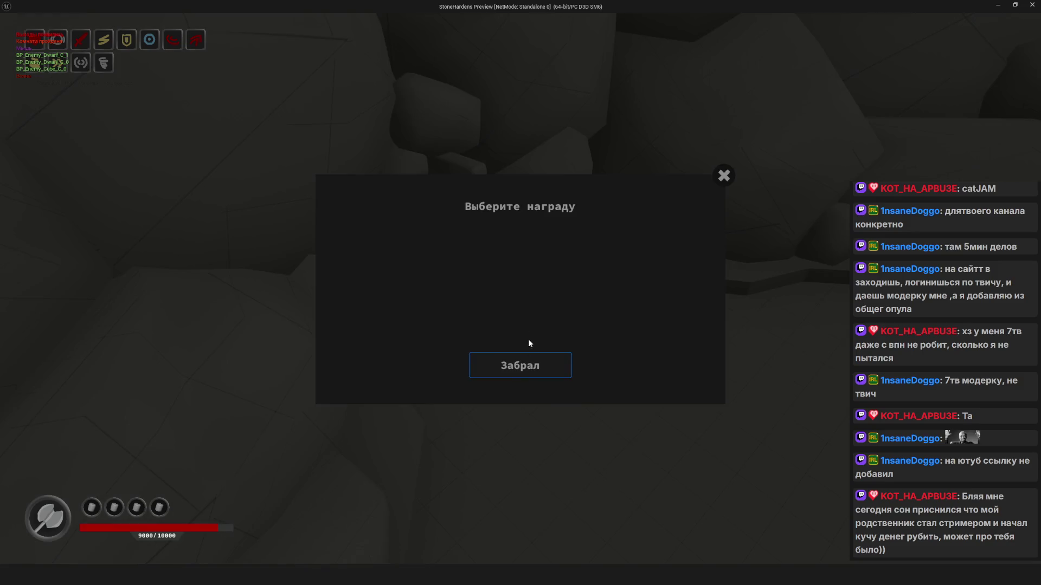
pyautogui.click(542, 364)
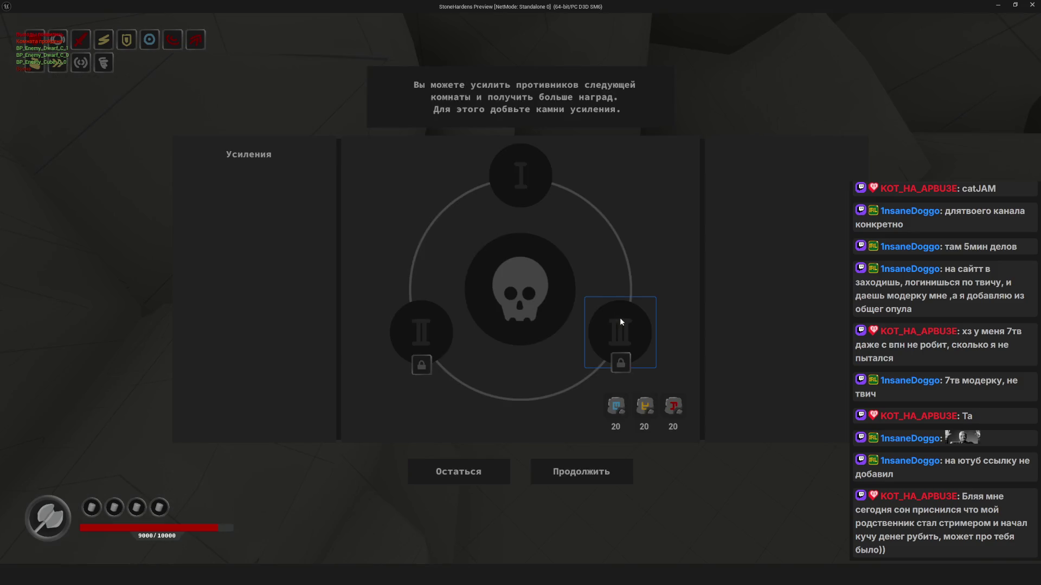
pyautogui.click(580, 473)
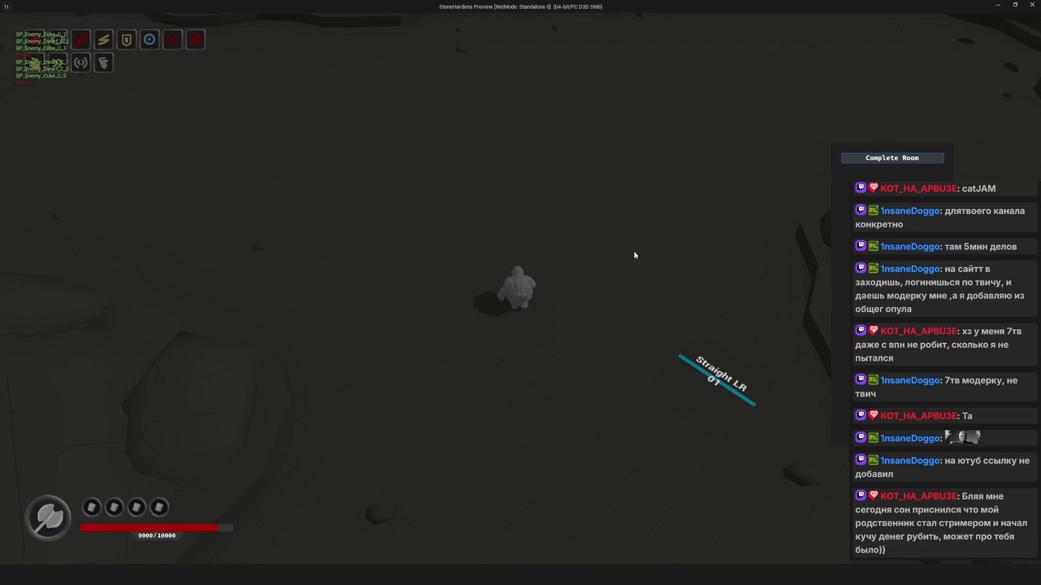
pyautogui.click(897, 161)
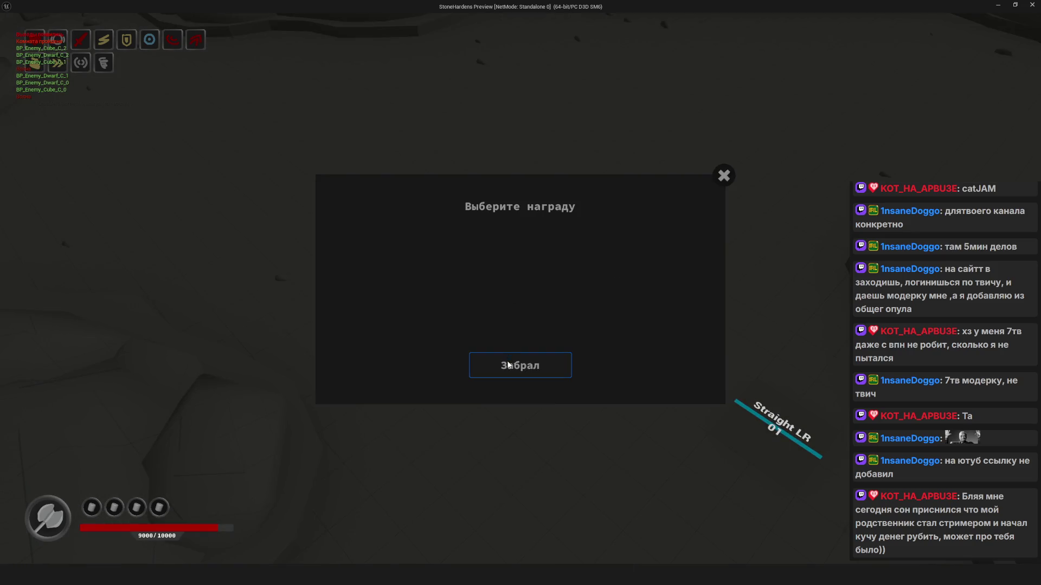
pyautogui.click(509, 364)
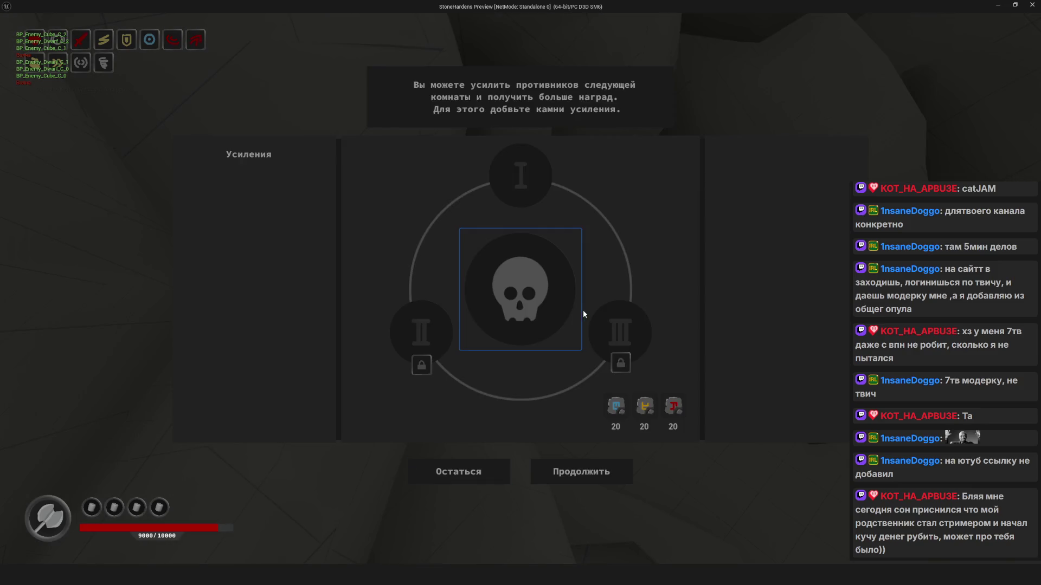
pyautogui.click(604, 470)
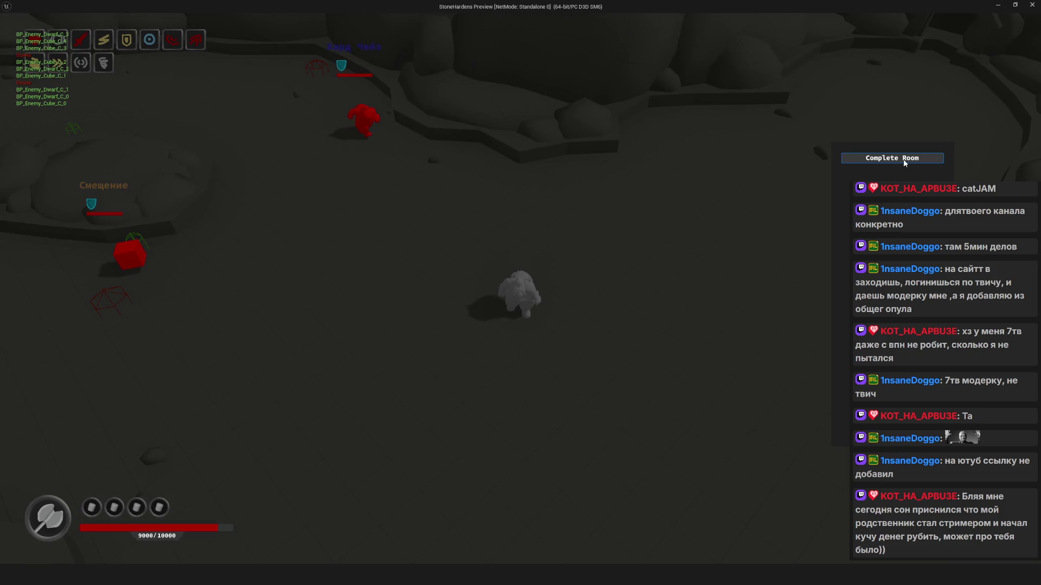
# Keep using Complete Room, claiming offered rewards with Забрал and pressing Продолжить past each upgrade screen
pyautogui.click(905, 162)
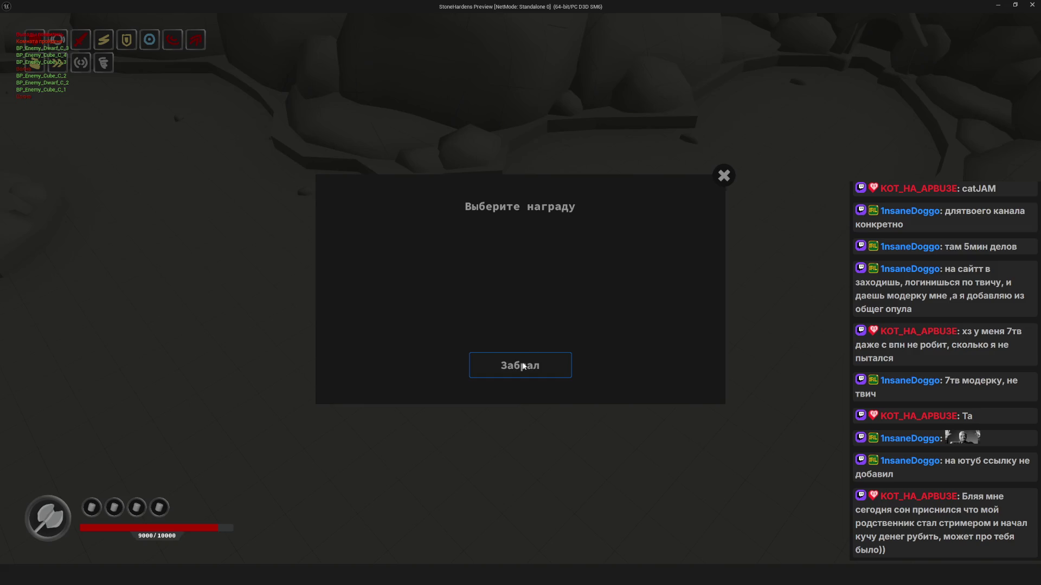
pyautogui.click(521, 380)
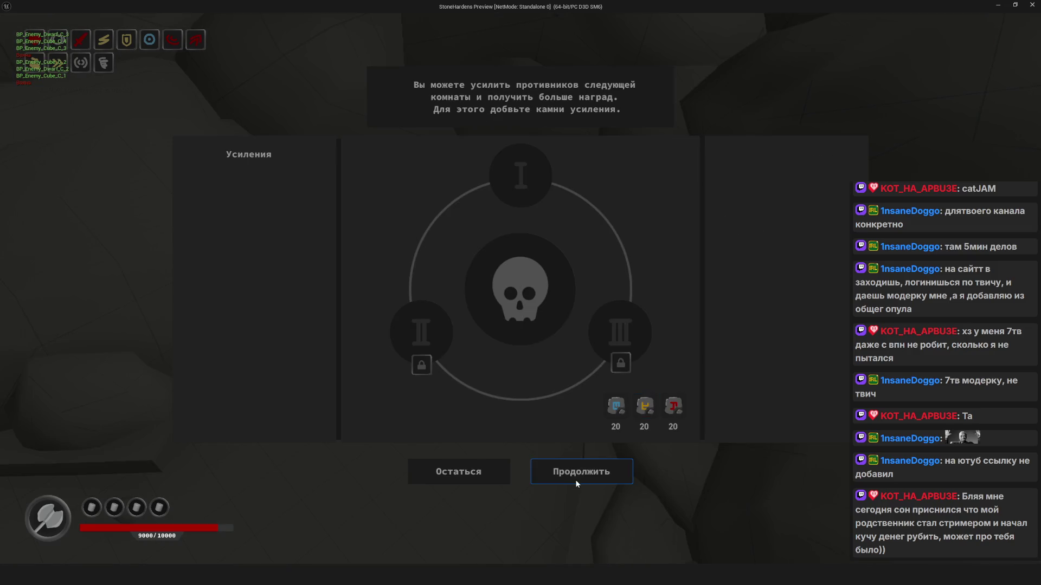
pyautogui.click(576, 482)
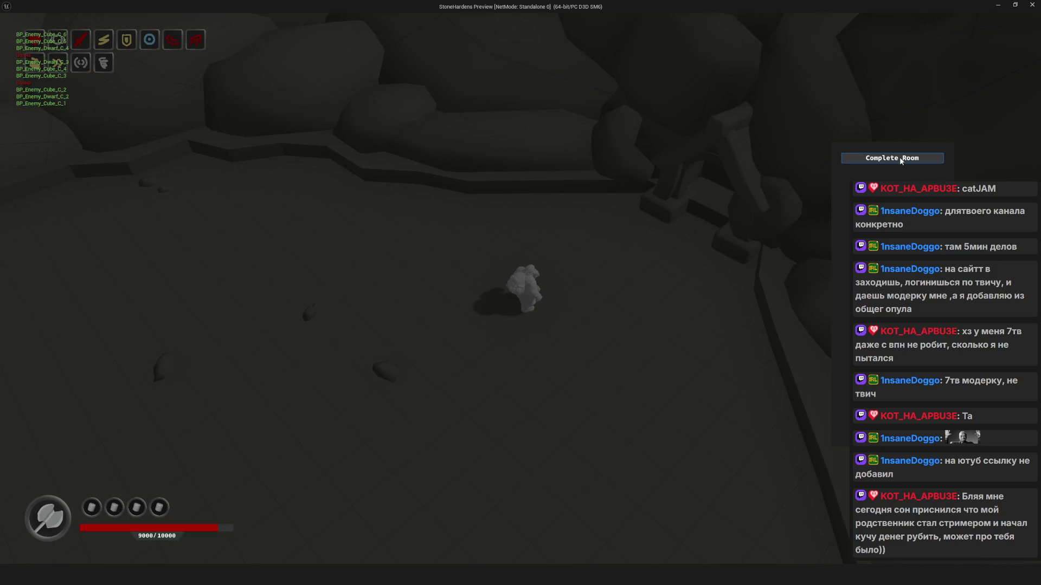
pyautogui.click(902, 160)
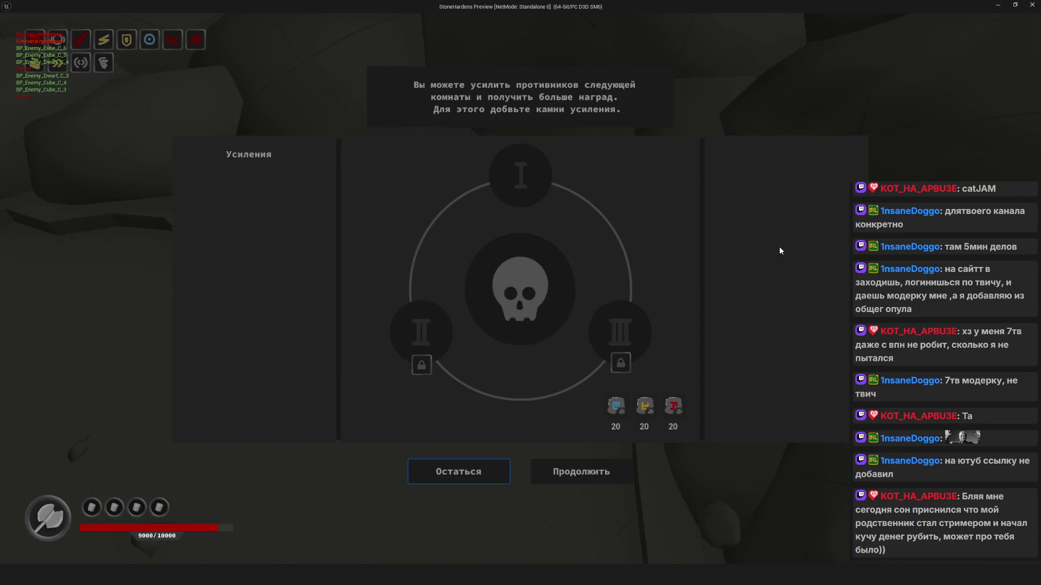
pyautogui.click(618, 473)
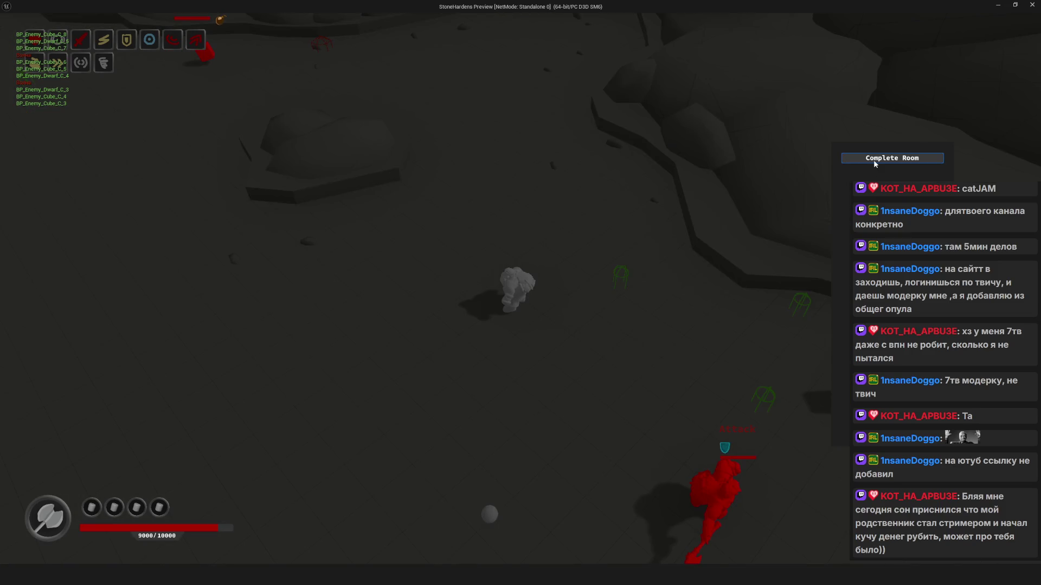
pyautogui.click(875, 162)
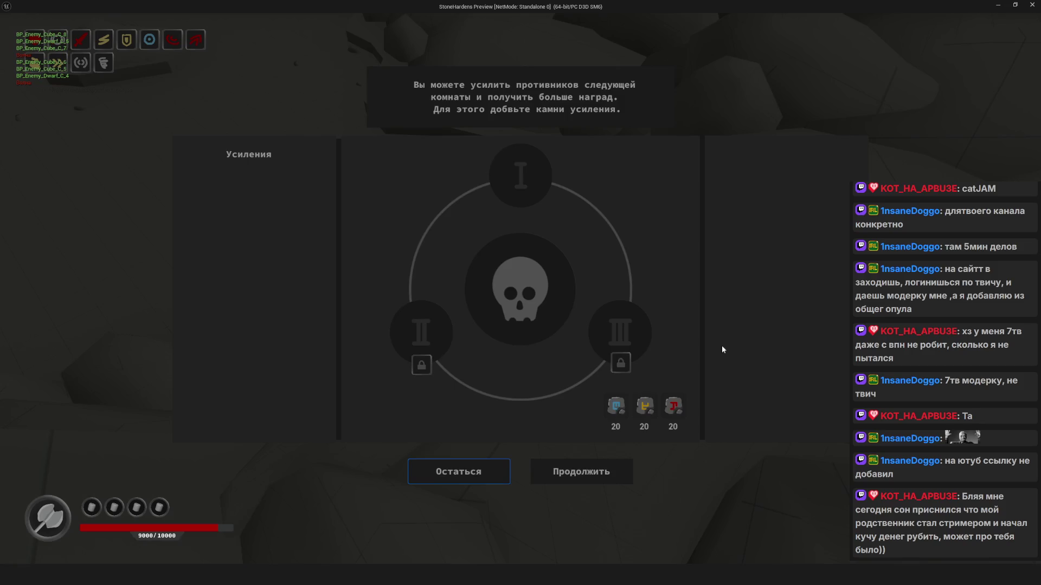
pyautogui.click(585, 476)
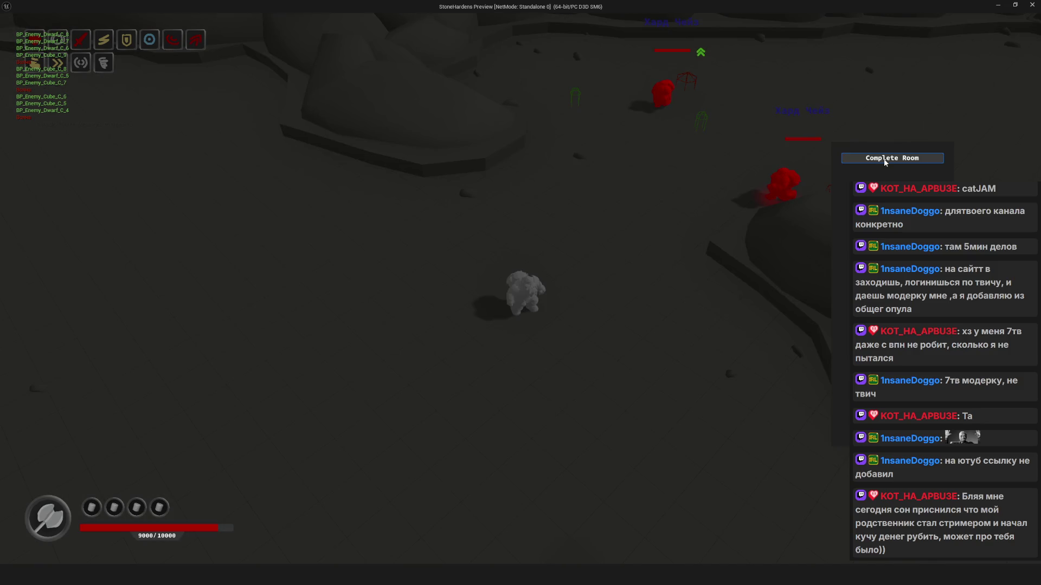
pyautogui.click(884, 159)
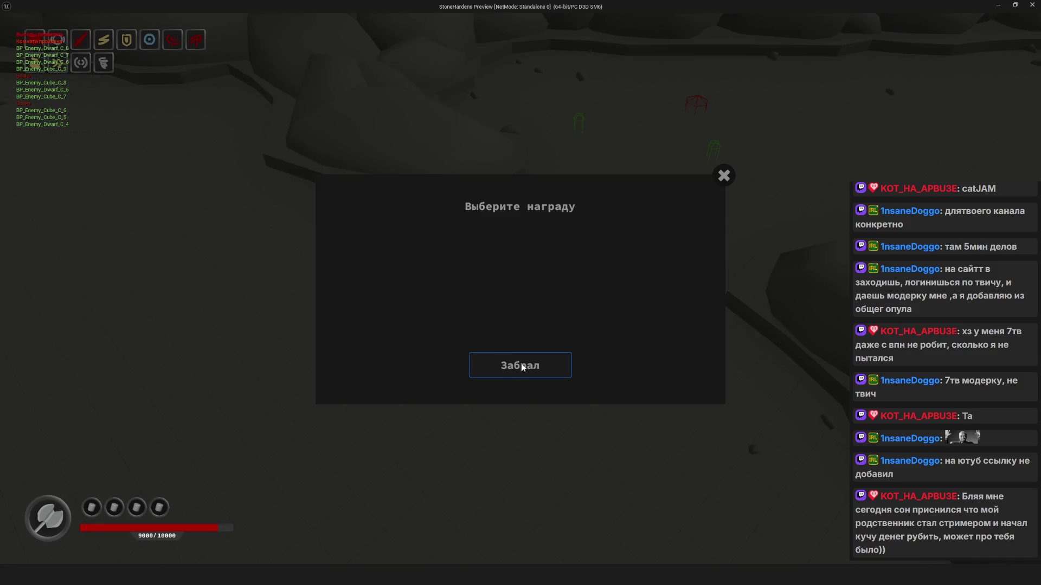
pyautogui.click(521, 367)
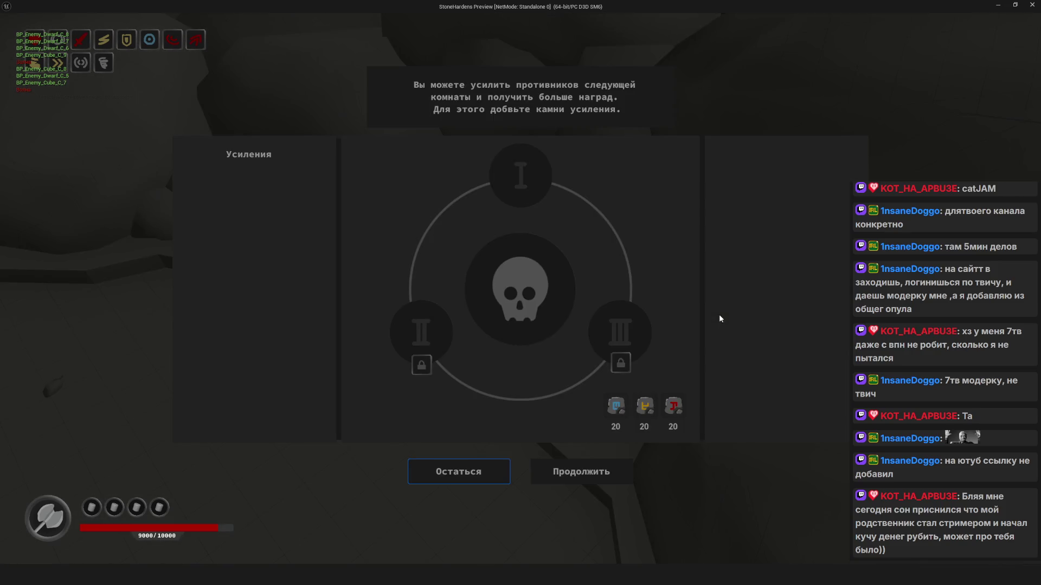
pyautogui.click(580, 472)
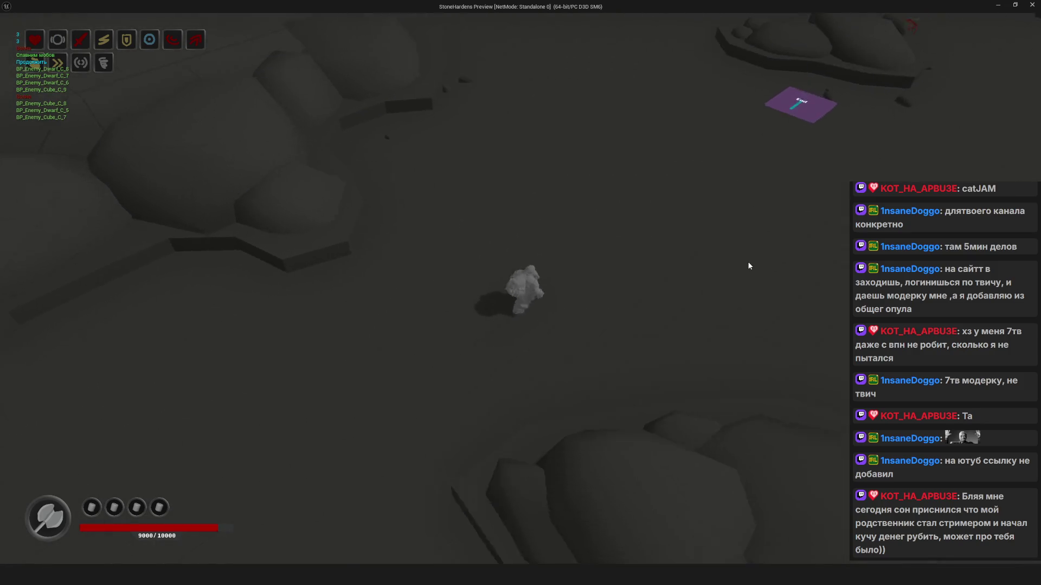